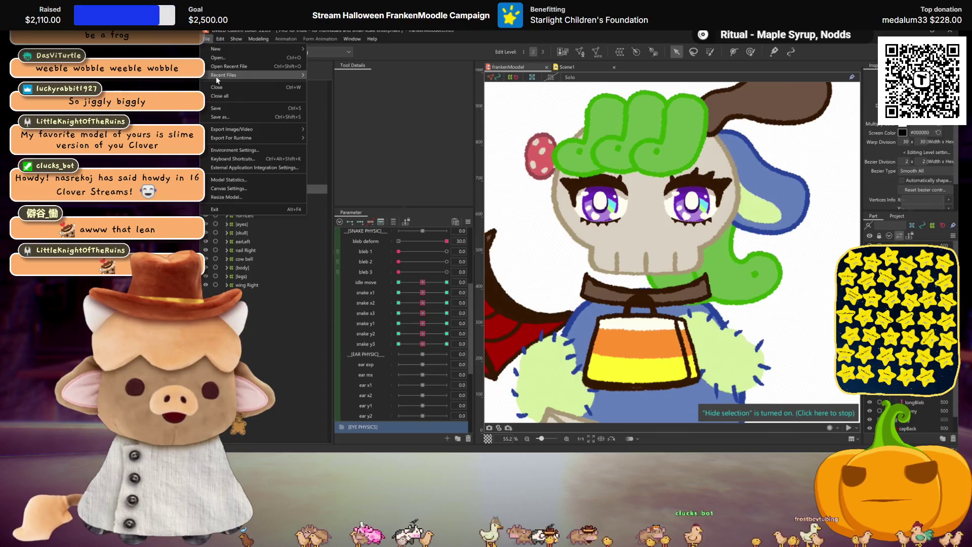
# Open slime.cmo3 from Recent Files in its own tab beside the FrankenModdle model.
pyautogui.moveTo(284, 75)
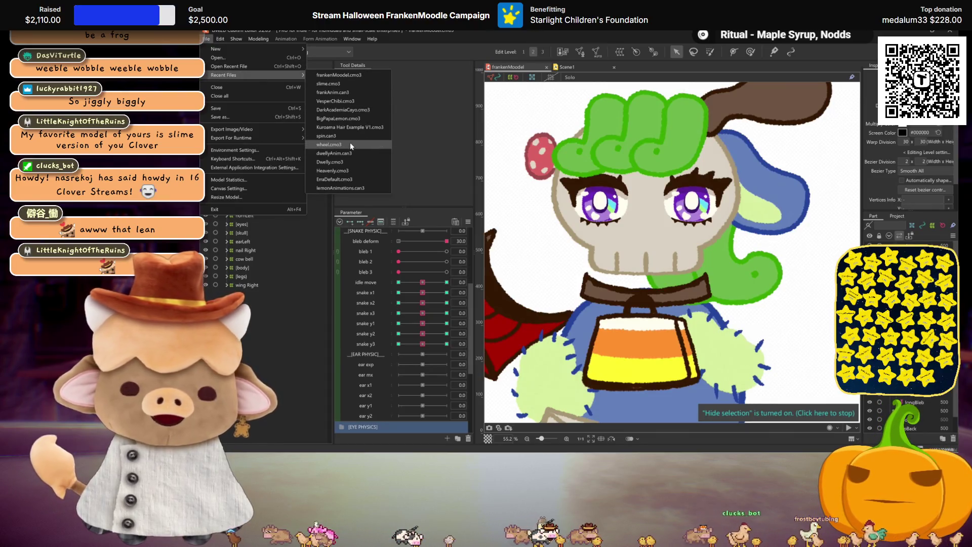
pyautogui.click(339, 83)
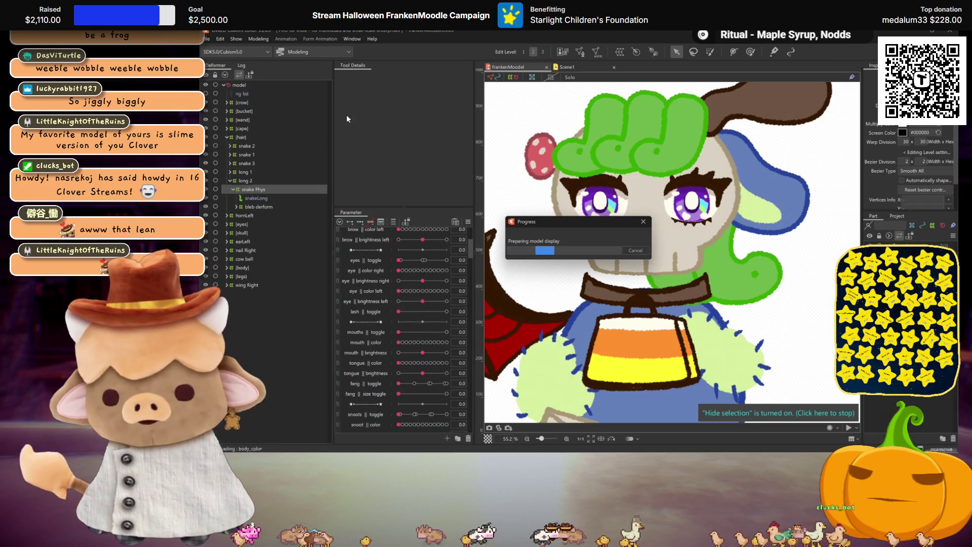
pyautogui.scroll(-1, 596, 286)
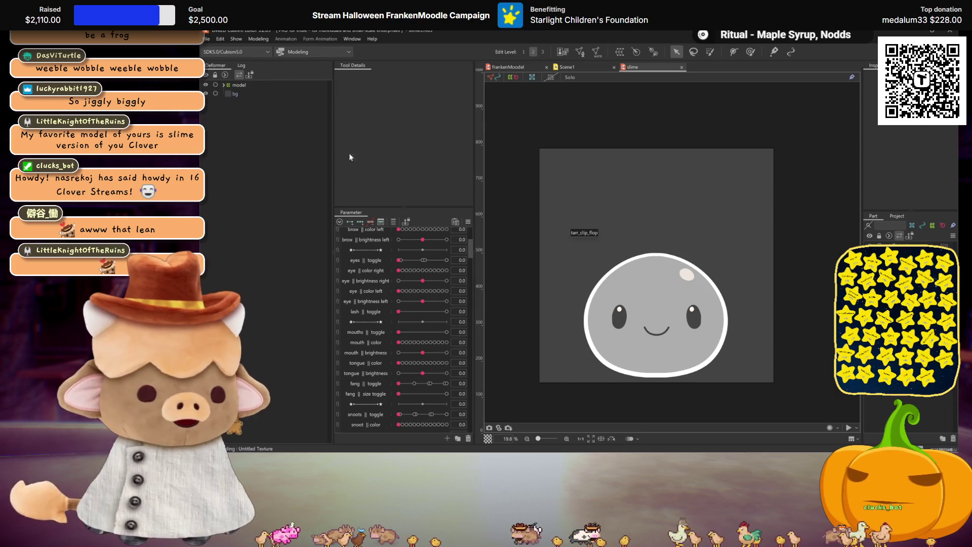
pyautogui.click(259, 39)
# Open the slime's Physics Settings preview and try another body shape before restoring the round one.
pyautogui.click(301, 212)
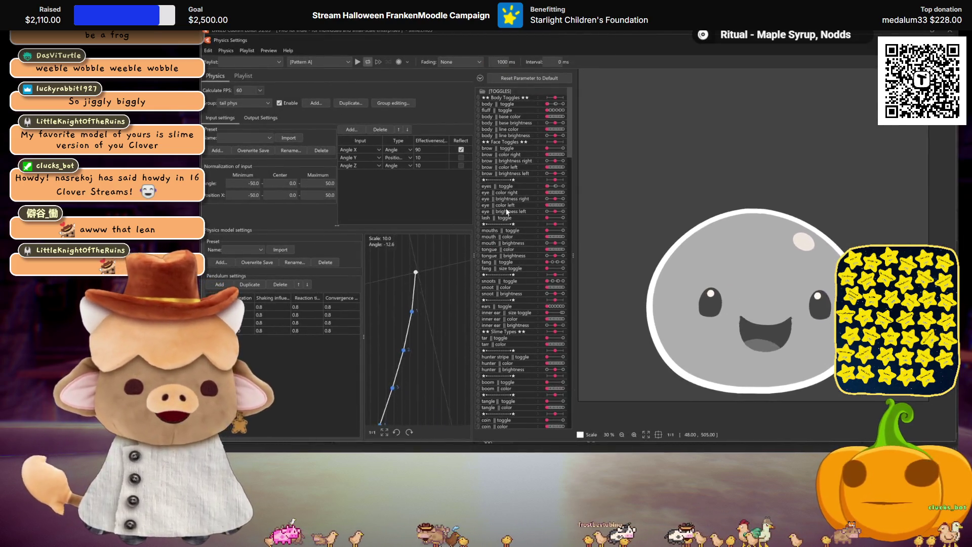
pyautogui.click(559, 104)
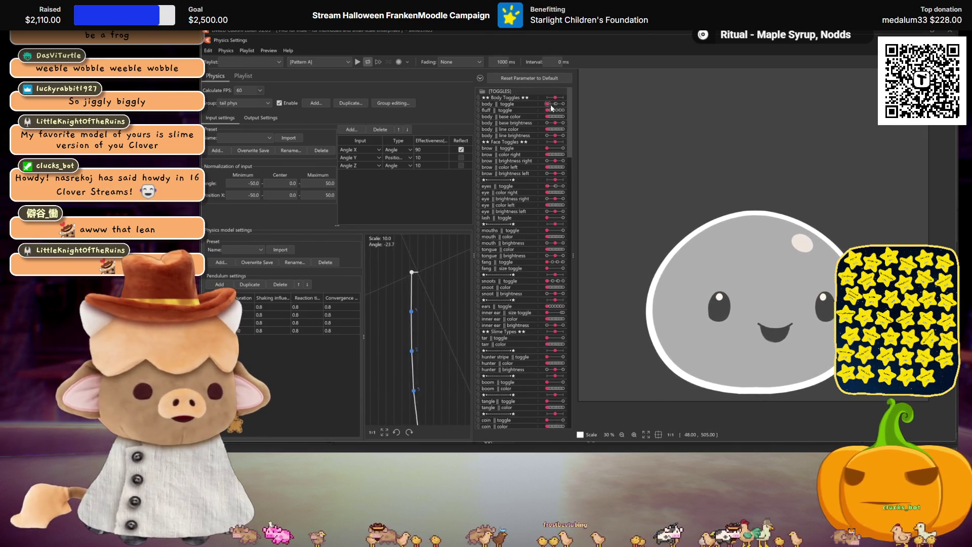
pyautogui.moveTo(559, 104)
pyautogui.mouseDown()
pyautogui.moveTo(538, 110)
pyautogui.moveTo(569, 114)
pyautogui.moveTo(547, 110)
pyautogui.moveTo(560, 123)
pyautogui.moveTo(553, 138)
pyautogui.mouseUp()
pyautogui.scroll(-15, 504, 200)
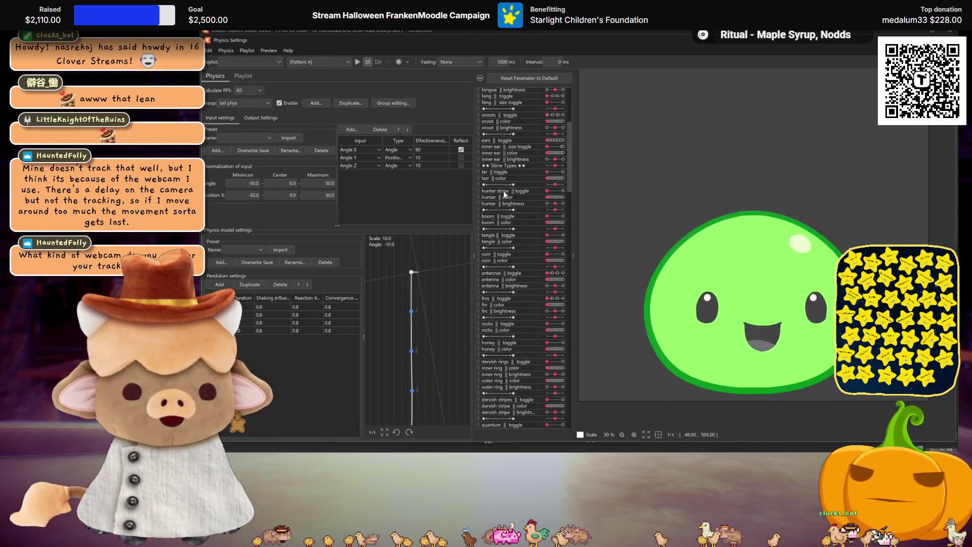
pyautogui.scroll(-15, 503, 199)
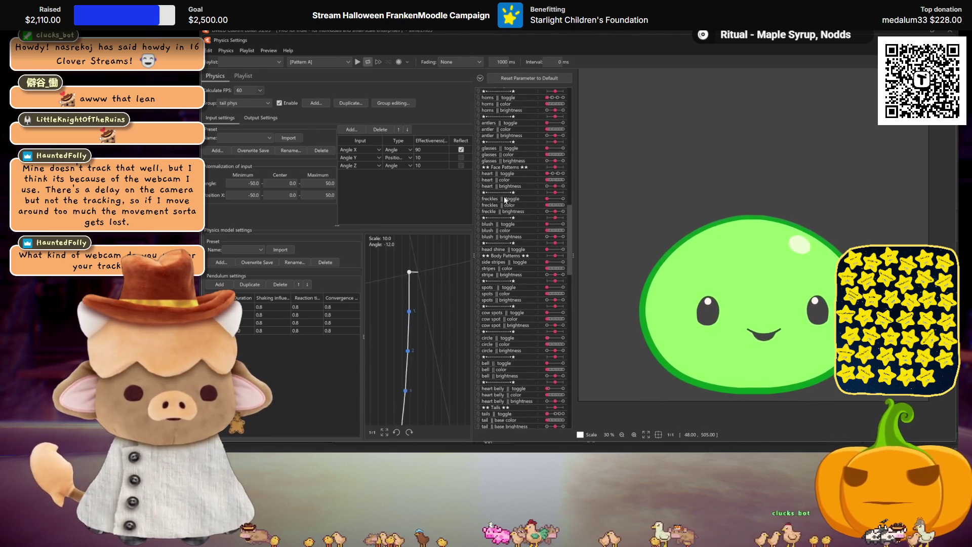
pyautogui.scroll(5, 504, 200)
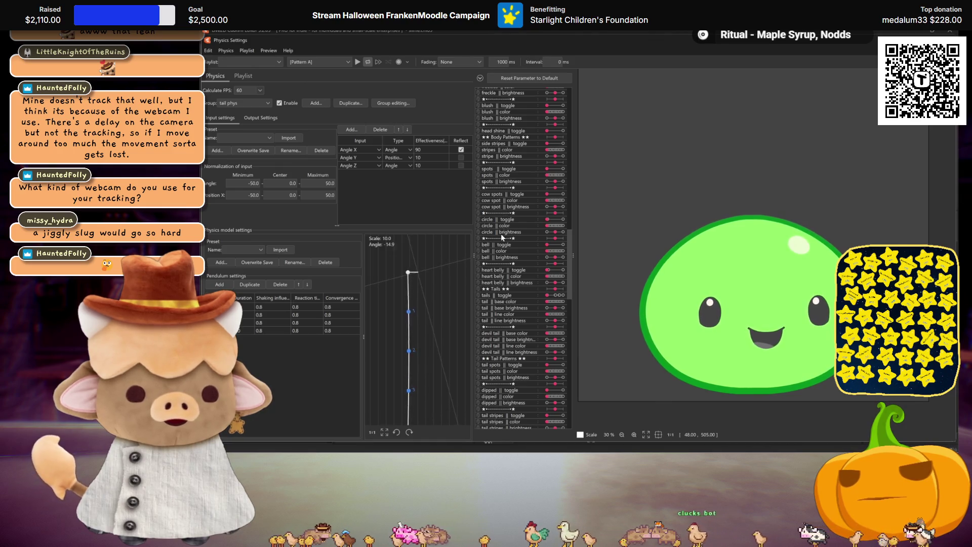
# Add the white circle pattern to the green slime's belly with the circle toggle.
pyautogui.moveTo(547, 220); pyautogui.dragTo(559, 224)
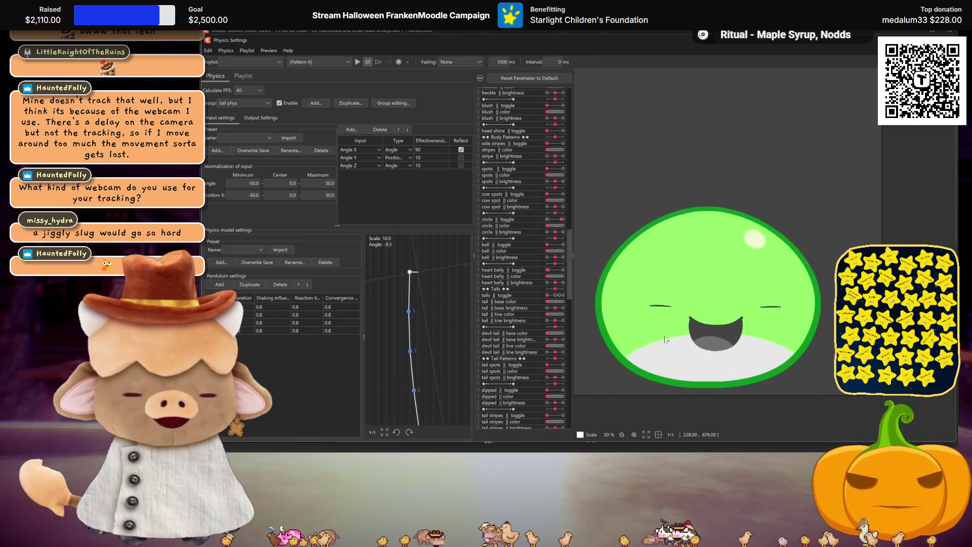
pyautogui.scroll(-4, 504, 276)
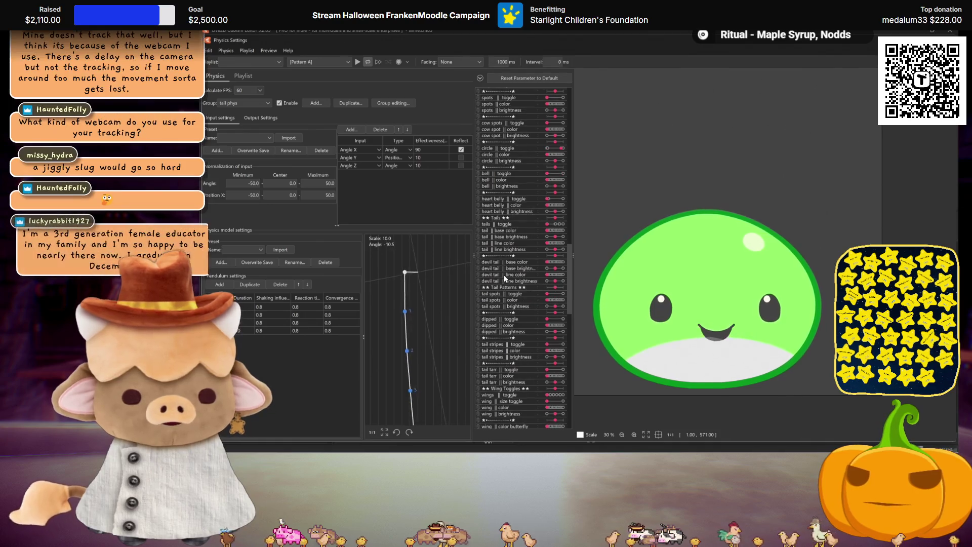
pyautogui.scroll(-10, 505, 277)
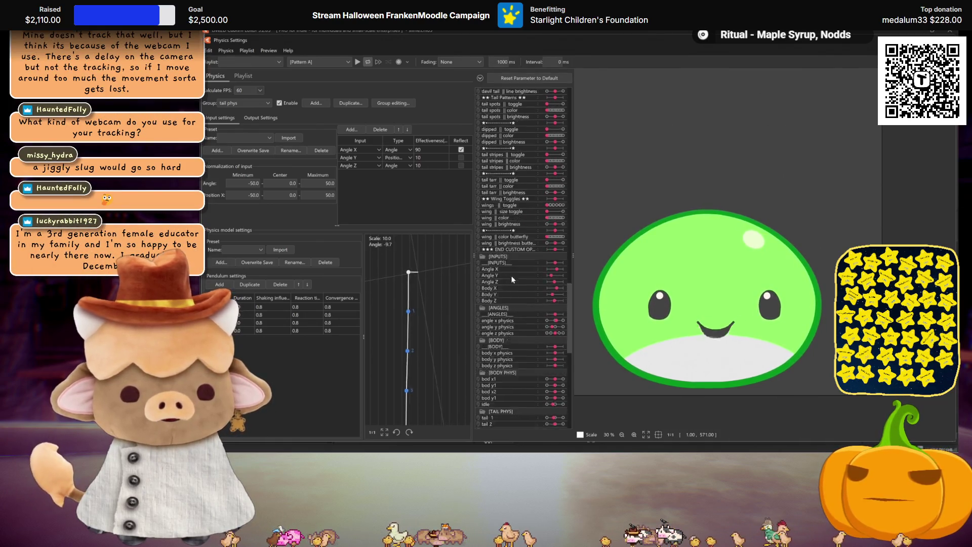
pyautogui.scroll(3, 516, 289)
pyautogui.scroll(7, 524, 305)
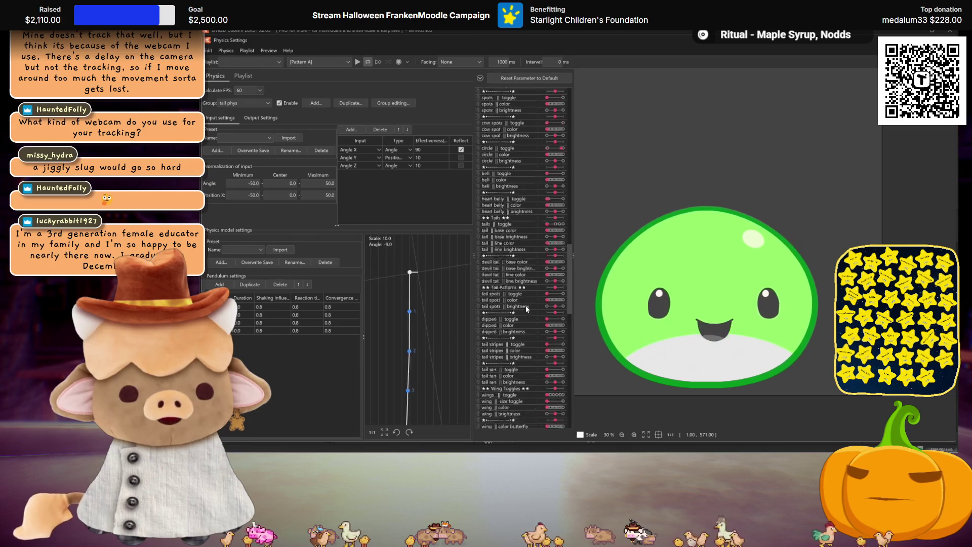
pyautogui.scroll(15, 526, 305)
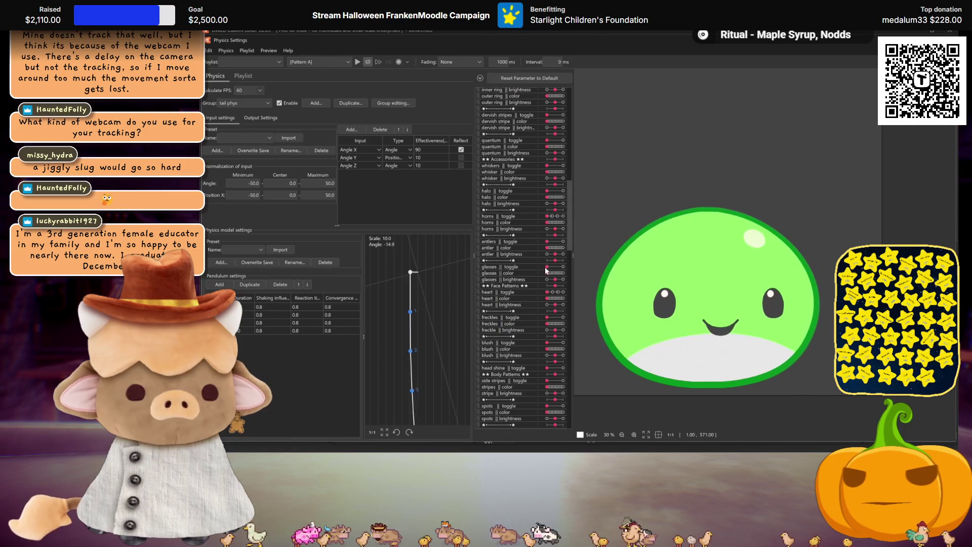
# Preview glasses on the slime, then switch on its fins variant.
pyautogui.moveTo(547, 267); pyautogui.dragTo(569, 266)
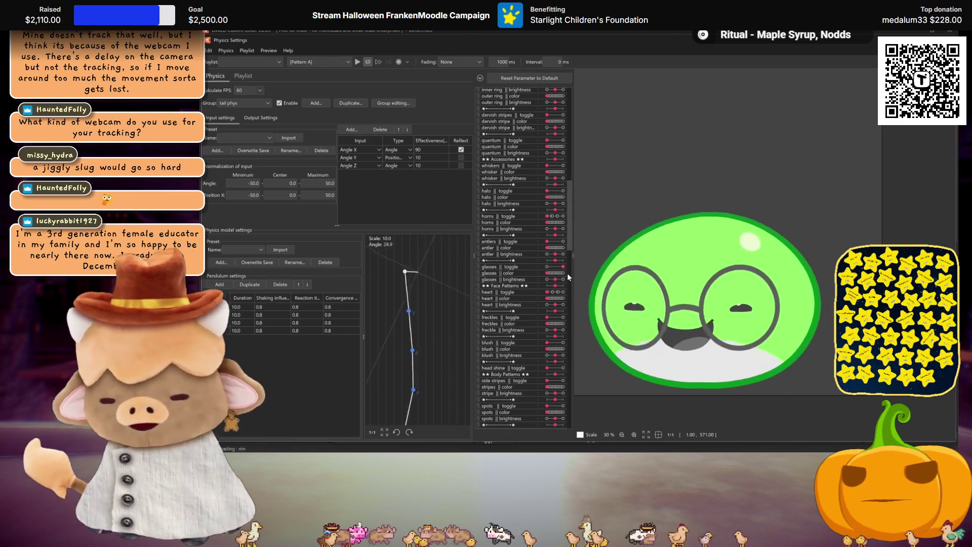
pyautogui.moveTo(565, 268); pyautogui.dragTo(503, 257)
pyautogui.scroll(3, 512, 264)
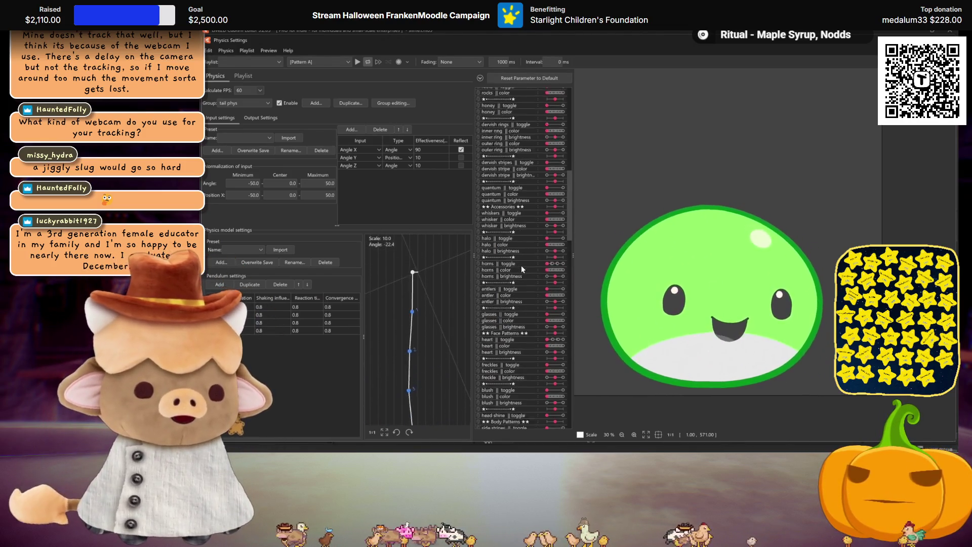
pyautogui.scroll(15, 522, 265)
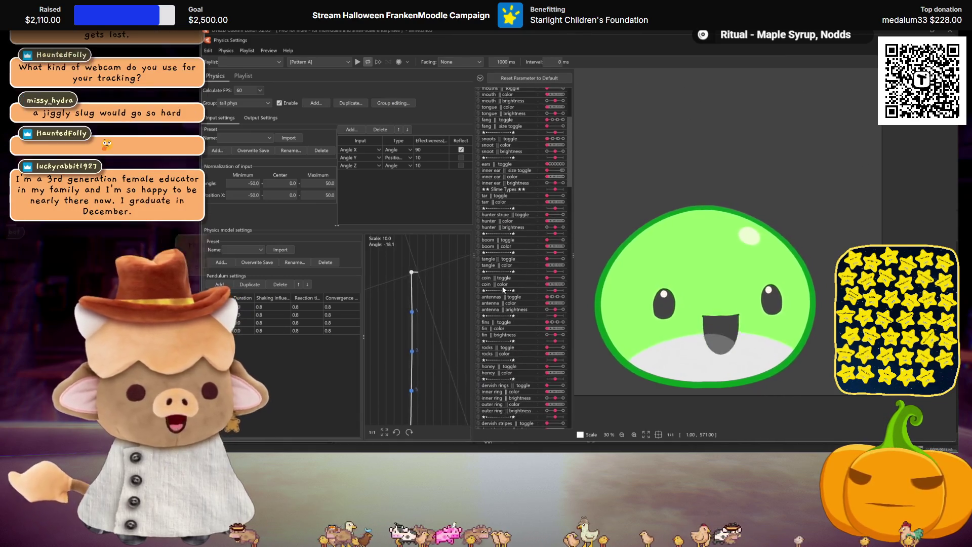
pyautogui.scroll(-2, 500, 313)
pyautogui.click(551, 298)
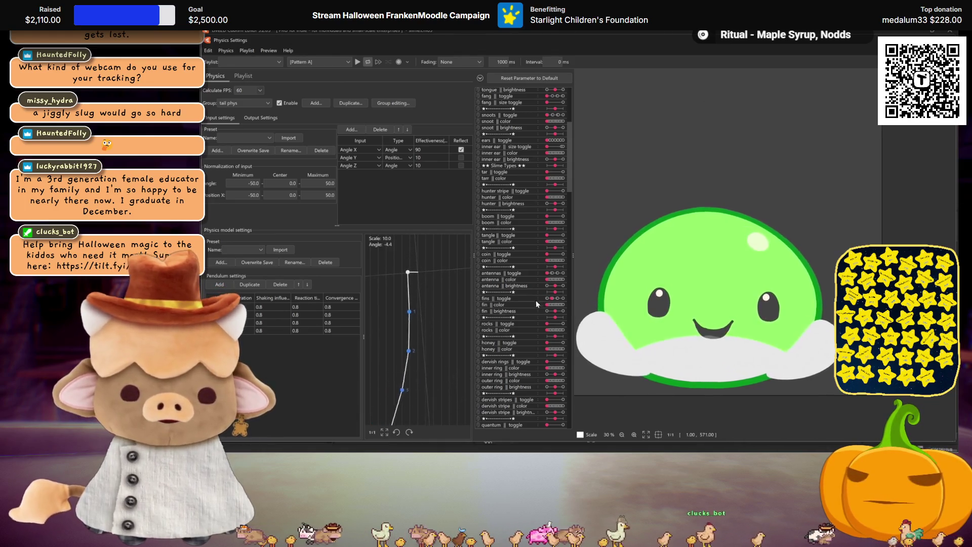
# Colour the slime's fins green and restore their brightness after darkening them.
pyautogui.click(562, 306)
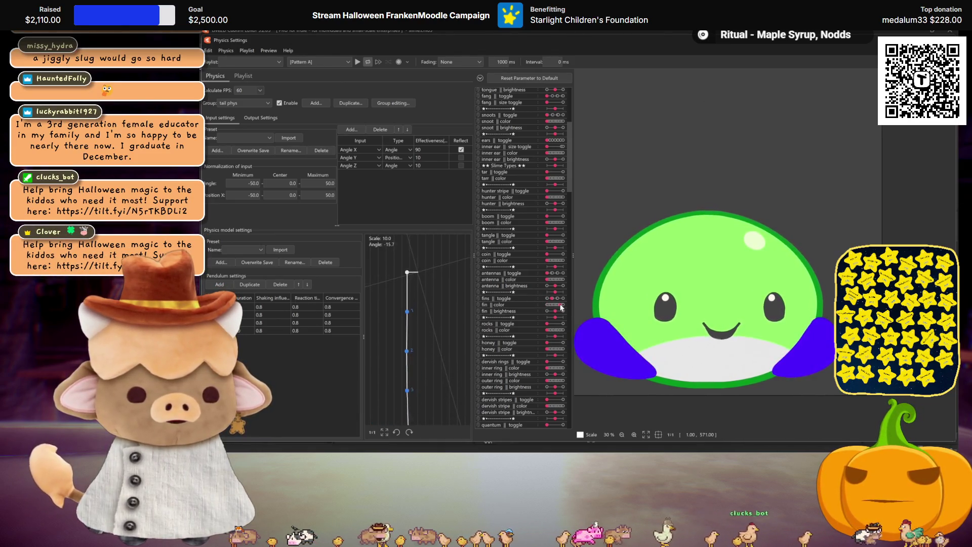
pyautogui.click(556, 306)
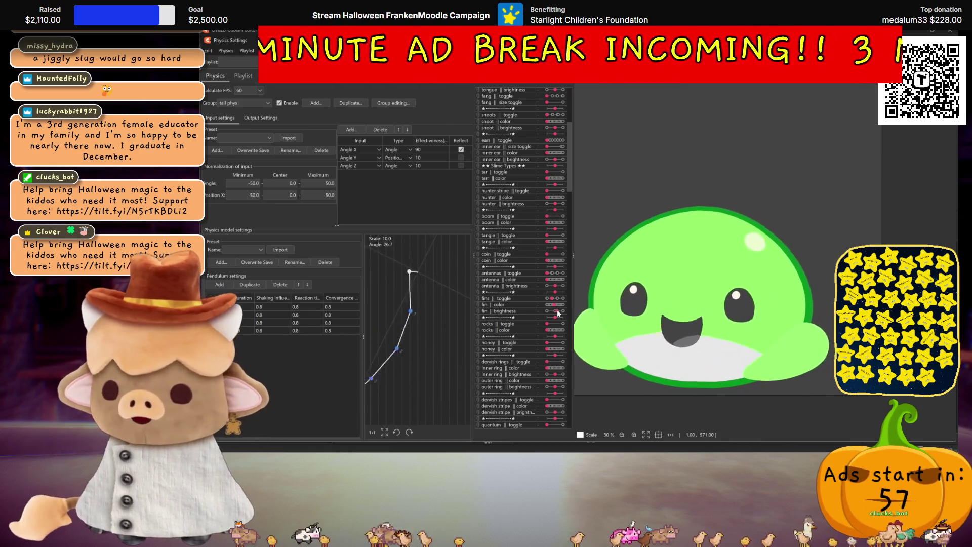
pyautogui.click(548, 312)
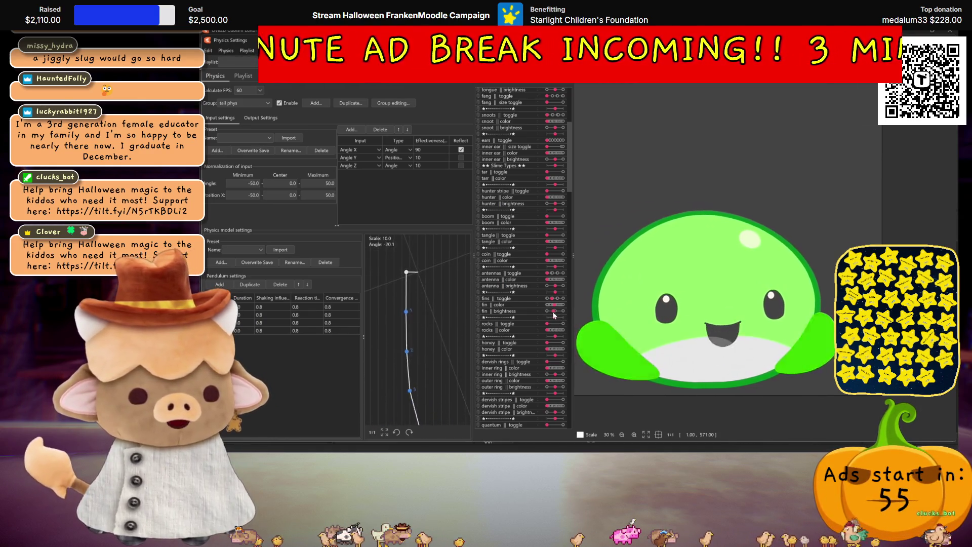
pyautogui.click(551, 311)
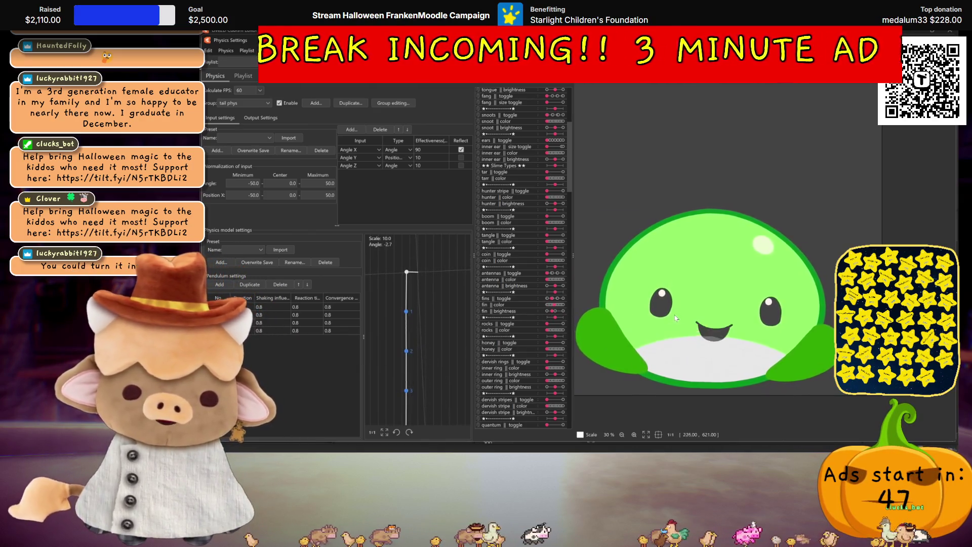
pyautogui.scroll(-2, 675, 320)
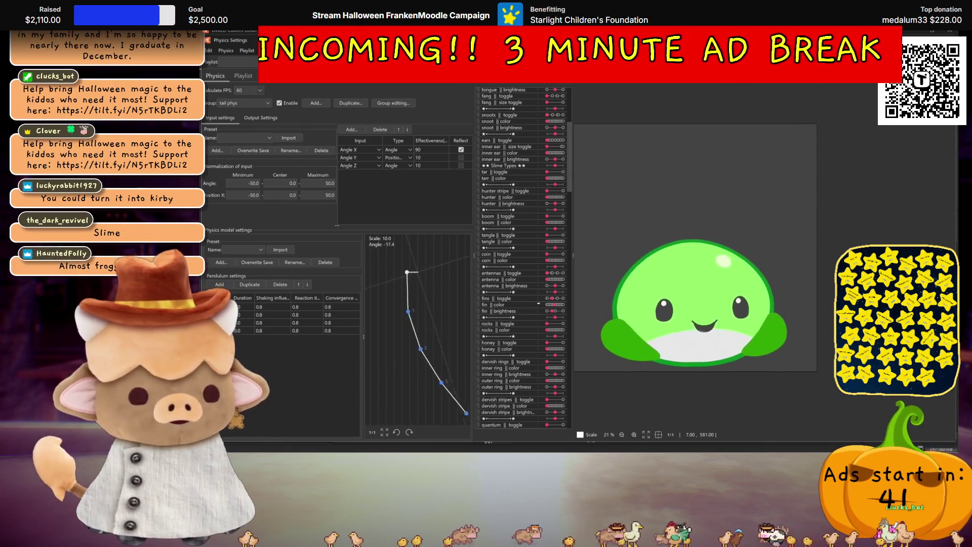
pyautogui.scroll(5, 525, 144)
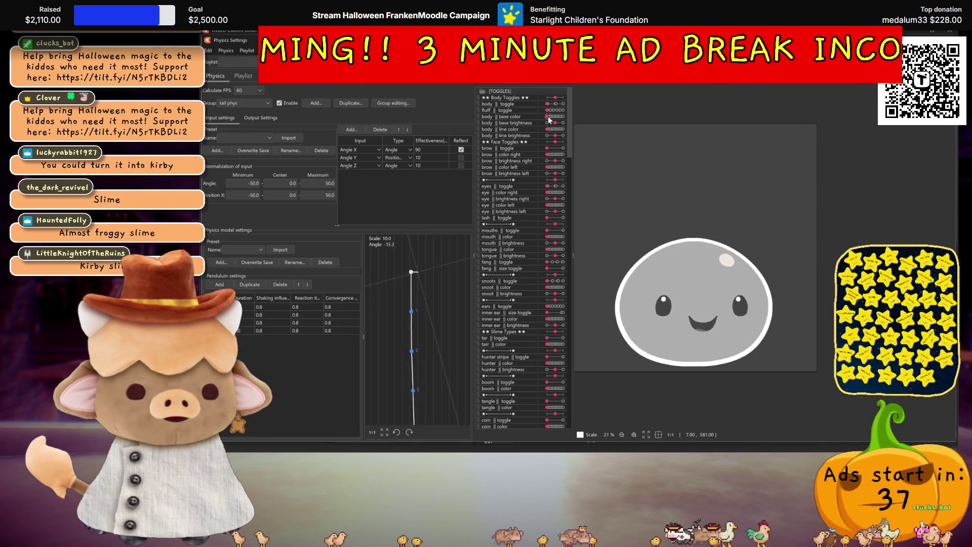
# Change the slime's base body colour to a strong pink and close the physics preview.
pyautogui.moveTo(553, 116); pyautogui.dragTo(561, 125)
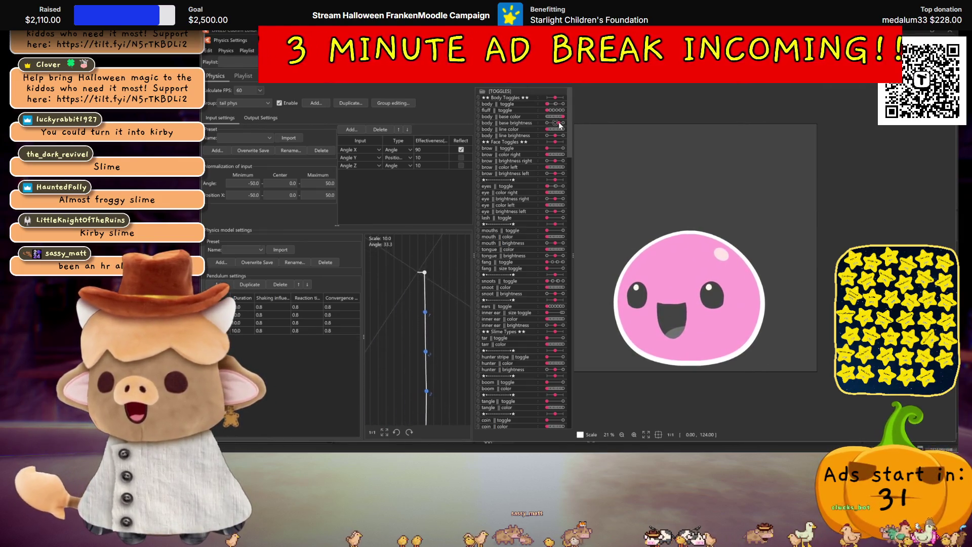
pyautogui.click(560, 125)
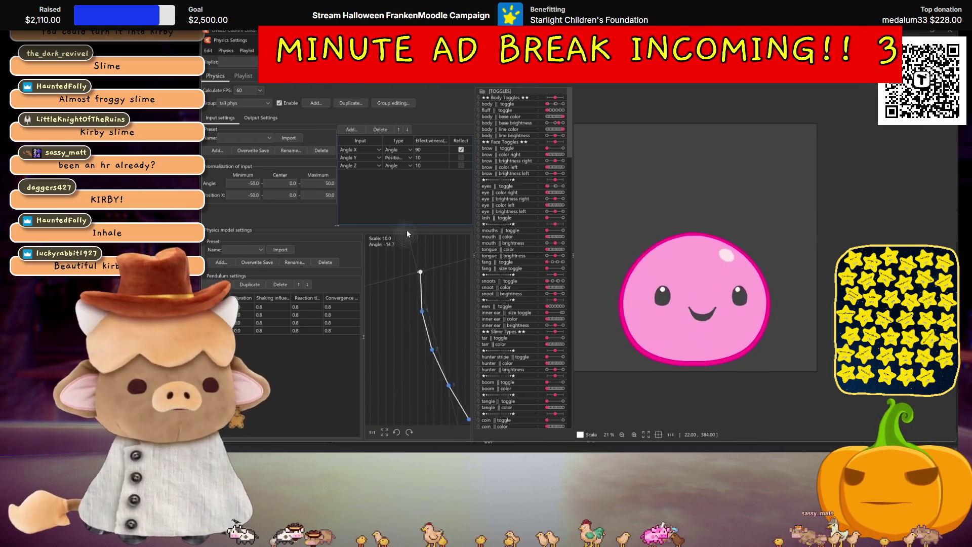
pyautogui.press('Escape')
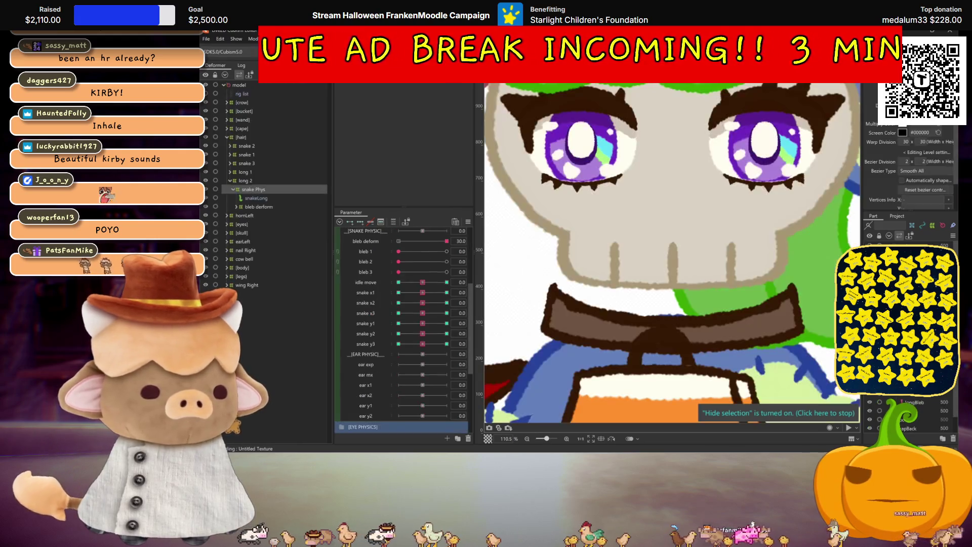
# Scroll the FrankenModdle model's palette to review its snake physics deformers.
pyautogui.scroll(-5, 703, 247)
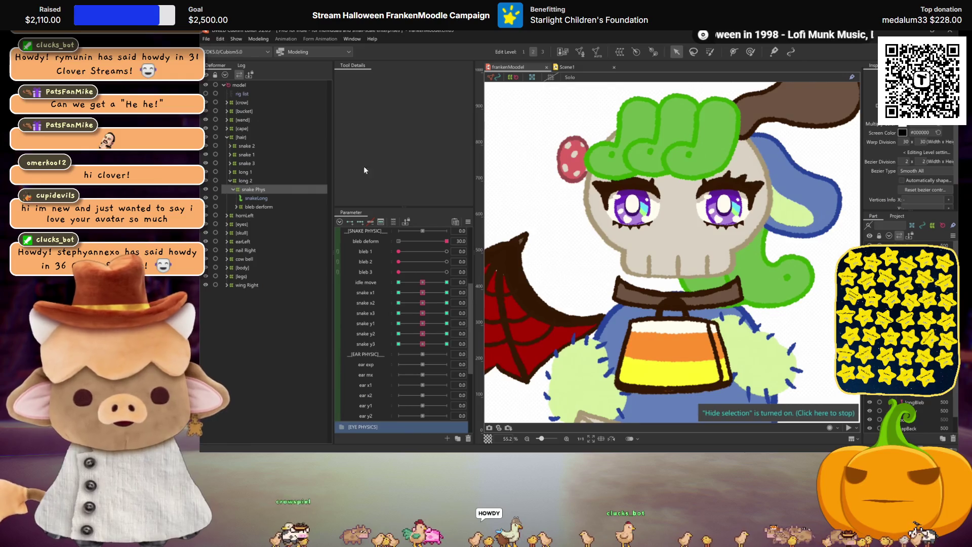
# Expand long 1 and long 2 to reveal their snake Phys and bleb deform children.
pyautogui.click(230, 172)
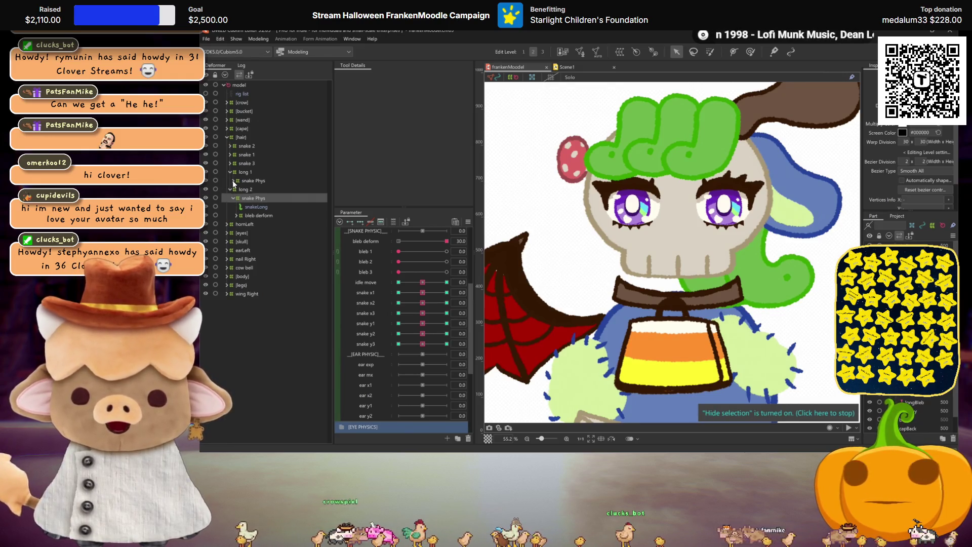
pyautogui.click(234, 181)
pyautogui.click(236, 198)
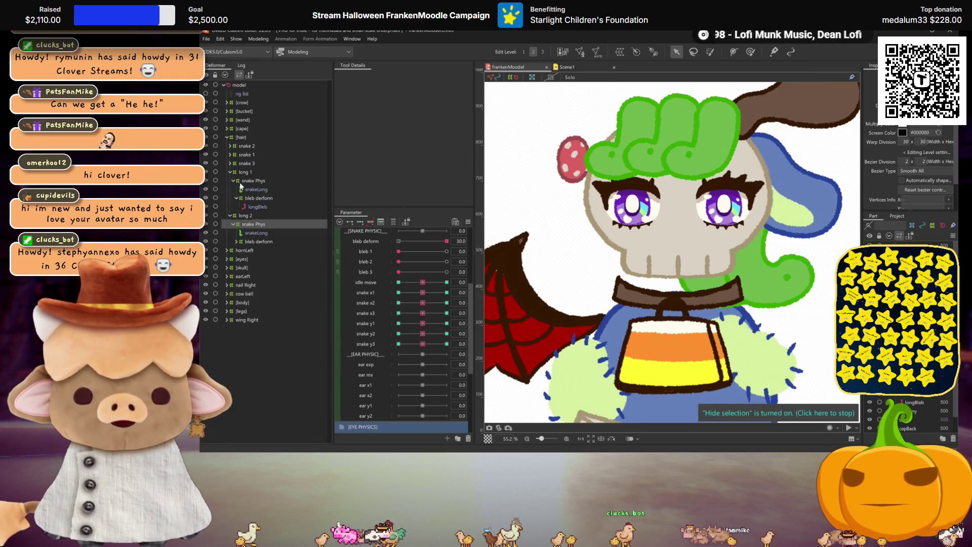
pyautogui.click(254, 242)
pyautogui.click(236, 242)
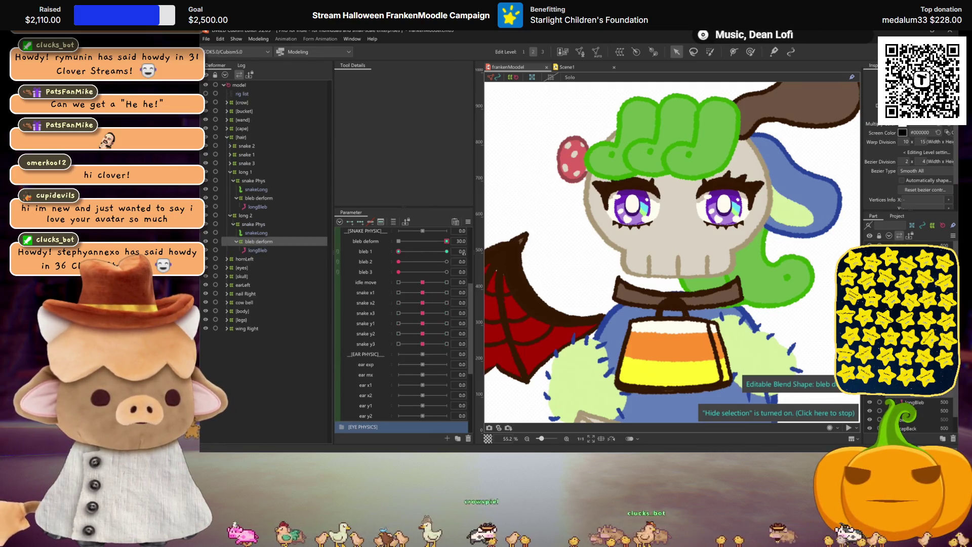
# Reassign the bleb deform keys from bleb 1 to bleb 2, then select long 1 through long 2.
pyautogui.click(481, 250)
pyautogui.click(501, 278)
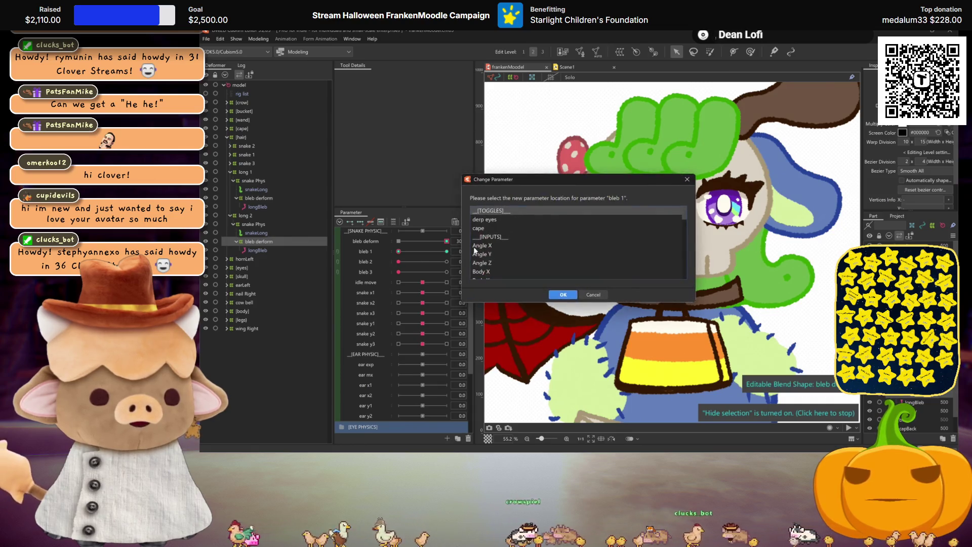
pyautogui.scroll(-3, 491, 253)
pyautogui.click(483, 215)
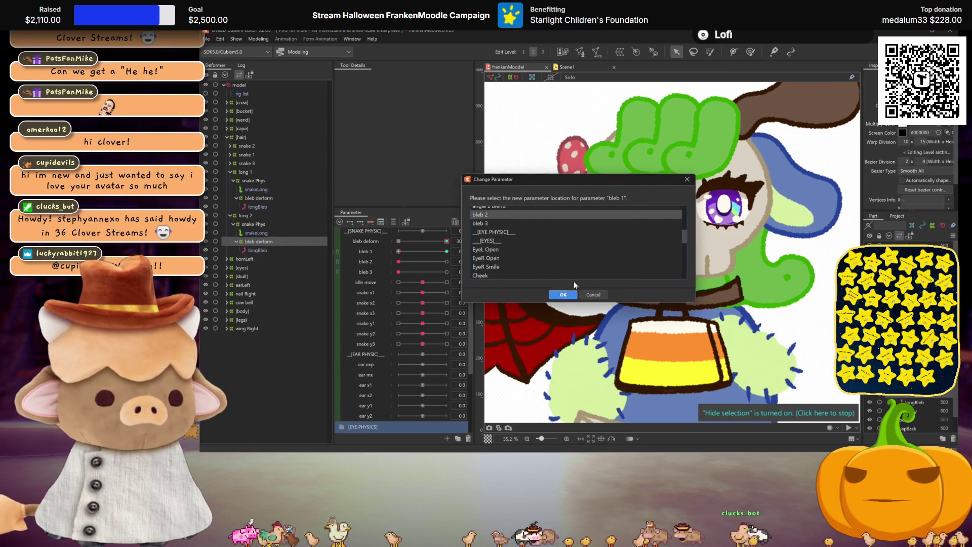
pyautogui.click(564, 294)
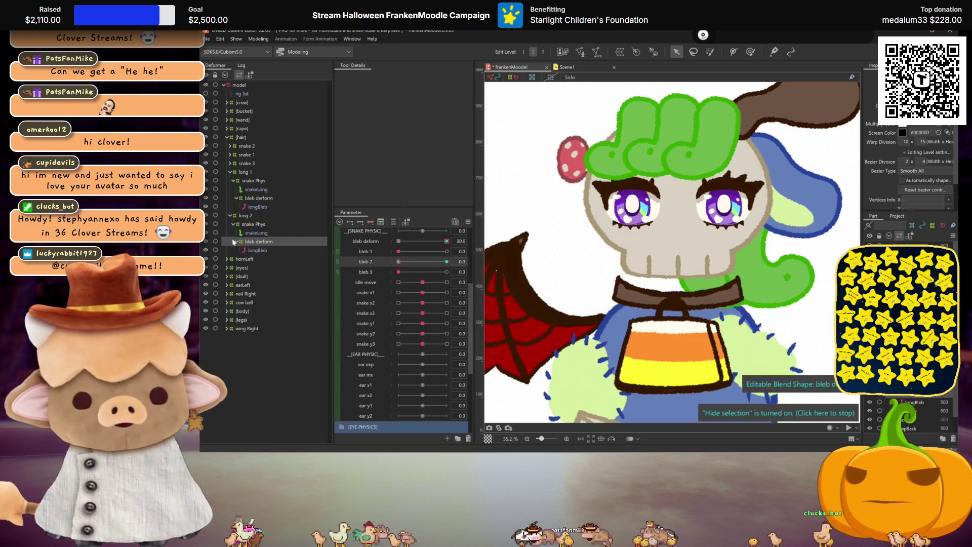
pyautogui.click(243, 172)
pyautogui.keyDown('shift'); pyautogui.click(253, 249); pyautogui.keyUp('shift')
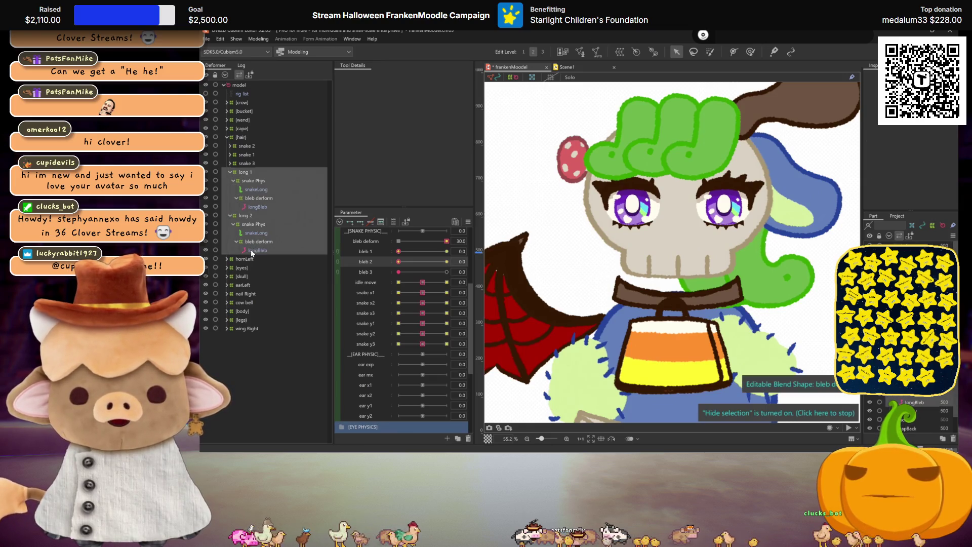
# Duplicate the long 1 and long 2 deformers and flip the copies horizontally.
pyautogui.hotkey('ctrl', 'd')
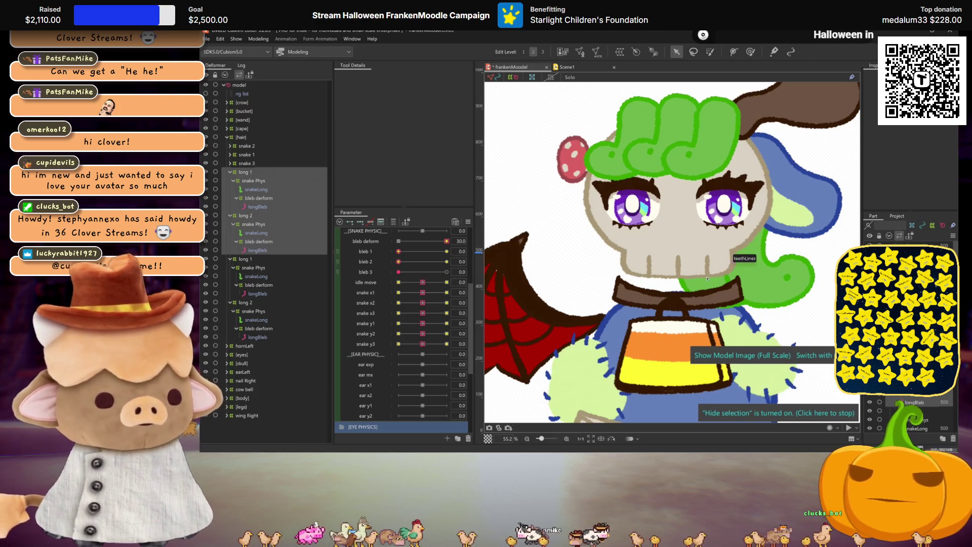
pyautogui.hotkey('ctrl', 'd')
pyautogui.click(623, 254)
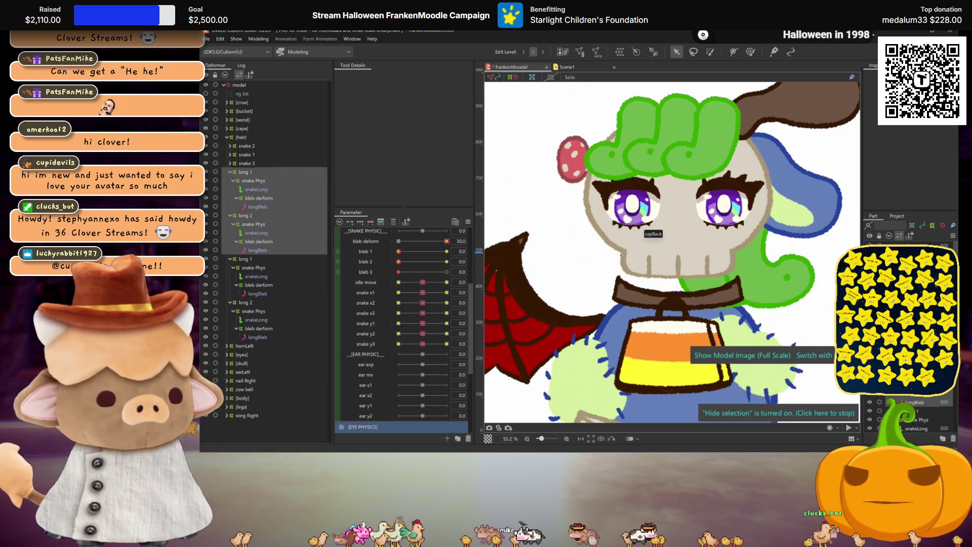
pyautogui.hotkey('ctrl', 'd')
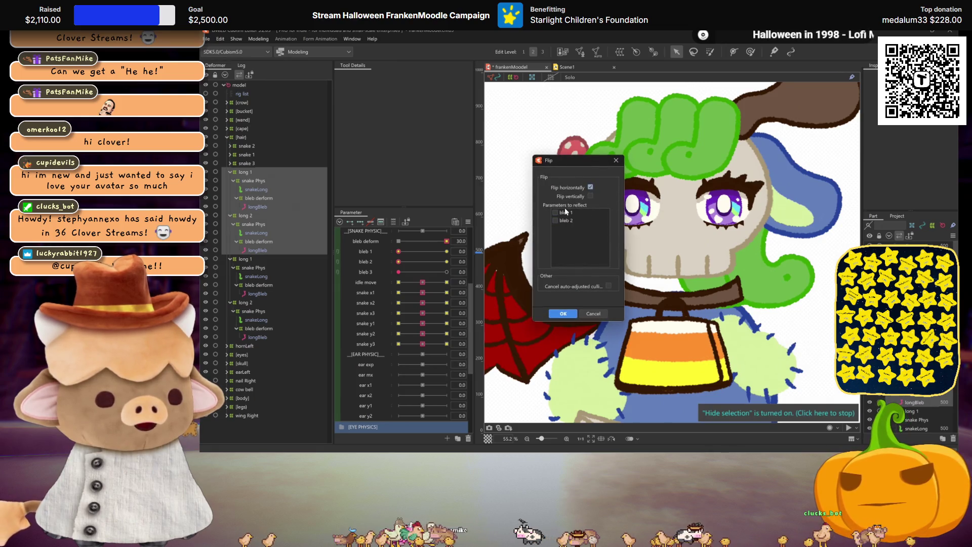
pyautogui.click(563, 313)
pyautogui.scroll(-2, 565, 274)
pyautogui.scroll(1, 564, 274)
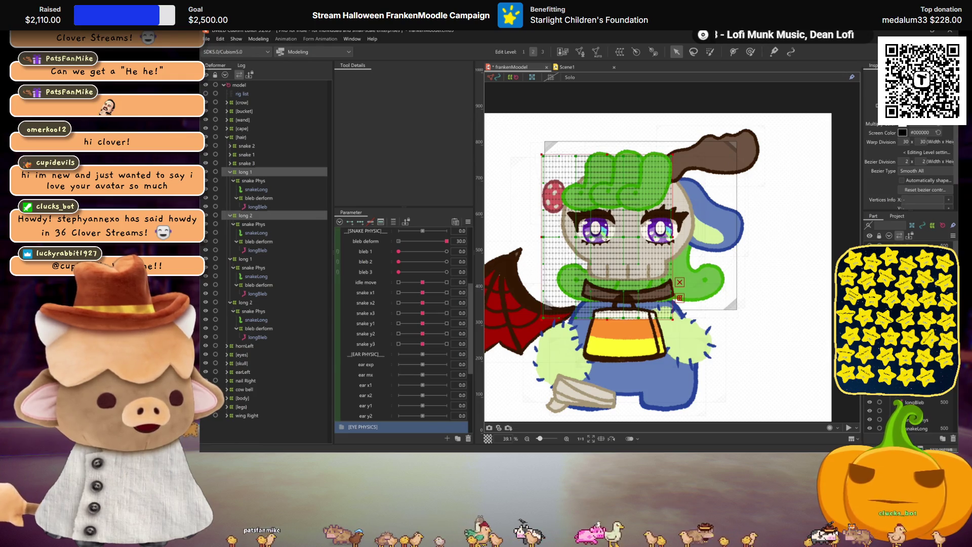
# Shift the copied warp grid left and move long 1 and long 2 to the top level.
pyautogui.moveTo(604, 239); pyautogui.dragTo(584, 239)
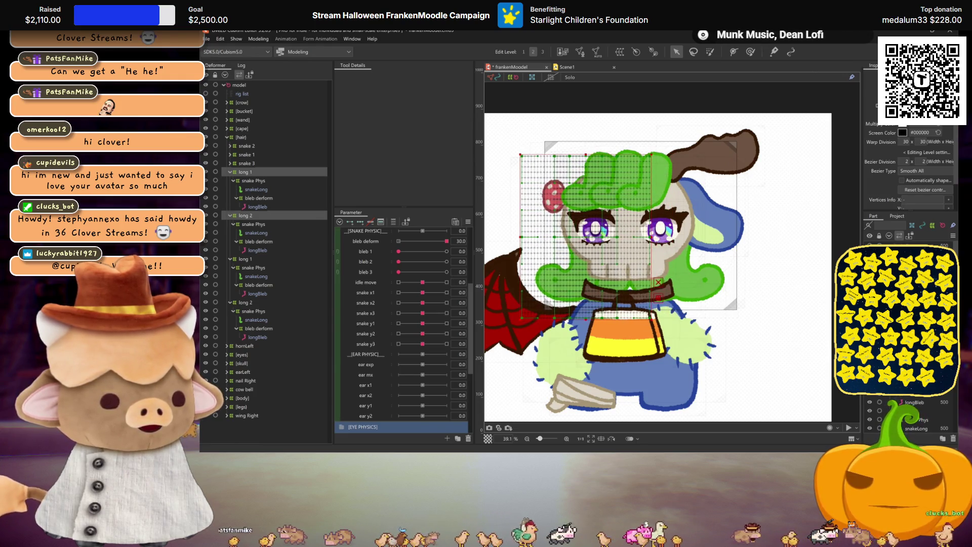
pyautogui.click(247, 172)
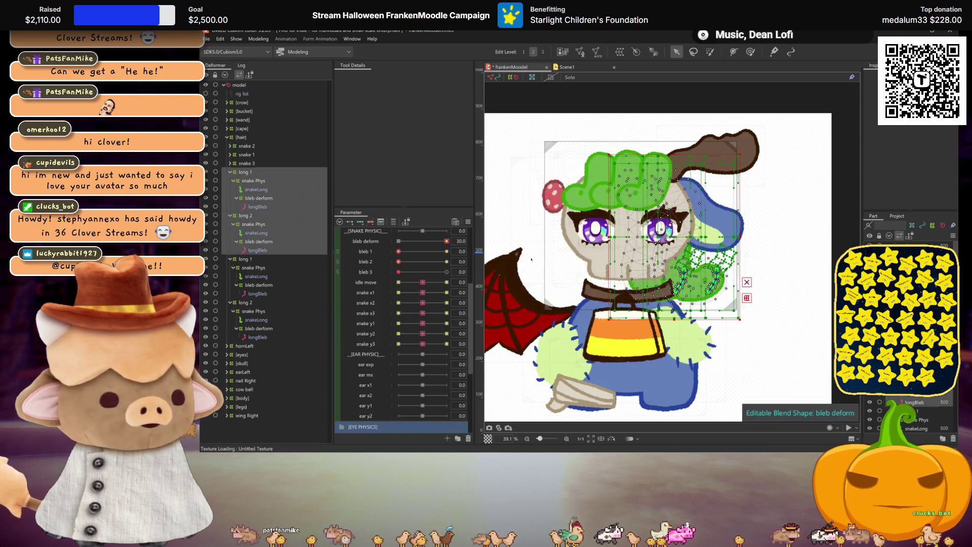
pyautogui.click(245, 171)
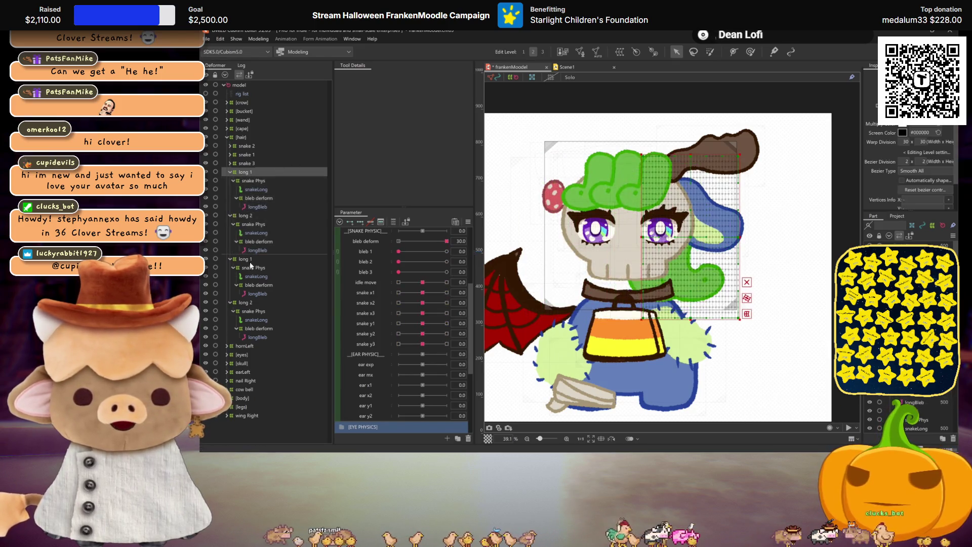
pyautogui.keyDown('ctrl'); pyautogui.click(243, 216); pyautogui.keyUp('ctrl')
pyautogui.moveTo(242, 167); pyautogui.dragTo(242, 88)
# Flip the selected long 1 and long 2 copies horizontally and hide the canvas outlines.
pyautogui.keyDown('ctrl'); pyautogui.click(240, 310); pyautogui.keyUp('ctrl')
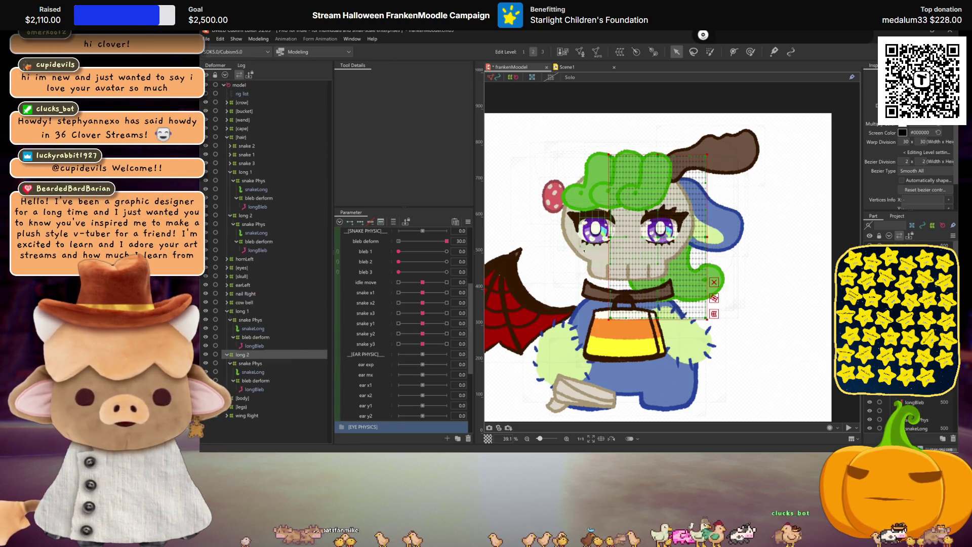
pyautogui.hotkey('ctrl', 'shift', 'h')
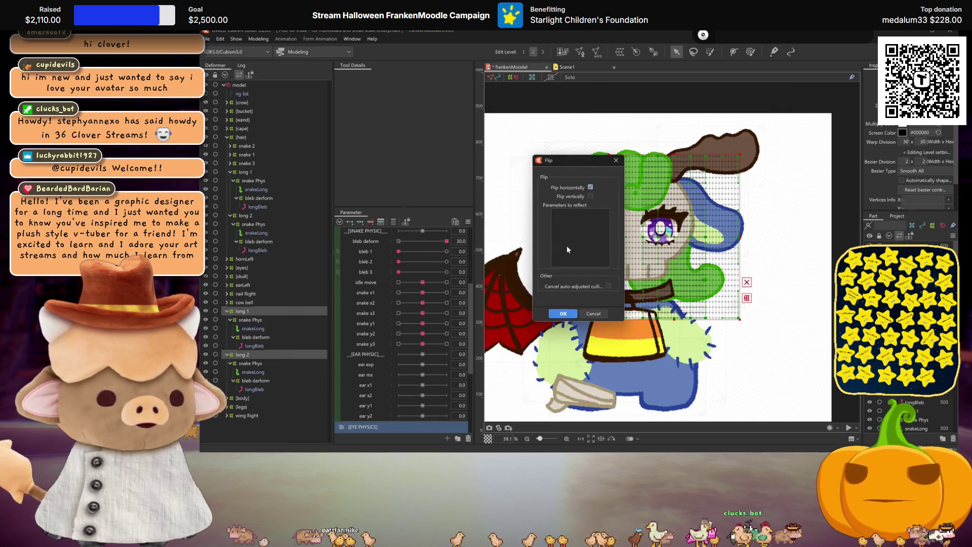
pyautogui.click(565, 315)
pyautogui.press('h')
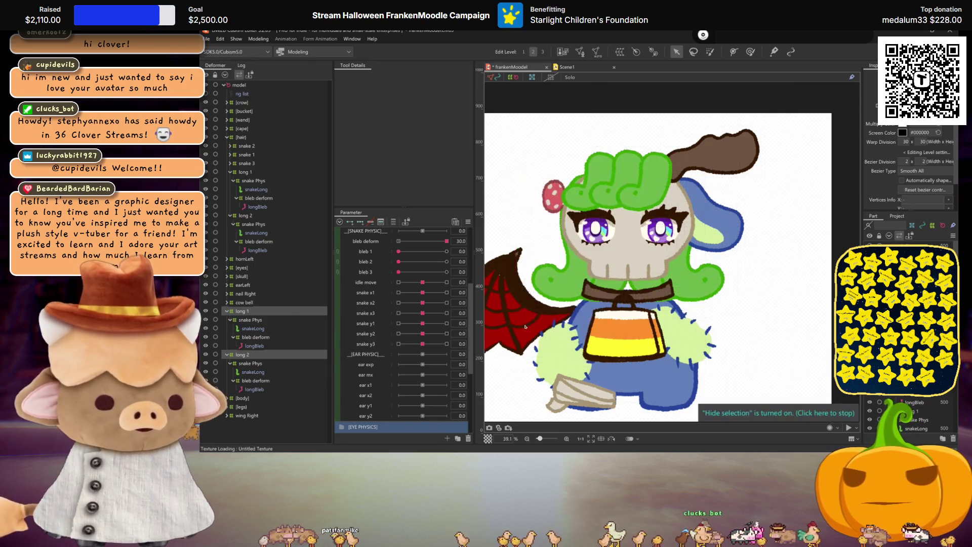
pyautogui.scroll(-2, 560, 312)
pyautogui.scroll(2, 562, 312)
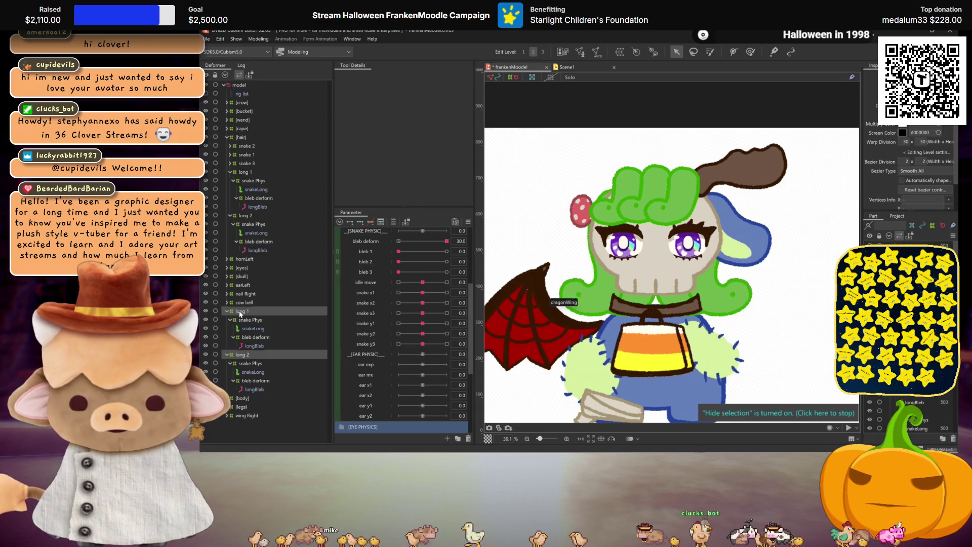
# Move long 1 back among the hair deformers and inspect the long 1 and long 2 warp grids.
pyautogui.moveTo(241, 311); pyautogui.dragTo(239, 143)
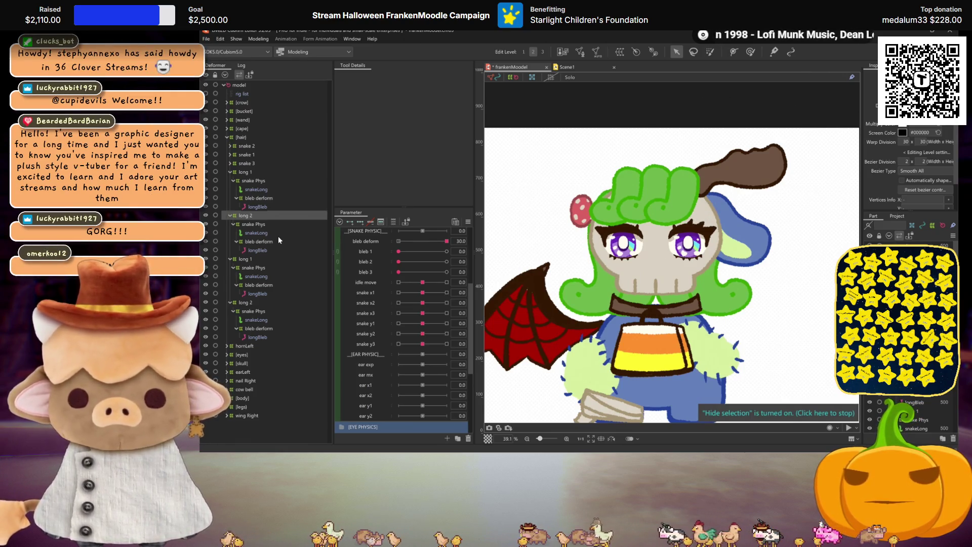
pyautogui.click(251, 178)
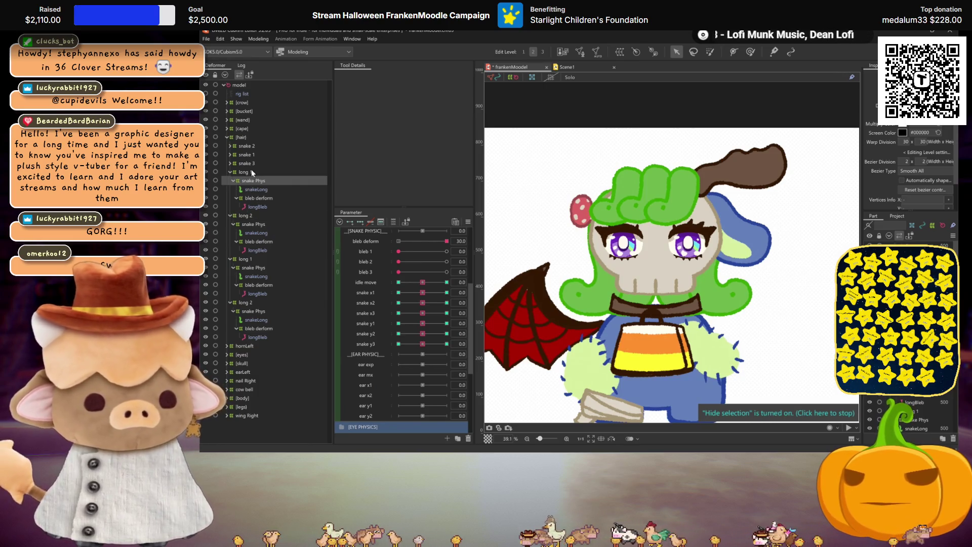
pyautogui.click(256, 190)
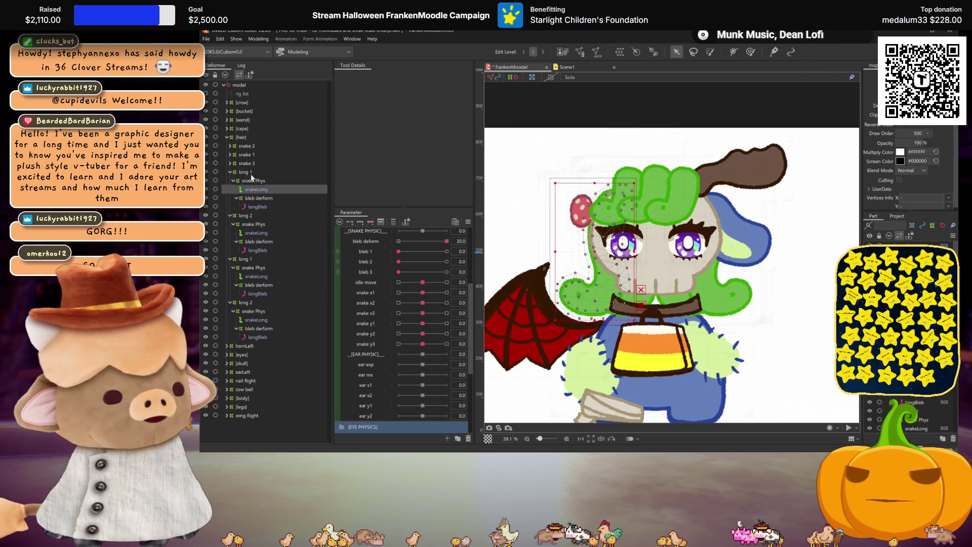
pyautogui.click(249, 174)
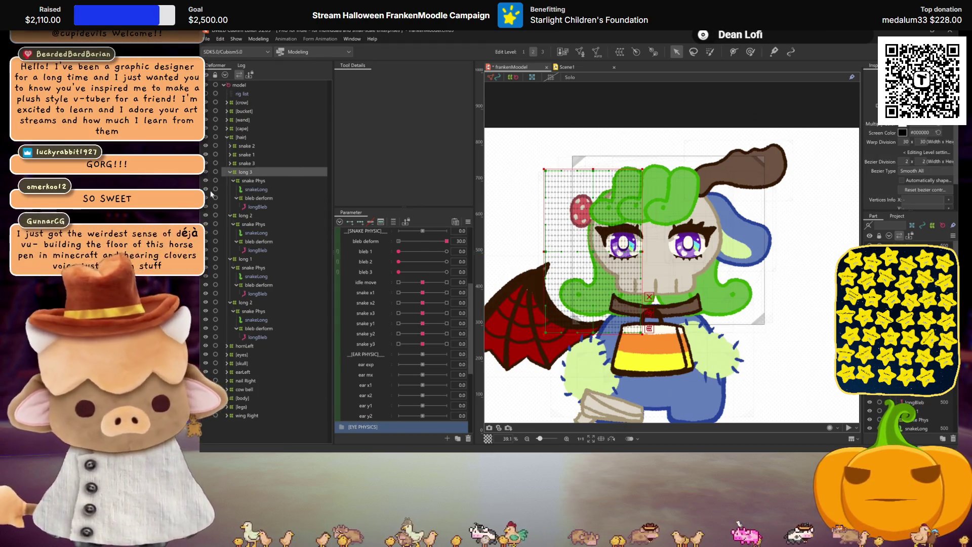
pyautogui.click(254, 217)
pyautogui.write('4')
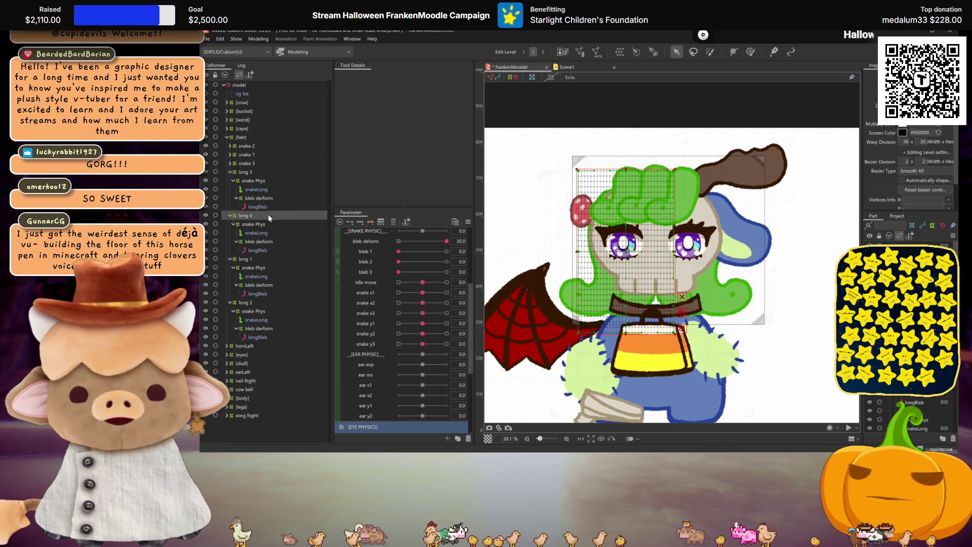
# Place long 3 and long 4 below long 1 and long 2, then collapse all four groups.
pyautogui.click(242, 172)
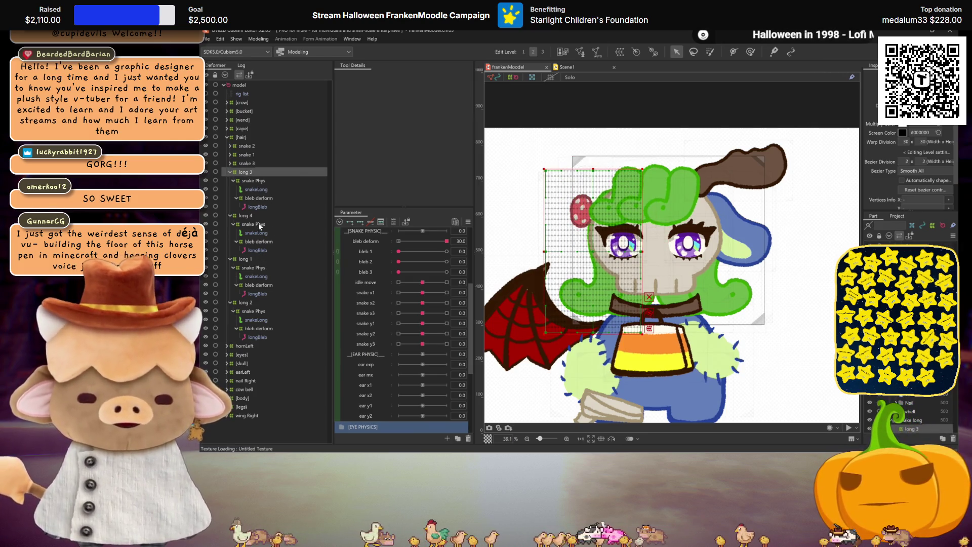
pyautogui.keyDown('shift'); pyautogui.click(256, 248); pyautogui.keyUp('shift')
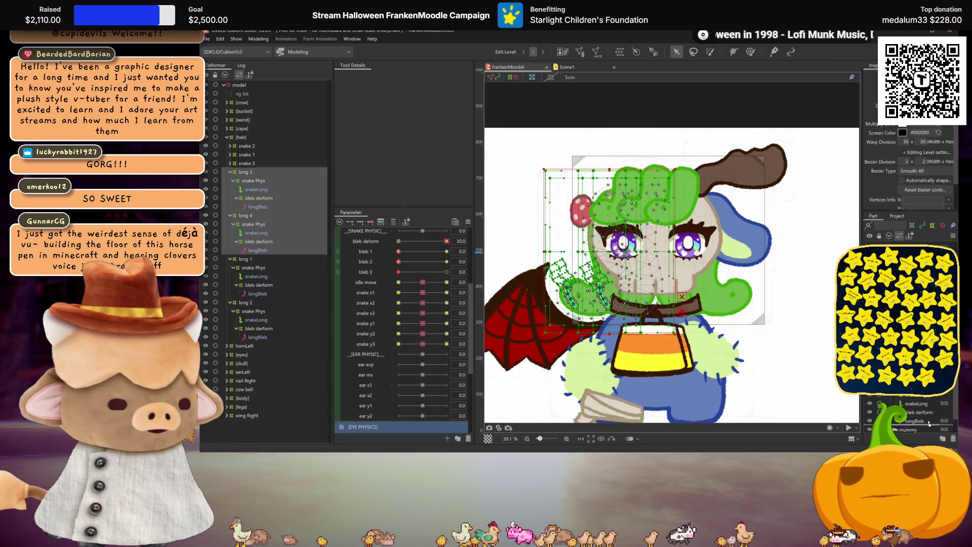
pyautogui.moveTo(245, 172); pyautogui.dragTo(326, 294)
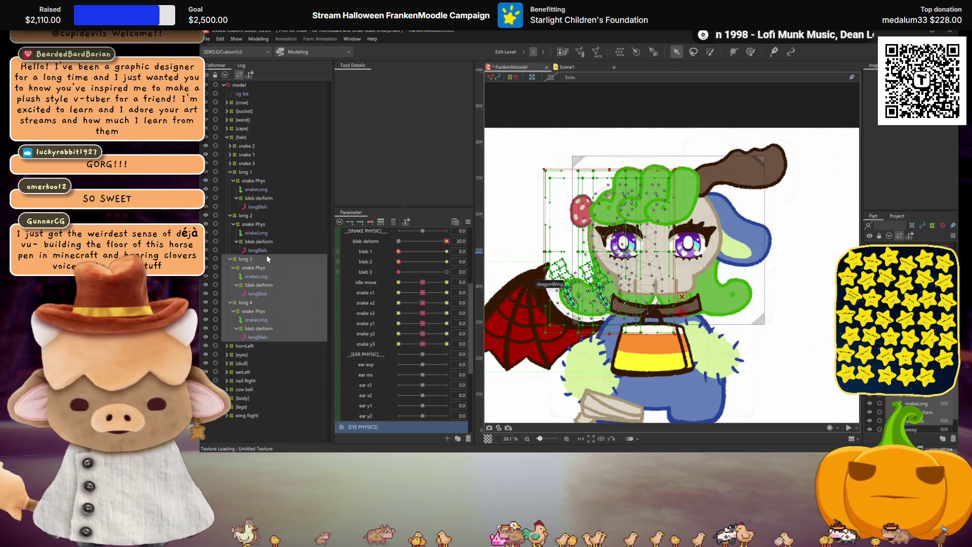
pyautogui.click(255, 241)
pyautogui.click(229, 172)
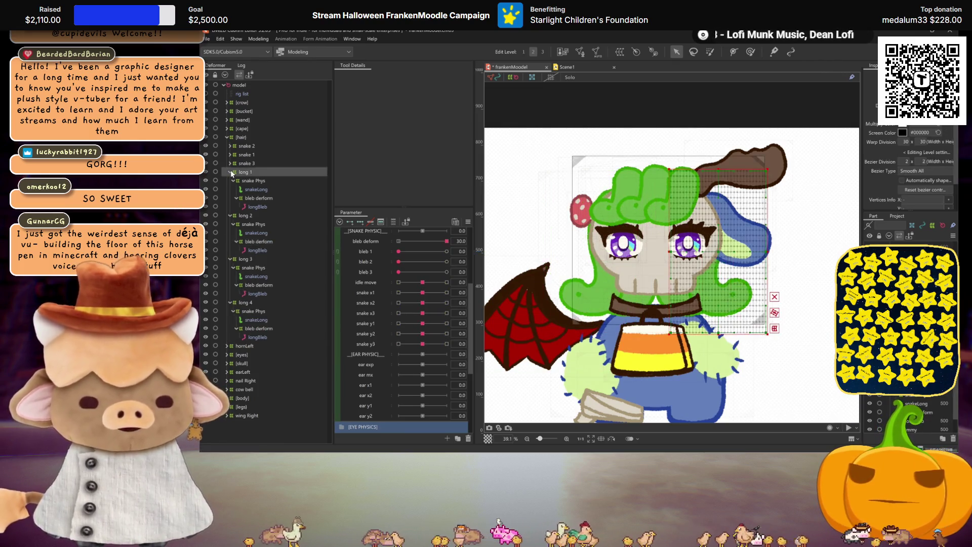
pyautogui.click(229, 180)
pyautogui.click(229, 189)
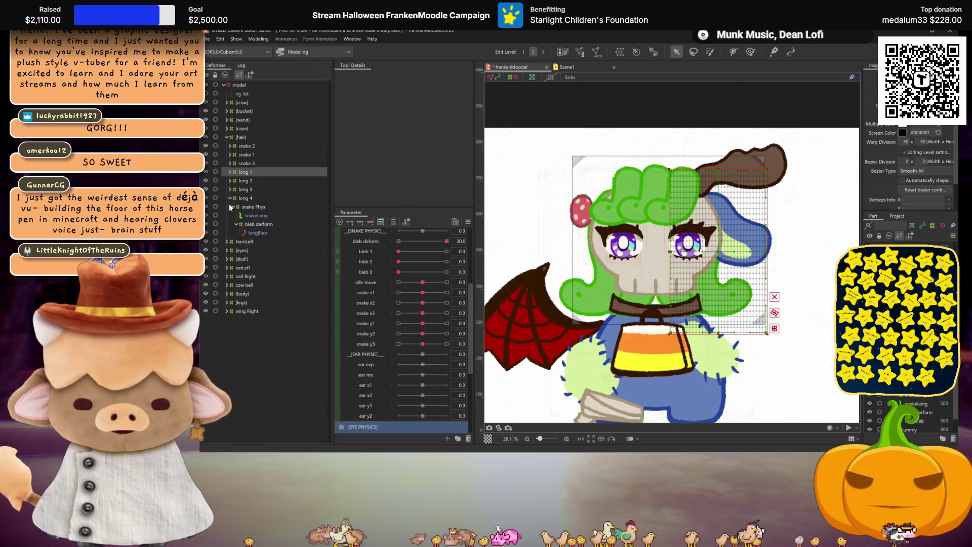
pyautogui.click(230, 197)
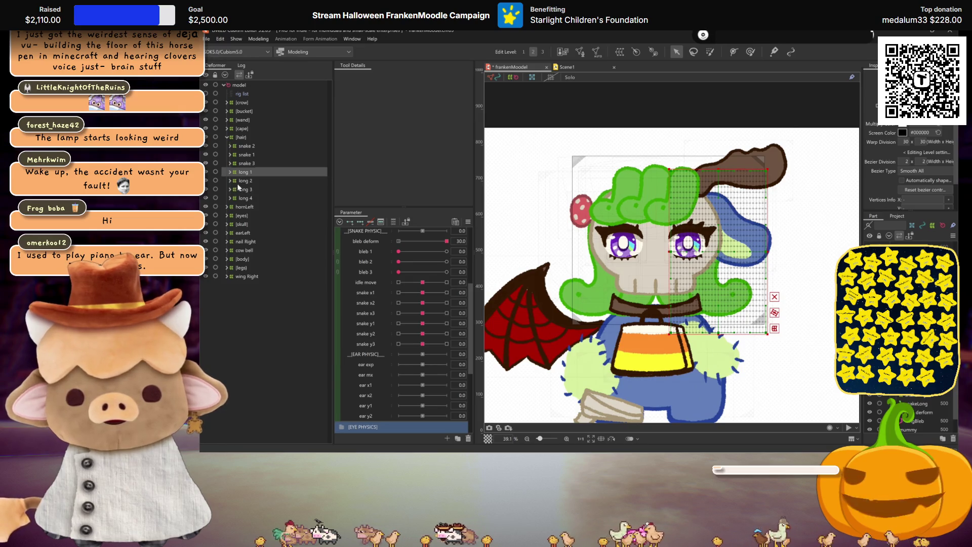
# Expand long 3 and long 4 and select both of their snake Phys deformers.
pyautogui.click(230, 189)
pyautogui.click(230, 232)
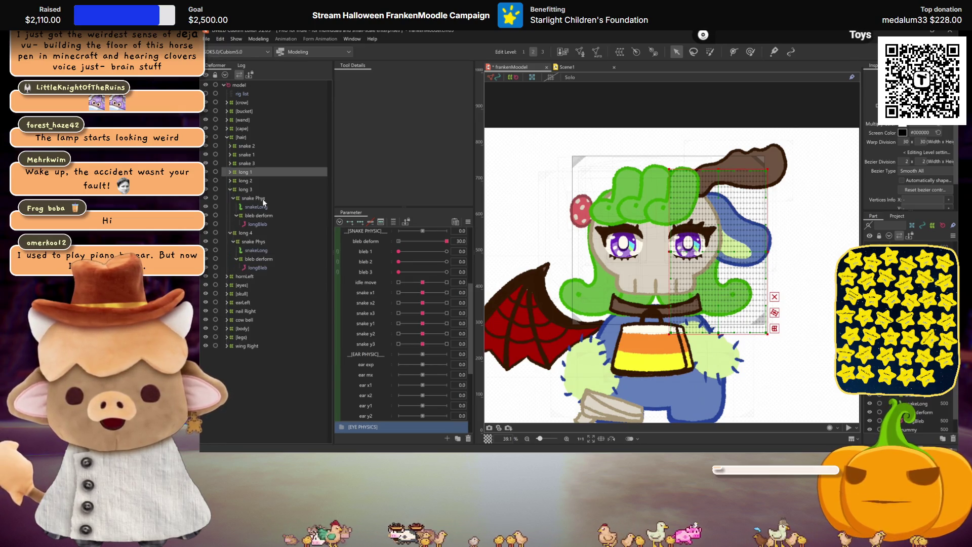
pyautogui.click(262, 199)
pyautogui.click(251, 242)
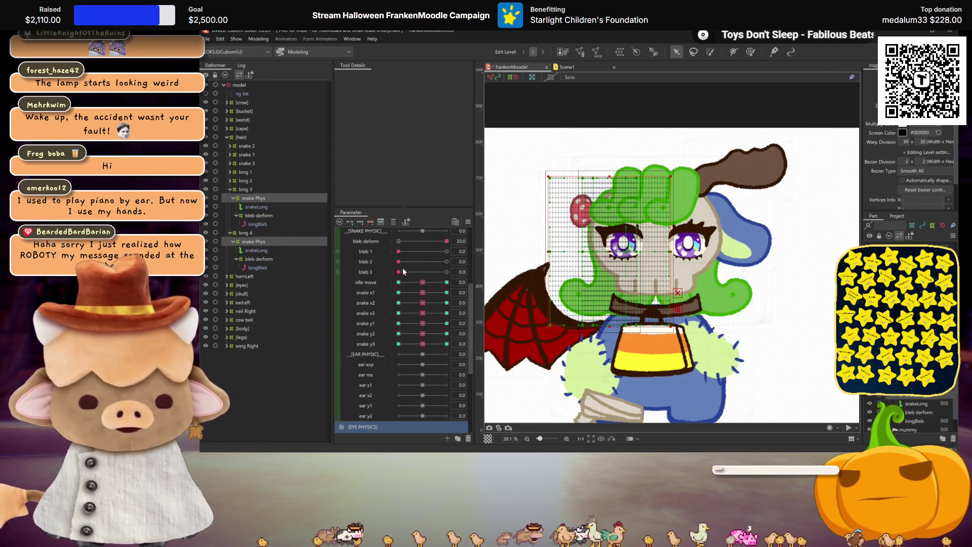
pyautogui.click(427, 290)
pyautogui.click(426, 292)
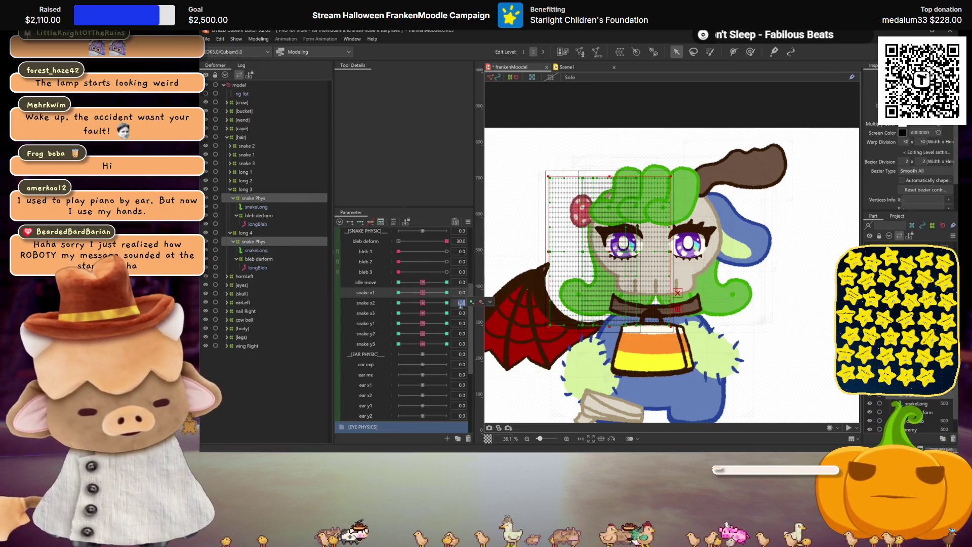
pyautogui.click(490, 302)
pyautogui.click(501, 312)
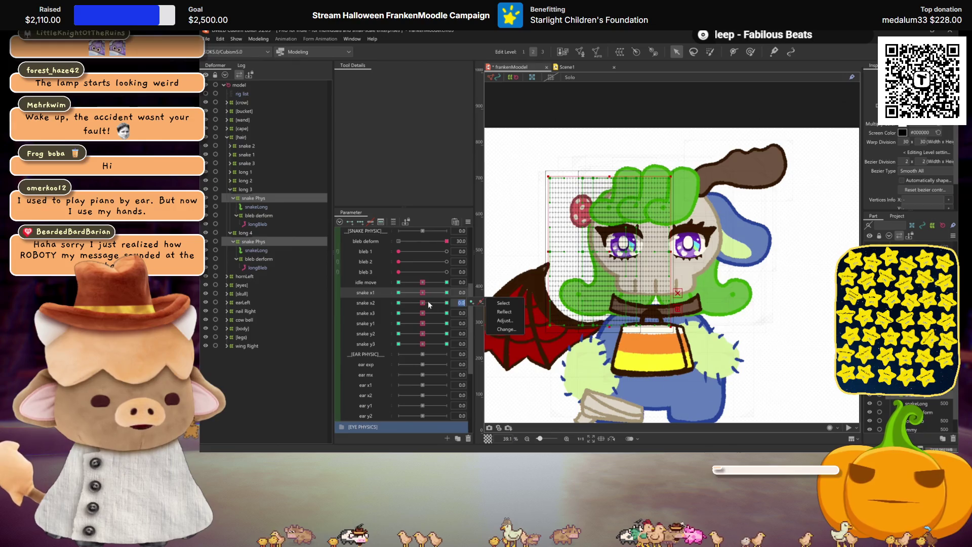
pyautogui.click(427, 301)
pyautogui.click(399, 303)
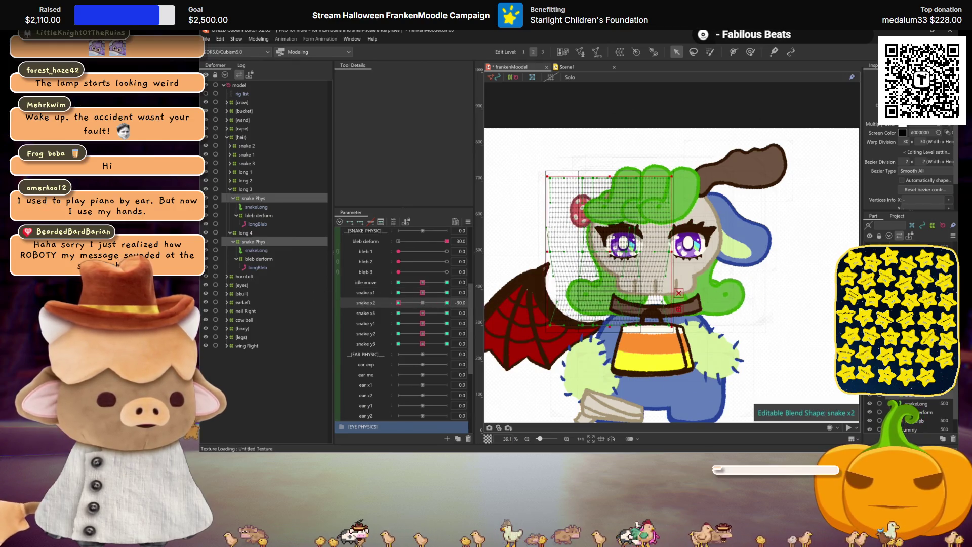
pyautogui.click(424, 302)
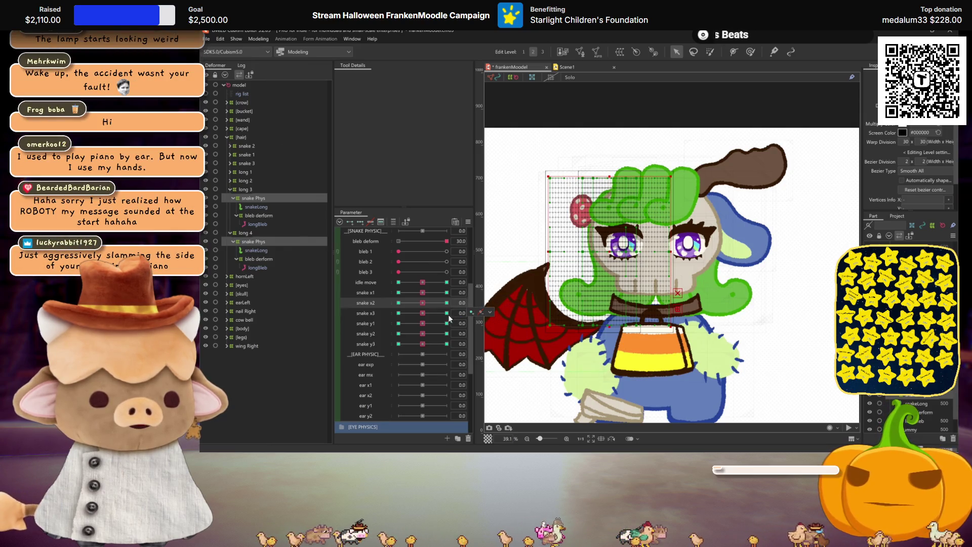
pyautogui.click(399, 313)
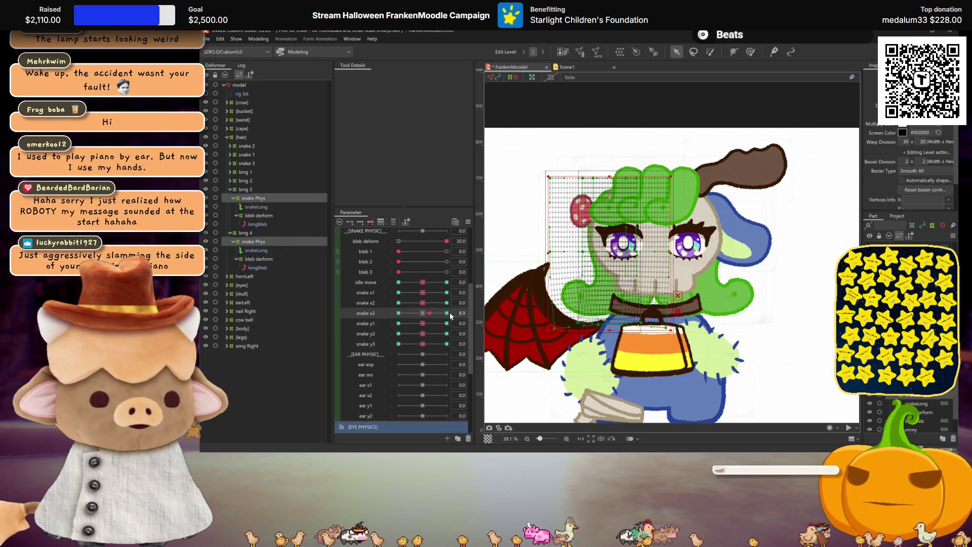
pyautogui.click(423, 313)
pyautogui.click(399, 302)
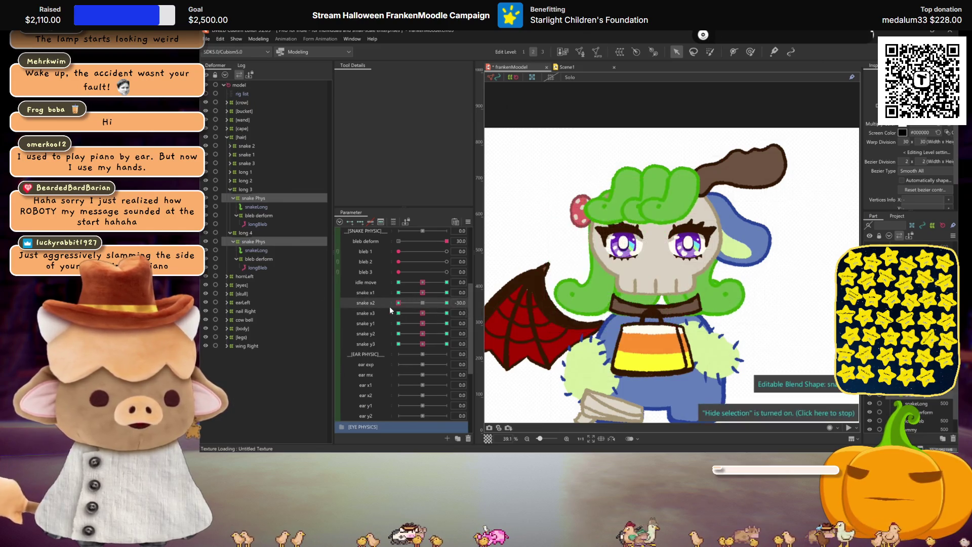
pyautogui.click(427, 302)
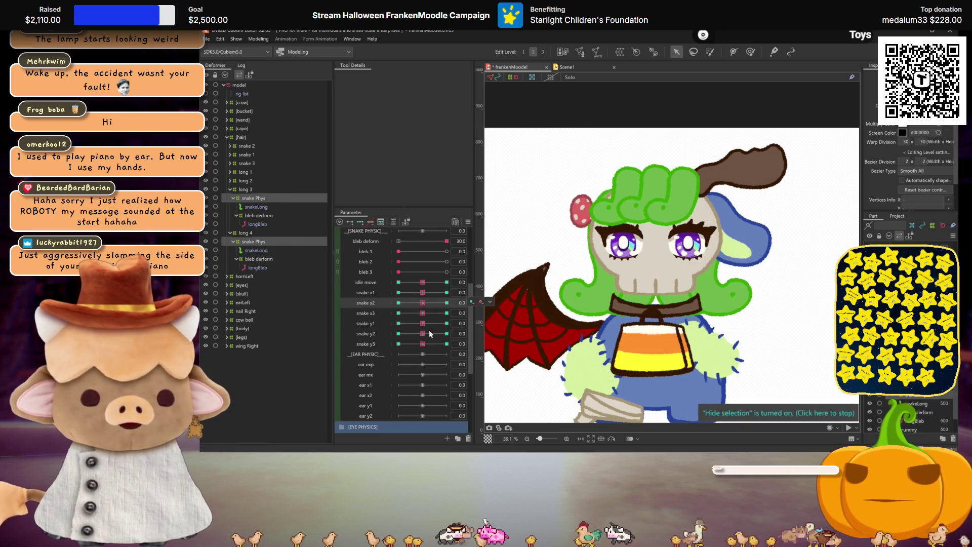
pyautogui.click(447, 333)
pyautogui.click(423, 334)
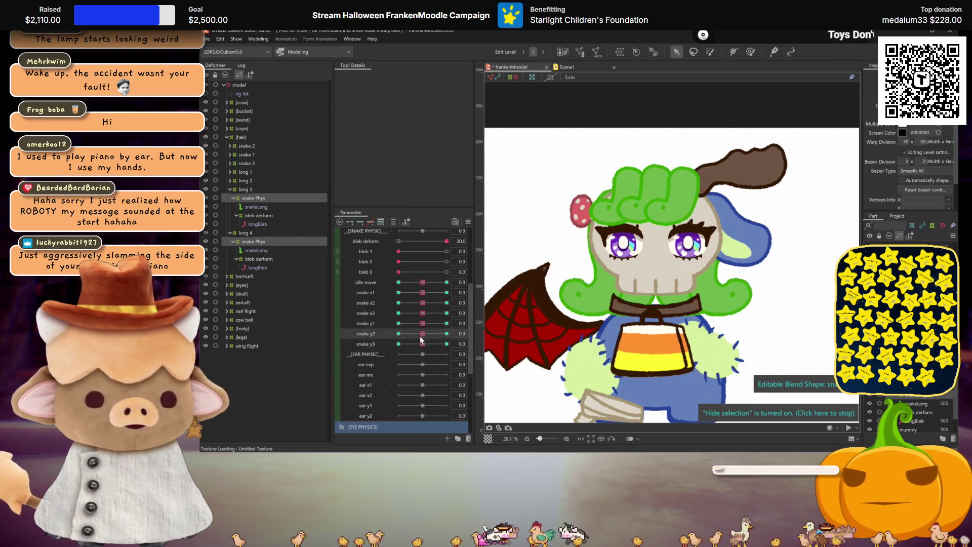
pyautogui.click(398, 344)
pyautogui.click(423, 343)
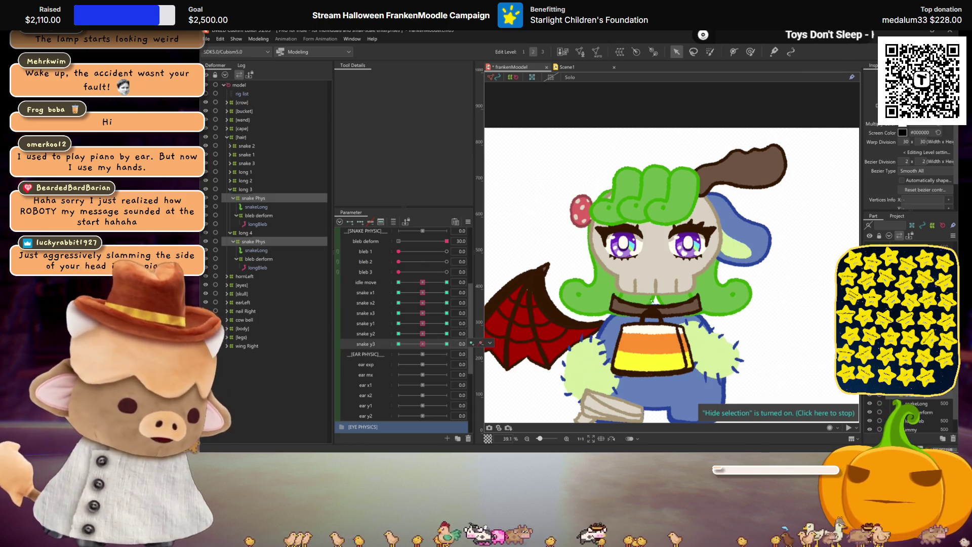
pyautogui.scroll(2, 653, 303)
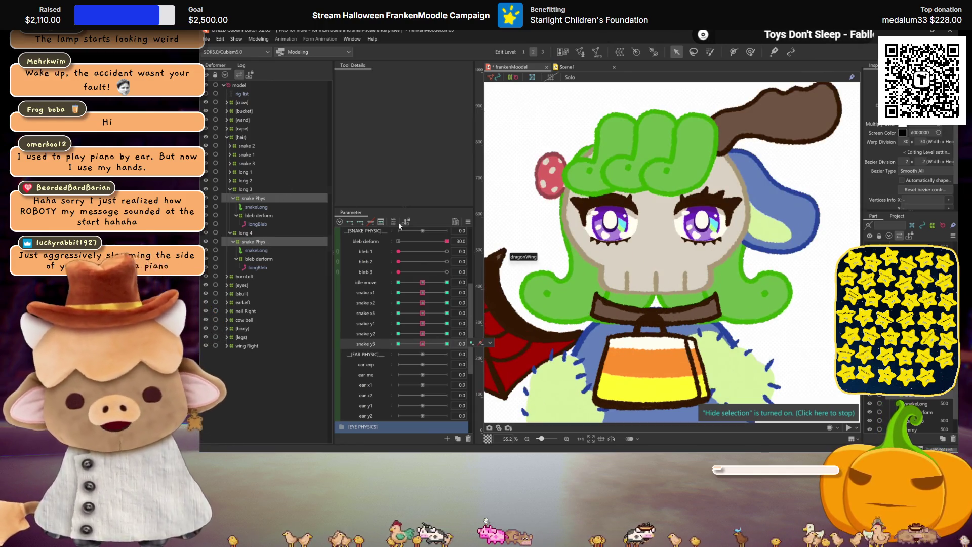
# Duplicate the long 4 group with its snake Phys and bleb deformers and name the copy long 5.
pyautogui.click(241, 234)
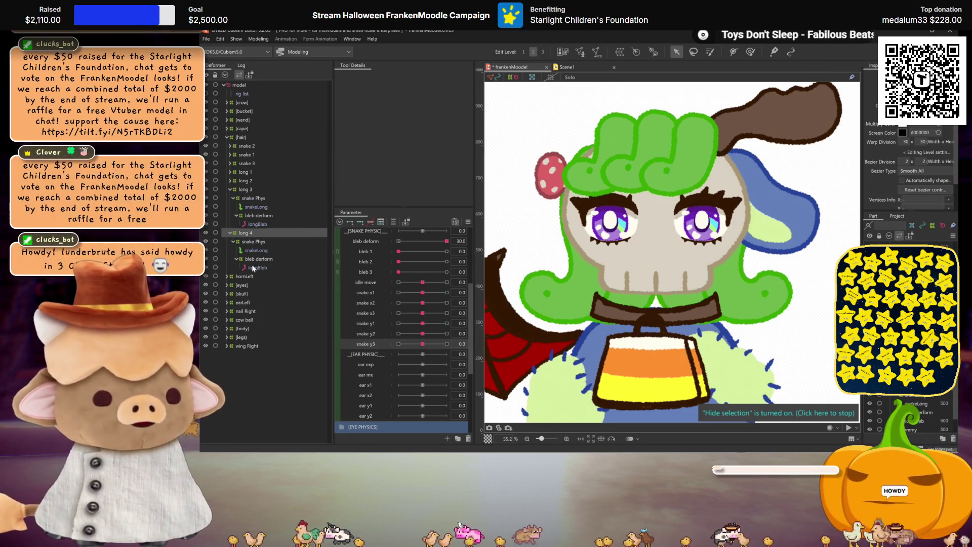
pyautogui.scroll(-3, 623, 289)
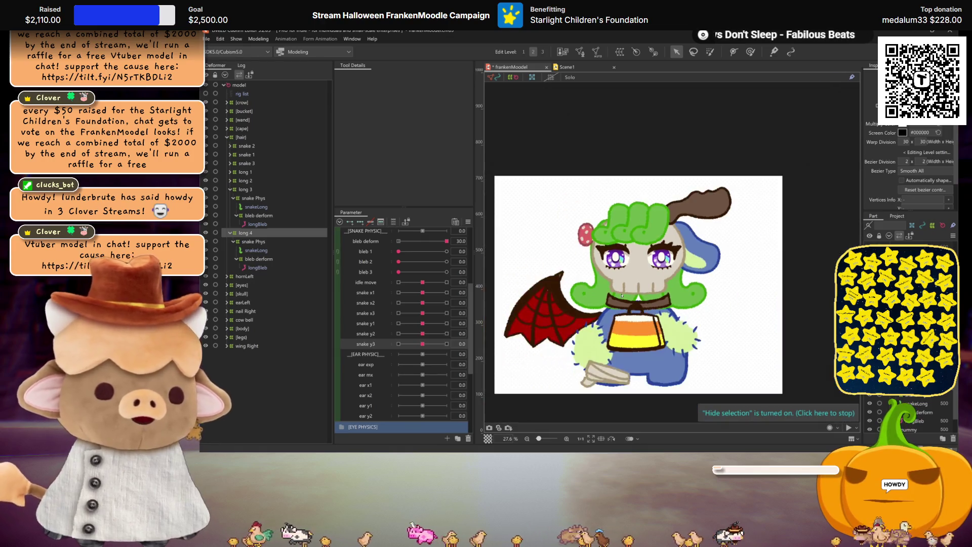
pyautogui.keyDown('shift'); pyautogui.click(263, 265); pyautogui.keyUp('shift')
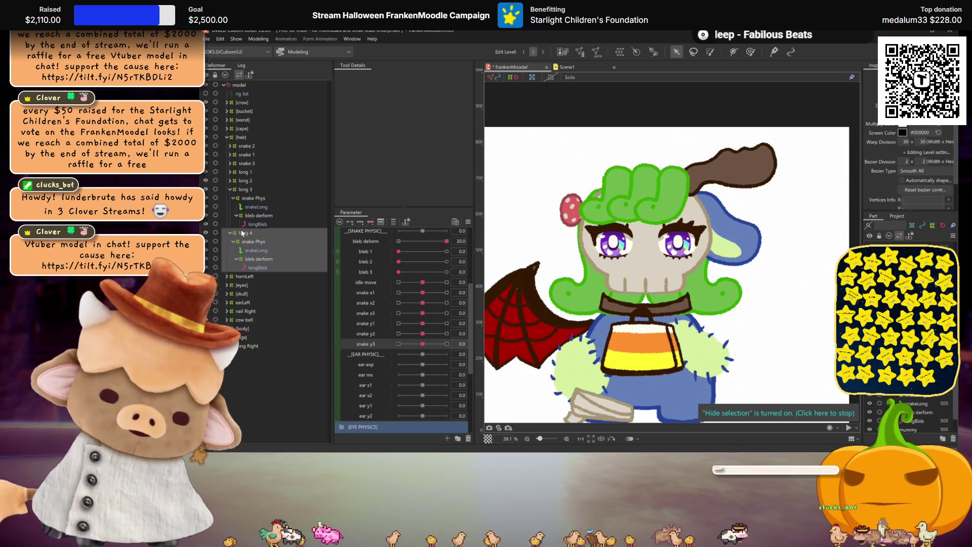
pyautogui.click(255, 250)
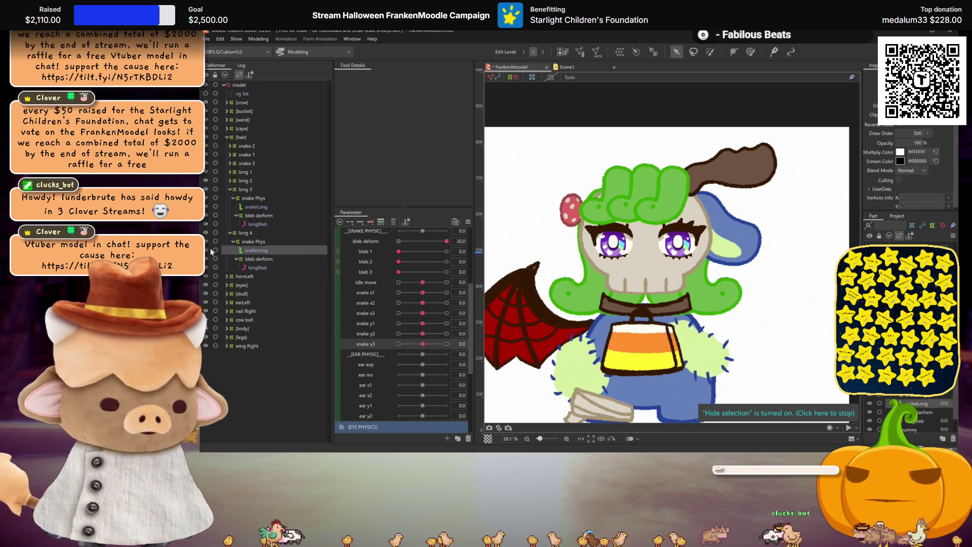
pyautogui.keyDown('shift'); pyautogui.click(257, 267); pyautogui.keyUp('shift')
pyautogui.hotkey('ctrl', 'd')
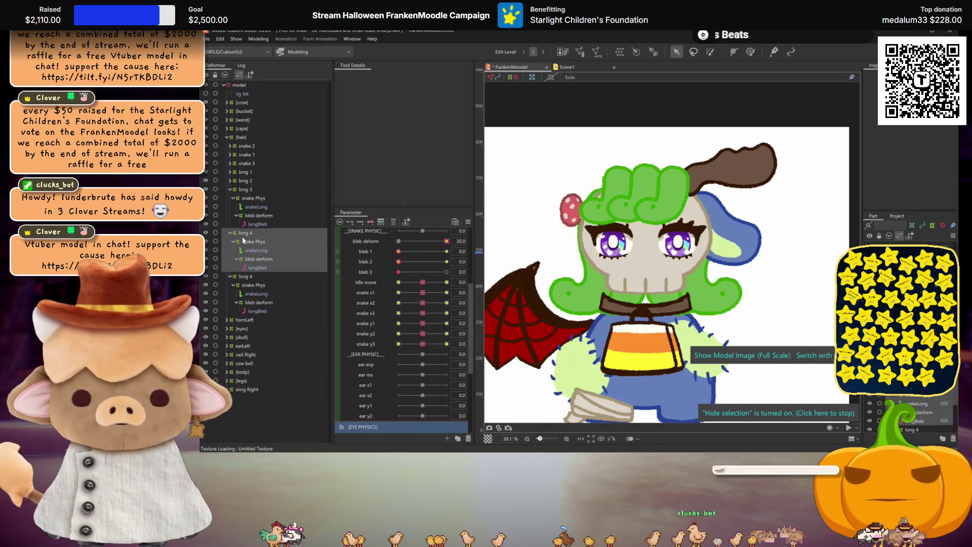
pyautogui.moveTo(243, 240)
pyautogui.mouseDown()
pyautogui.moveTo(248, 252)
pyautogui.moveTo(243, 241)
pyautogui.mouseUp()
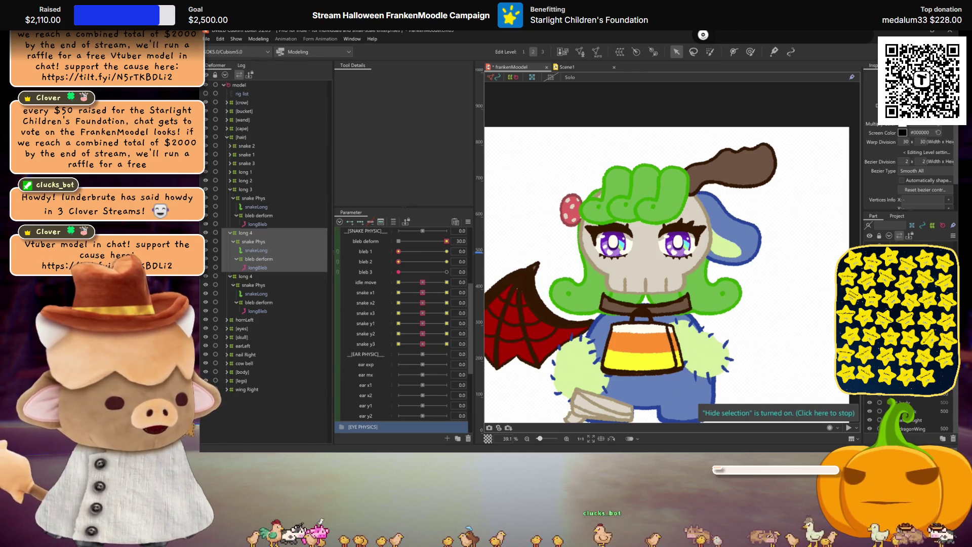
pyautogui.click(245, 276)
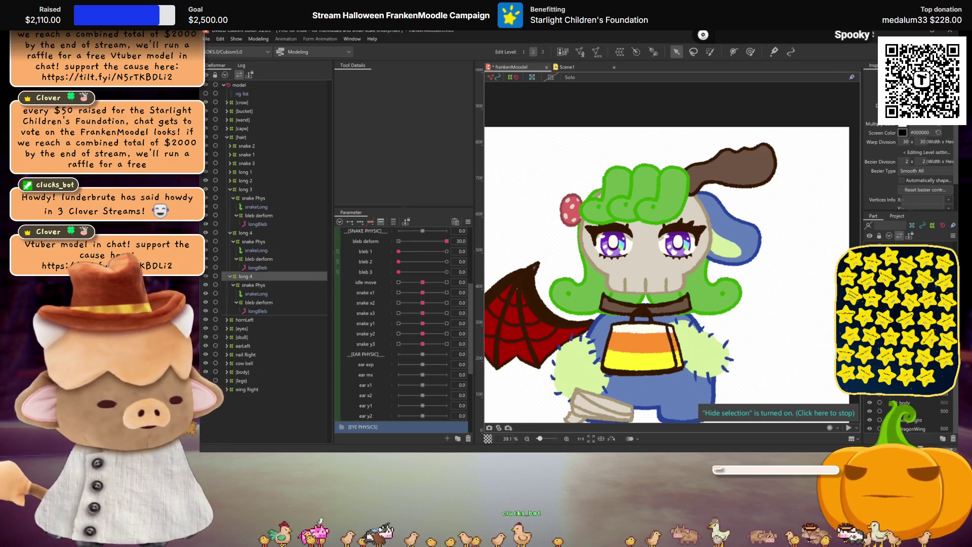
pyautogui.write('5')
pyautogui.press('Return')
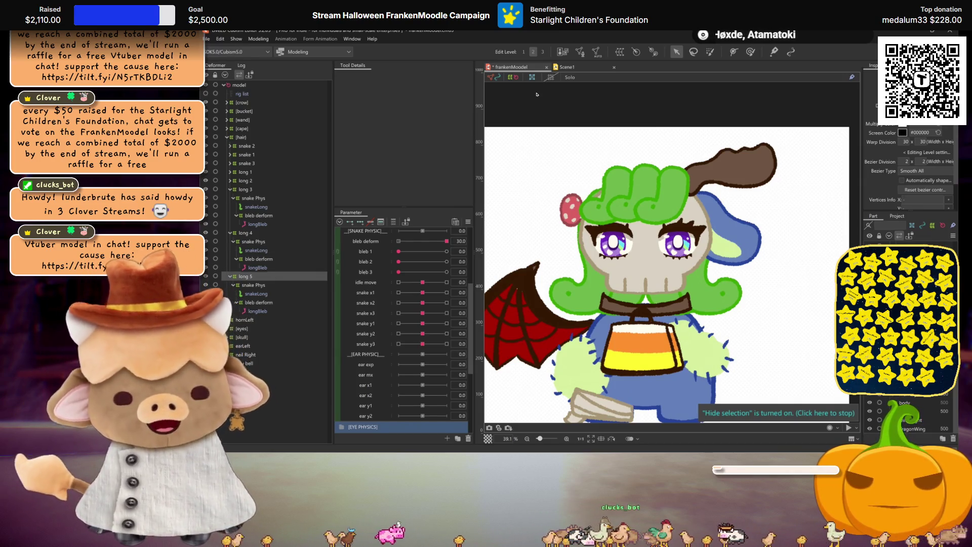
pyautogui.click(259, 284)
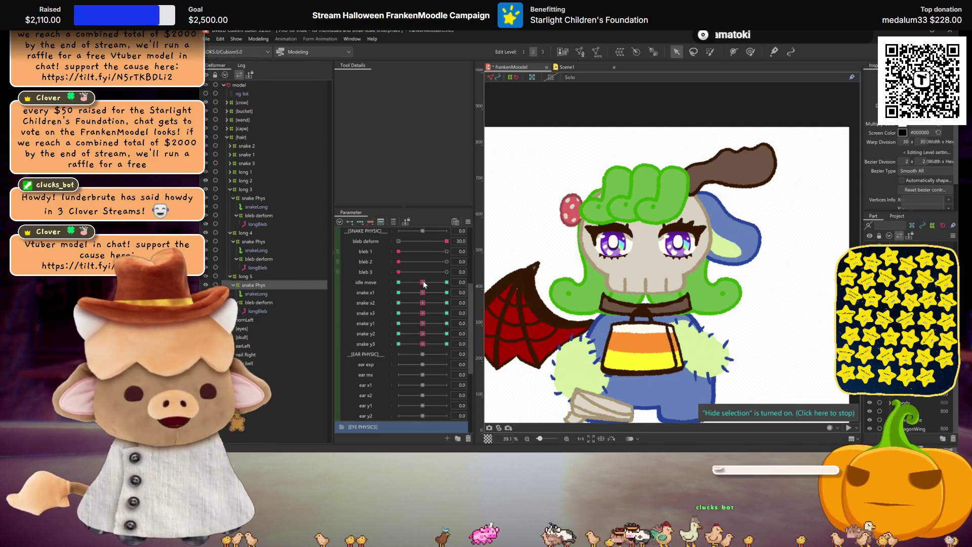
pyautogui.moveTo(425, 285); pyautogui.dragTo(545, 277)
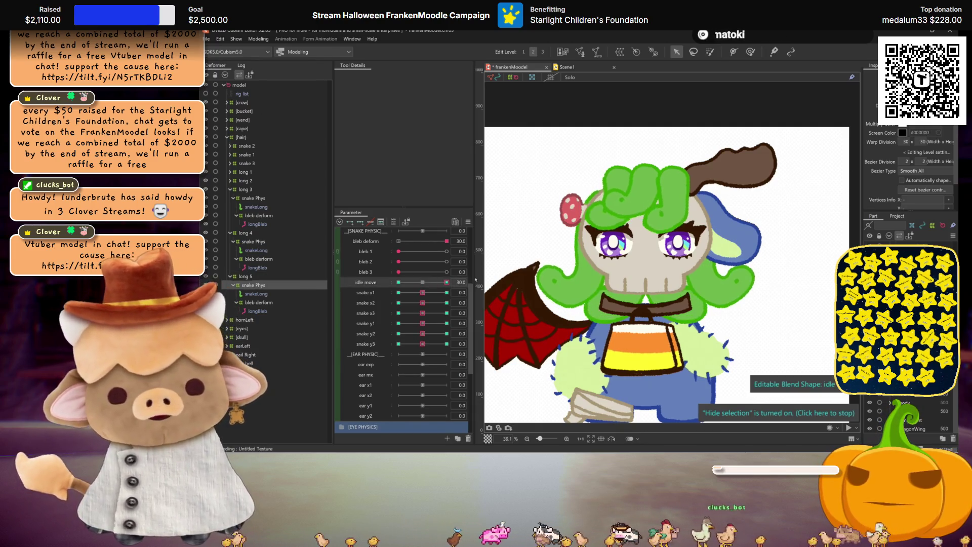
pyautogui.click(422, 282)
pyautogui.moveTo(421, 285); pyautogui.dragTo(539, 282)
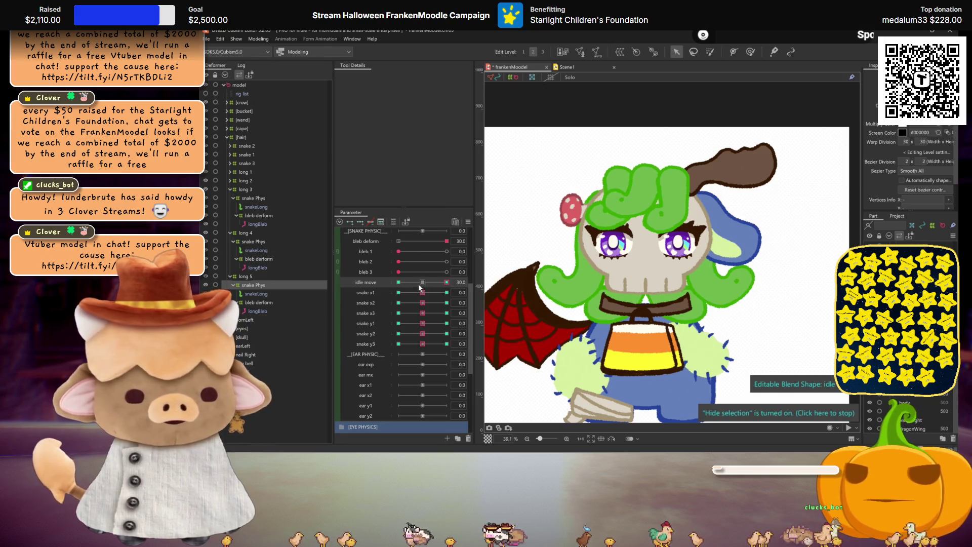
pyautogui.click(421, 282)
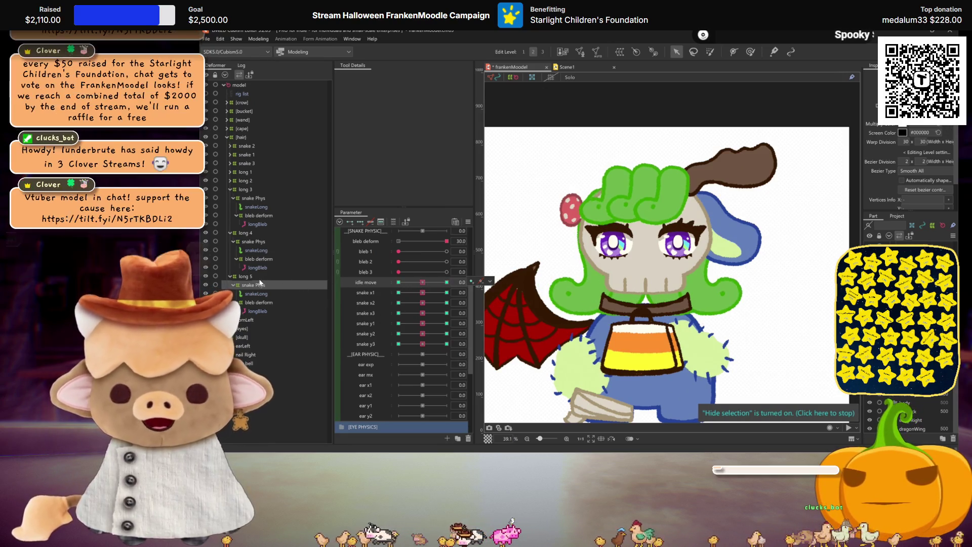
pyautogui.click(243, 276)
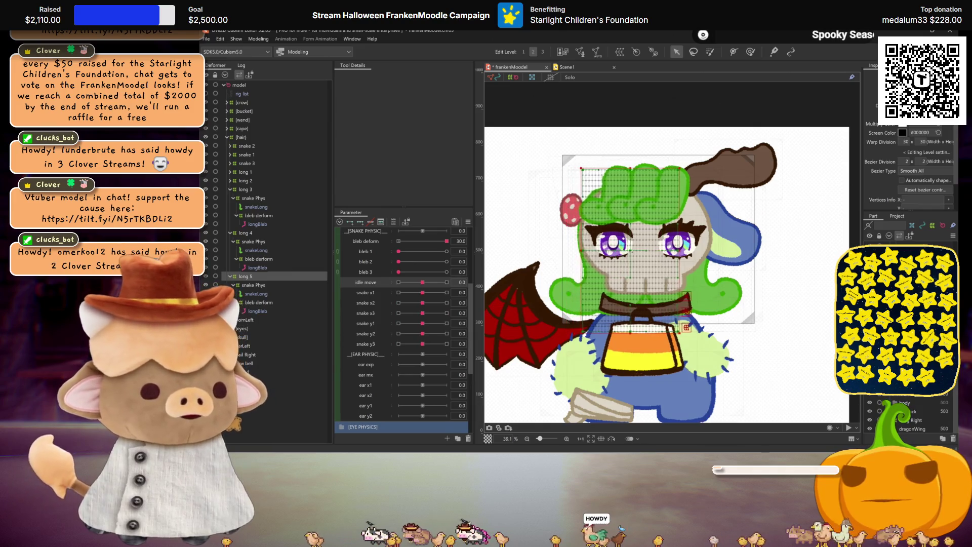
# Shape long 5's snake Phys warp at idle move -30 and reflect it via the keyform menu.
pyautogui.click(438, 295)
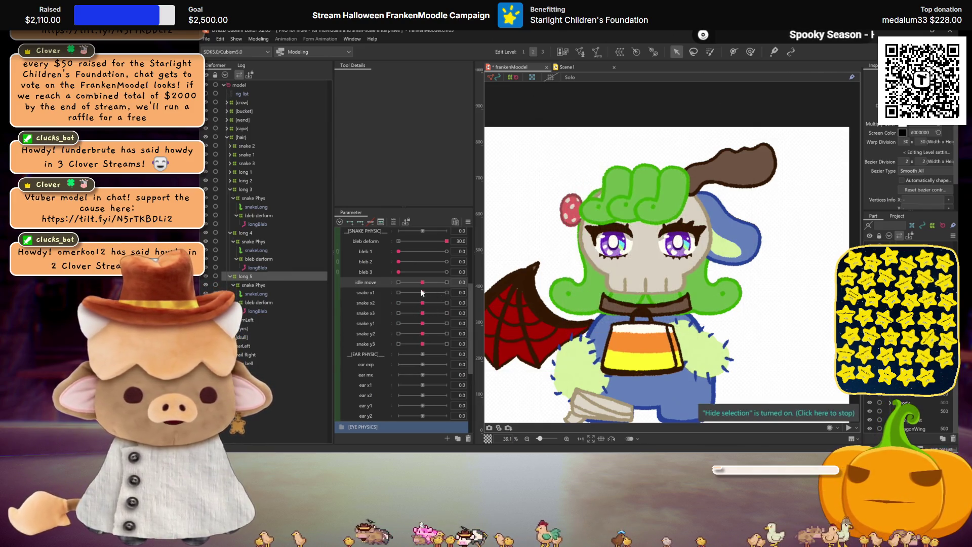
pyautogui.click(422, 283)
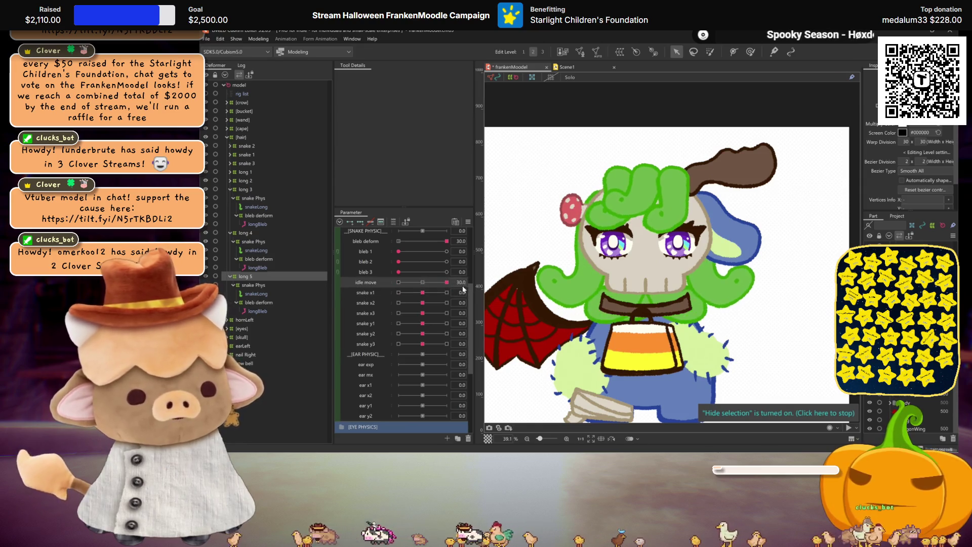
pyautogui.moveTo(422, 283)
pyautogui.mouseDown()
pyautogui.moveTo(388, 288)
pyautogui.moveTo(422, 283)
pyautogui.mouseUp()
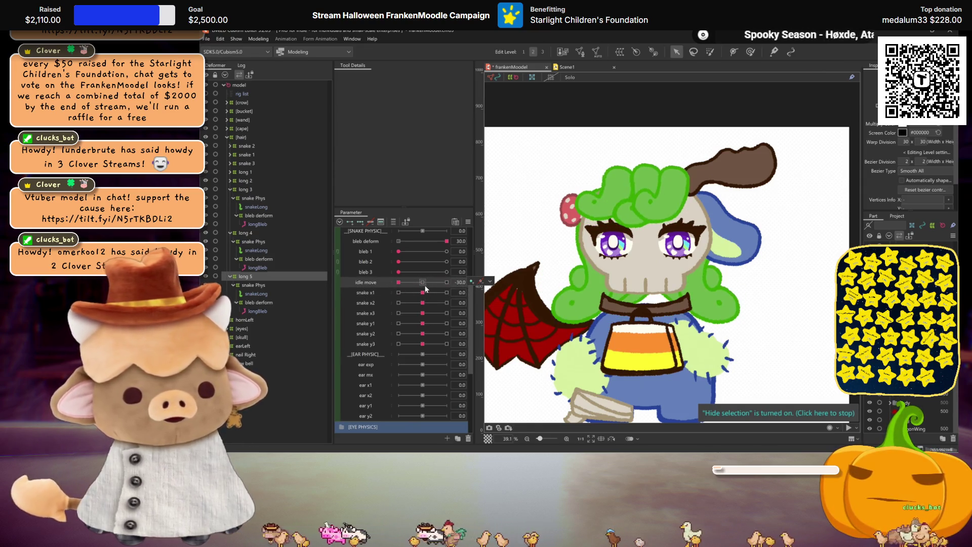
pyautogui.click(623, 255)
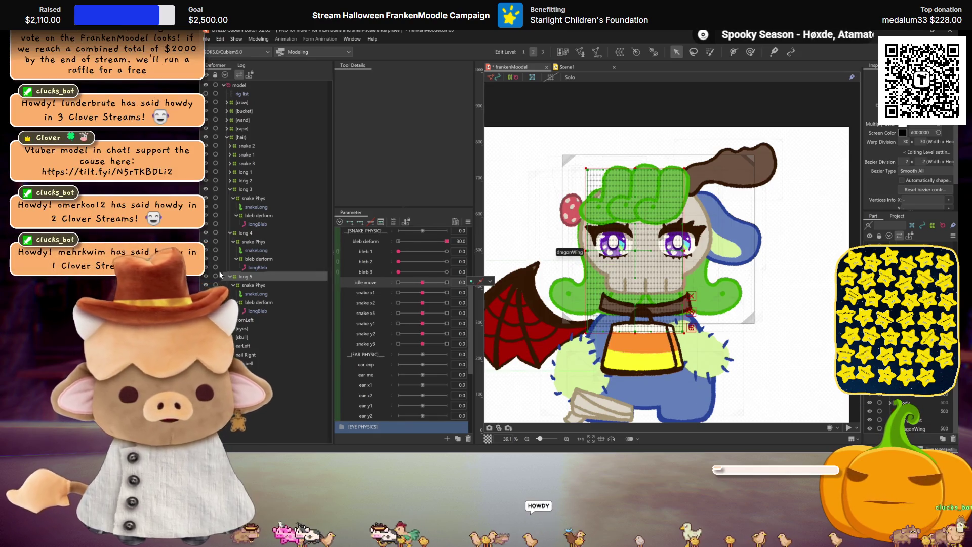
pyautogui.click(256, 285)
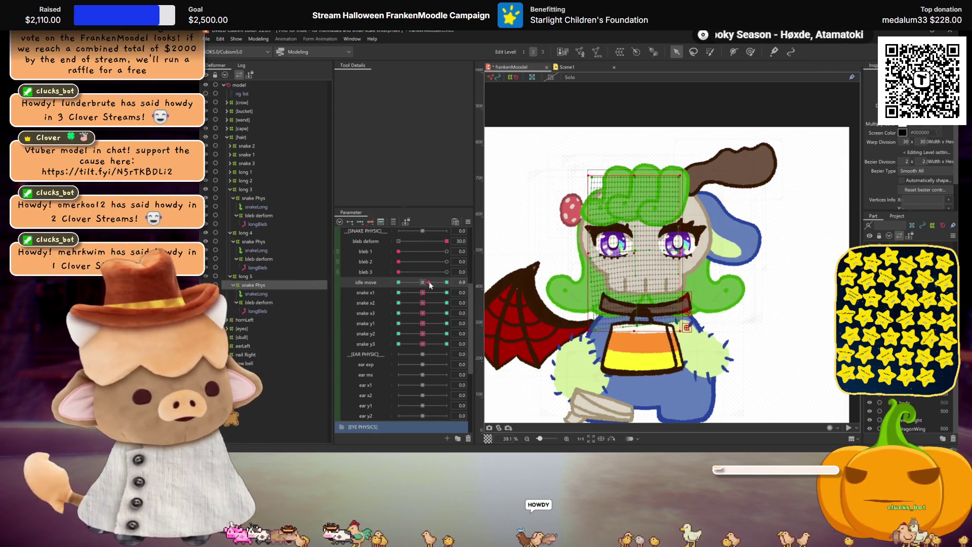
pyautogui.moveTo(423, 282)
pyautogui.mouseDown()
pyautogui.moveTo(386, 284)
pyautogui.moveTo(456, 292)
pyautogui.moveTo(389, 288)
pyautogui.mouseUp()
pyautogui.click(480, 281)
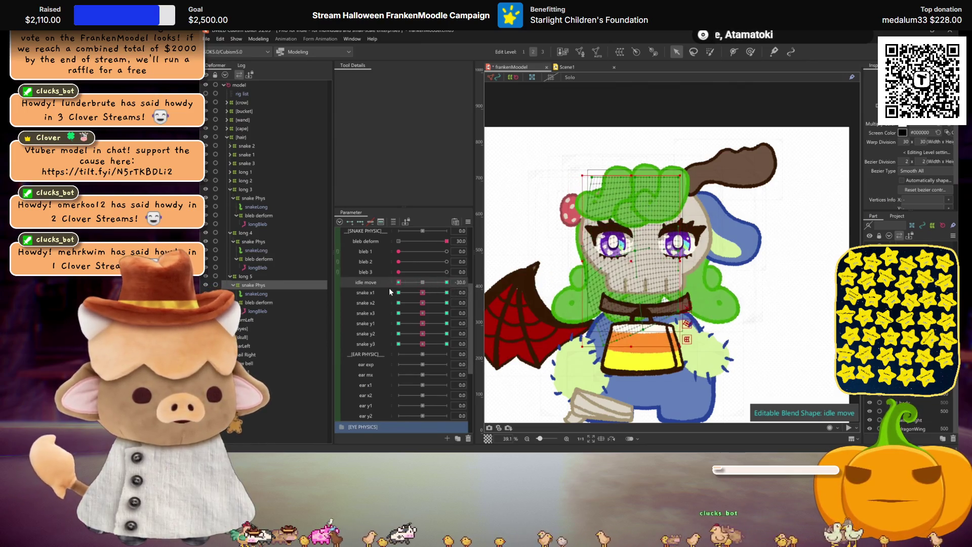
# Test the snake x1–x3 and y2–y3 extremes, previewing snake y2 at -30.
pyautogui.click(423, 292)
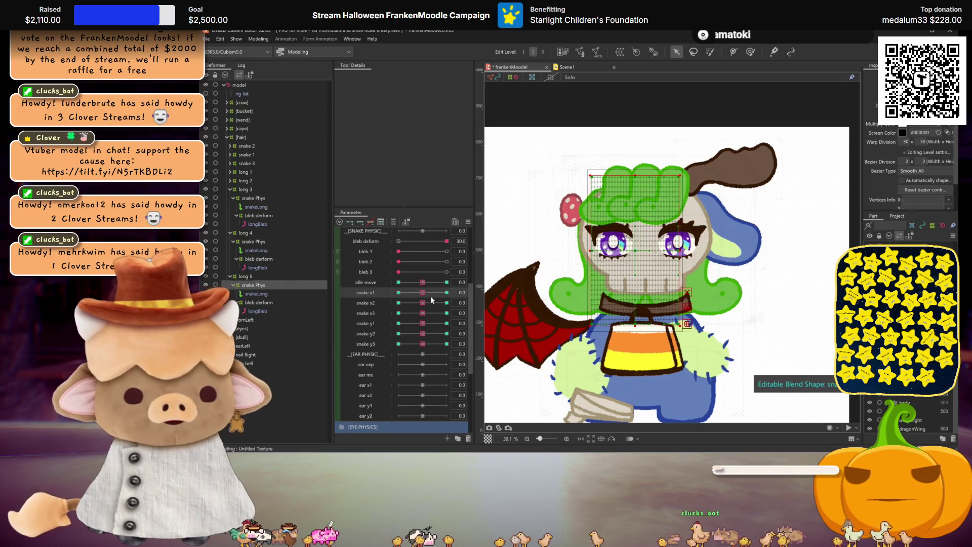
pyautogui.click(423, 302)
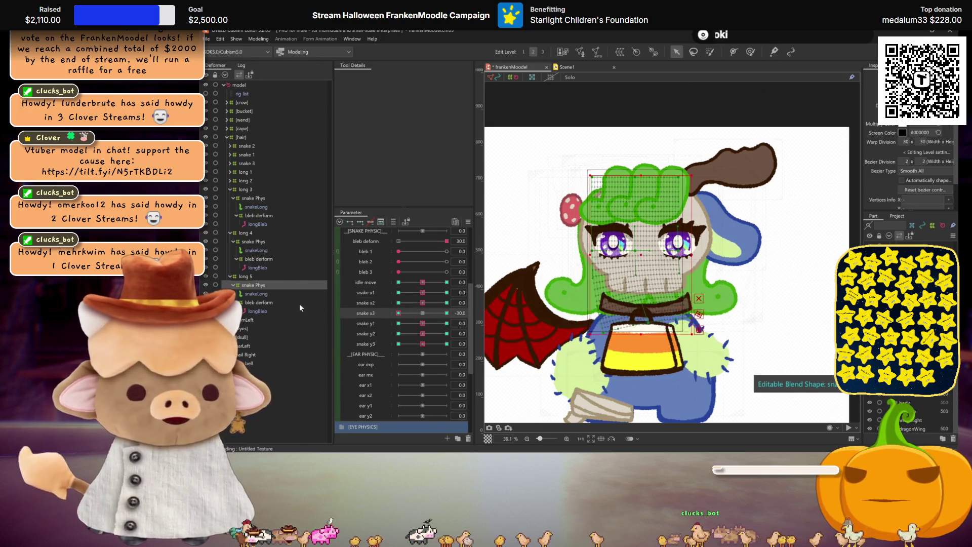
pyautogui.click(423, 313)
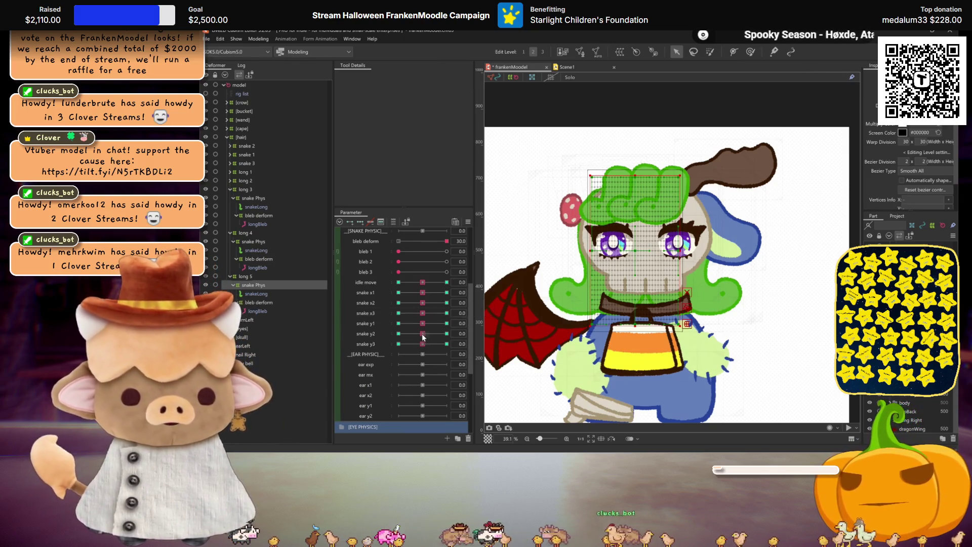
pyautogui.moveTo(422, 334); pyautogui.dragTo(330, 328)
pyautogui.click(427, 334)
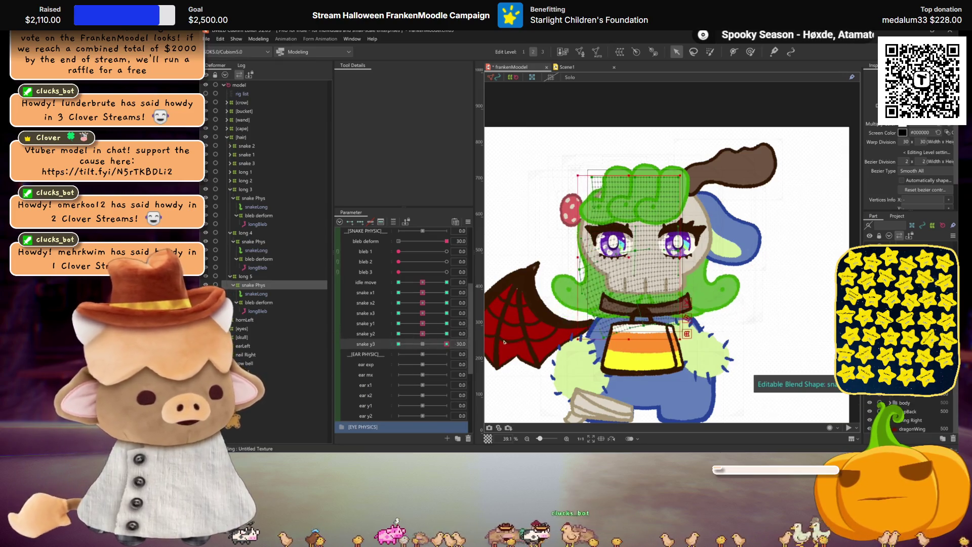
pyautogui.moveTo(422, 344)
pyautogui.mouseDown()
pyautogui.moveTo(414, 359)
pyautogui.moveTo(423, 347)
pyautogui.mouseUp()
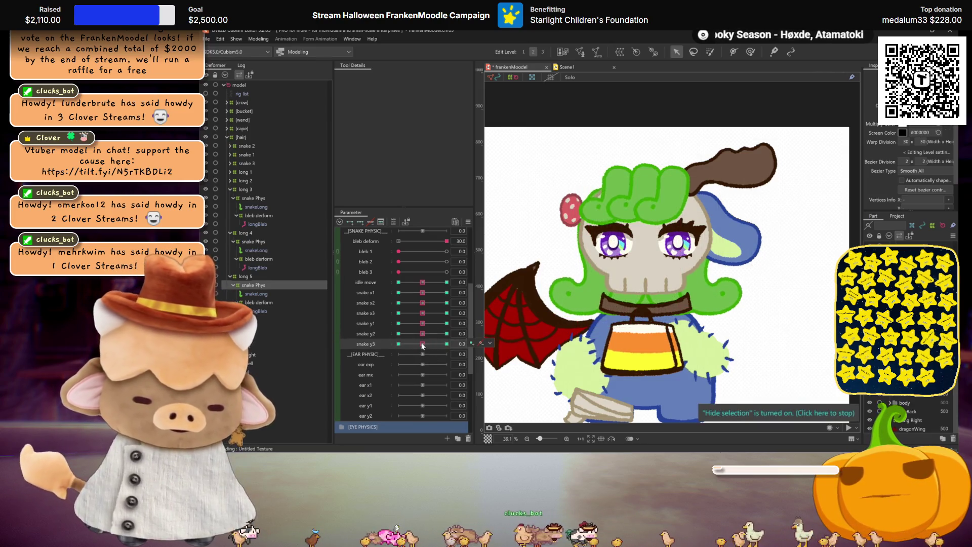
# Reassign the bleb deform deformer's bleb 1 keys to the bleb 2 parameter.
pyautogui.click(251, 217)
pyautogui.moveTo(400, 251)
pyautogui.mouseDown()
pyautogui.moveTo(454, 260)
pyautogui.moveTo(392, 256)
pyautogui.mouseUp()
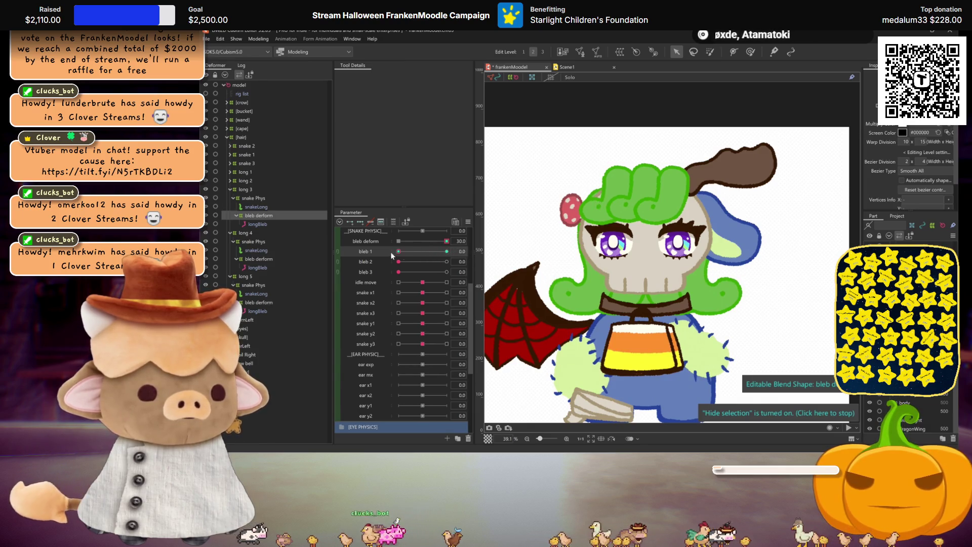
pyautogui.doubleClick(460, 251)
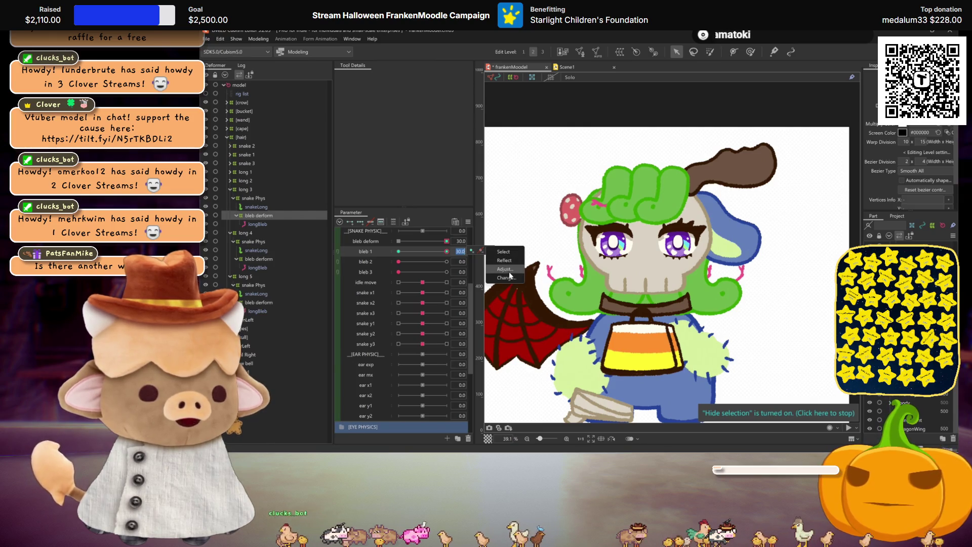
pyautogui.click(509, 277)
pyautogui.scroll(-5, 494, 251)
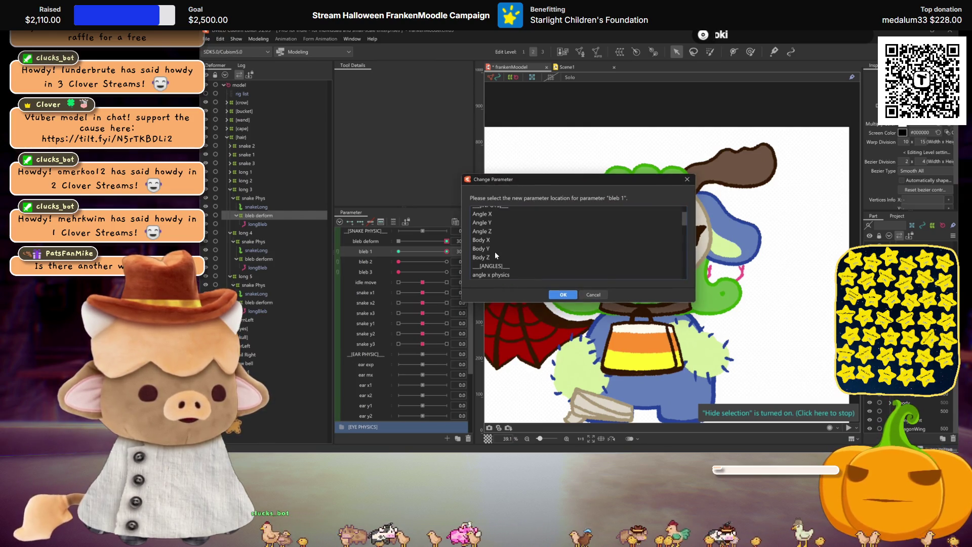
pyautogui.click(490, 247)
pyautogui.click(564, 294)
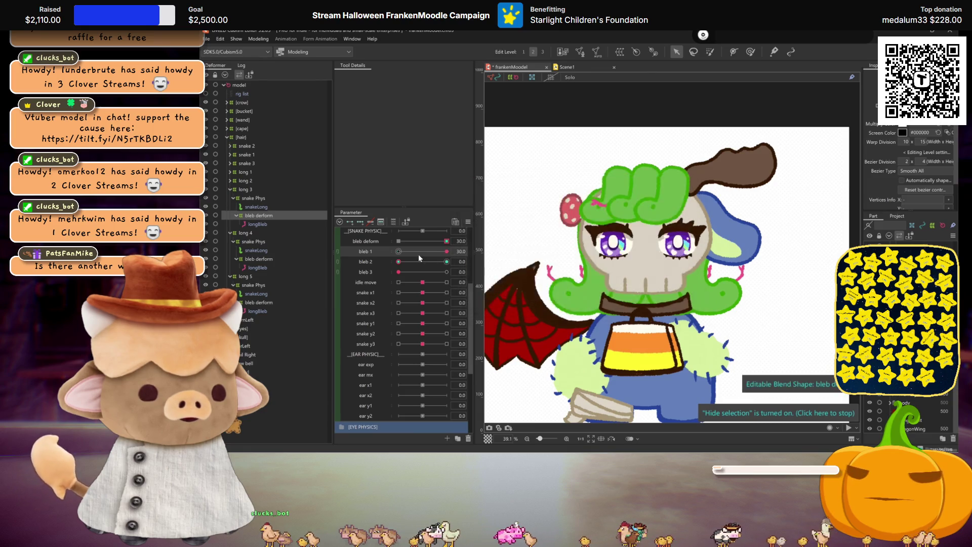
# Reset bleb 2 and bleb 1 to 0, then set bleb 1 to 30 to test.
pyautogui.click(399, 261)
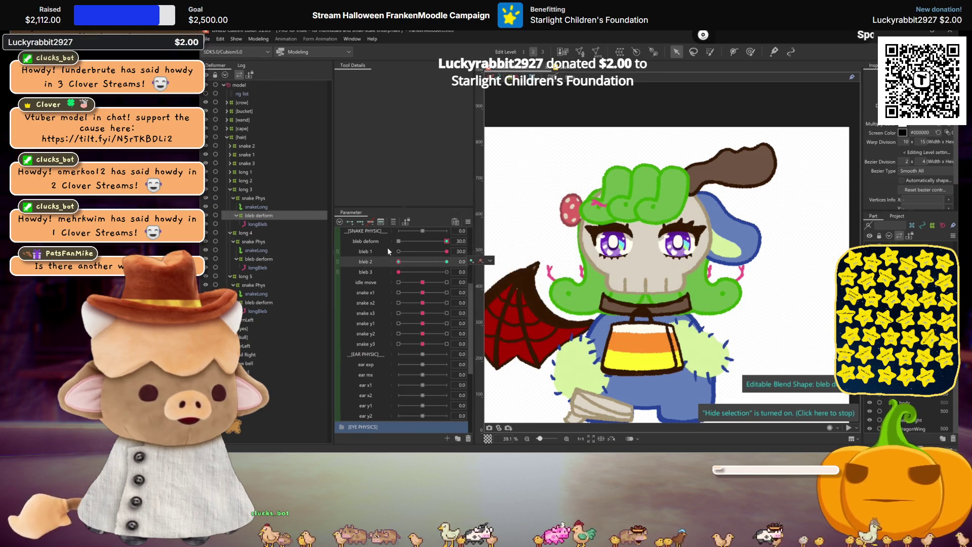
pyautogui.click(398, 251)
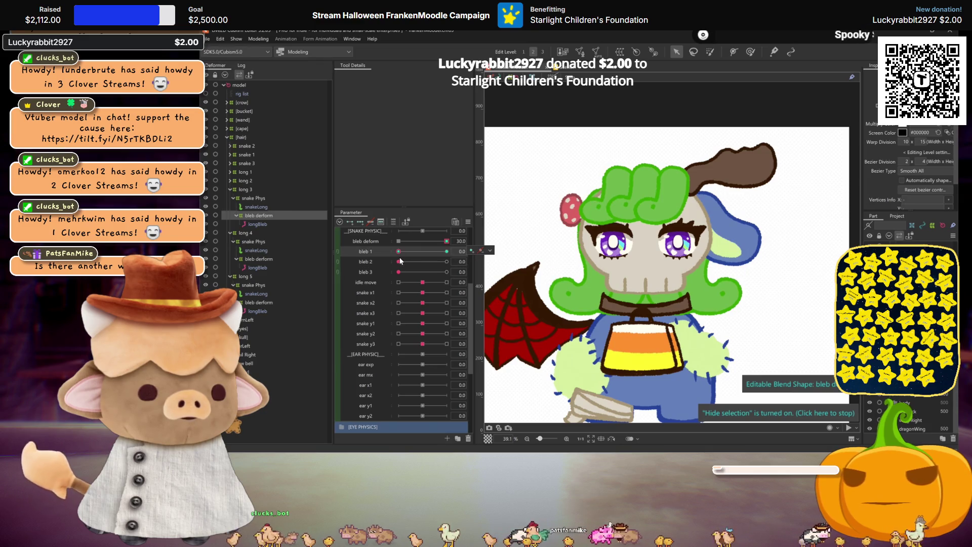
pyautogui.click(447, 252)
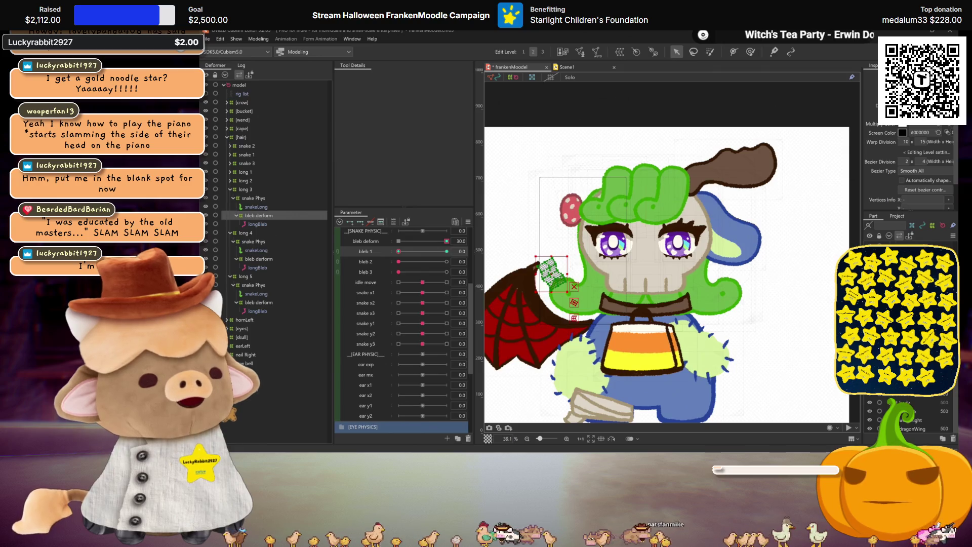
pyautogui.moveTo(398, 251); pyautogui.dragTo(443, 252)
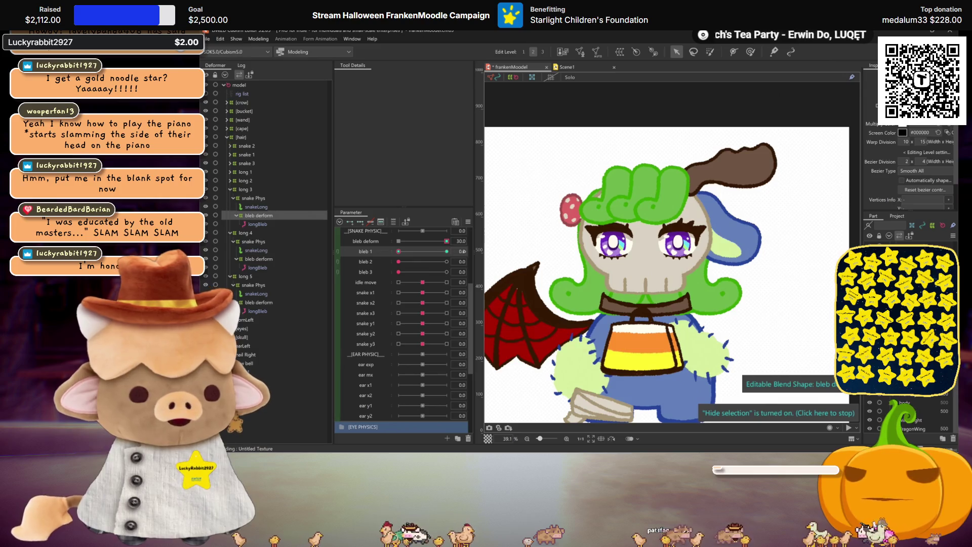
# Move bleb 1's keys to bleb 2, test both bleb sliders, and save the model.
pyautogui.click(476, 251)
pyautogui.click(505, 277)
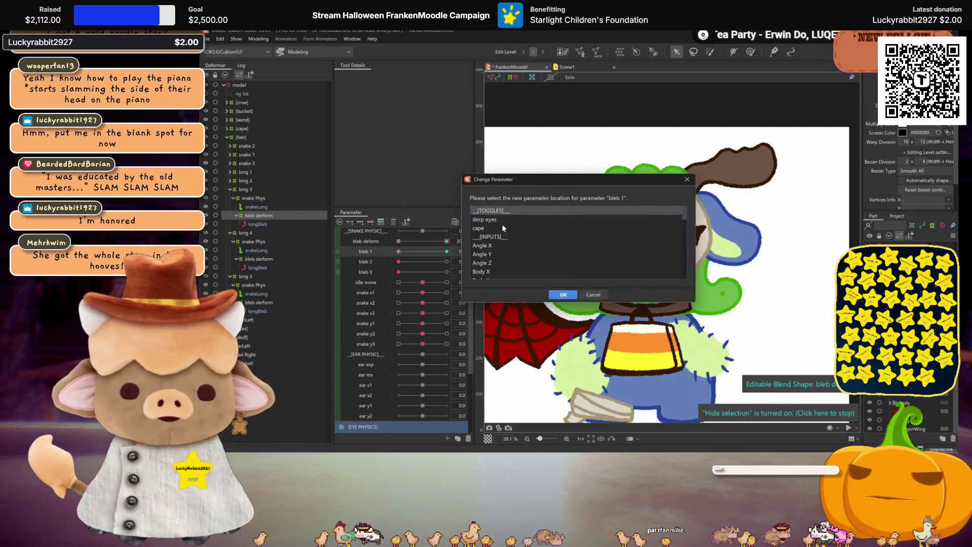
pyautogui.scroll(-1, 491, 240)
pyautogui.click(493, 248)
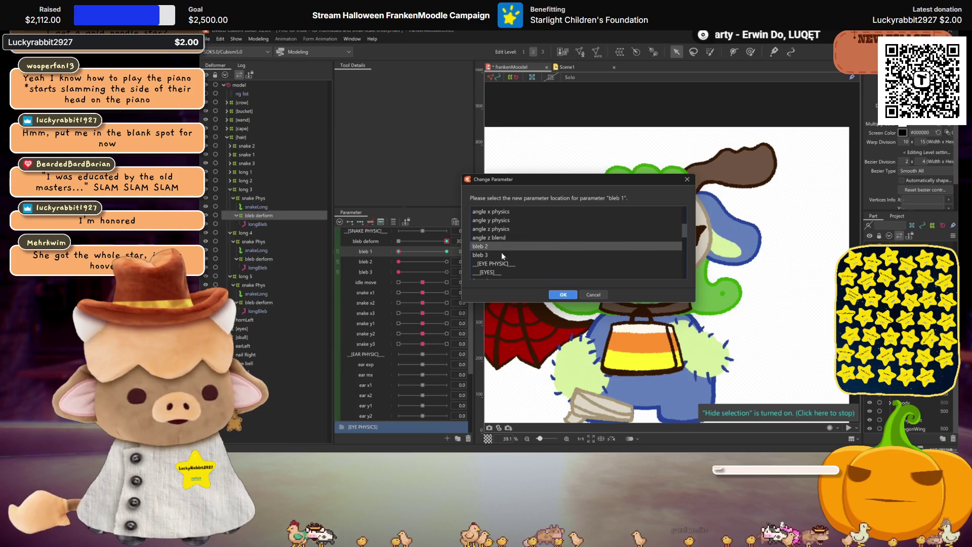
pyautogui.click(563, 294)
pyautogui.moveTo(399, 262); pyautogui.dragTo(477, 263)
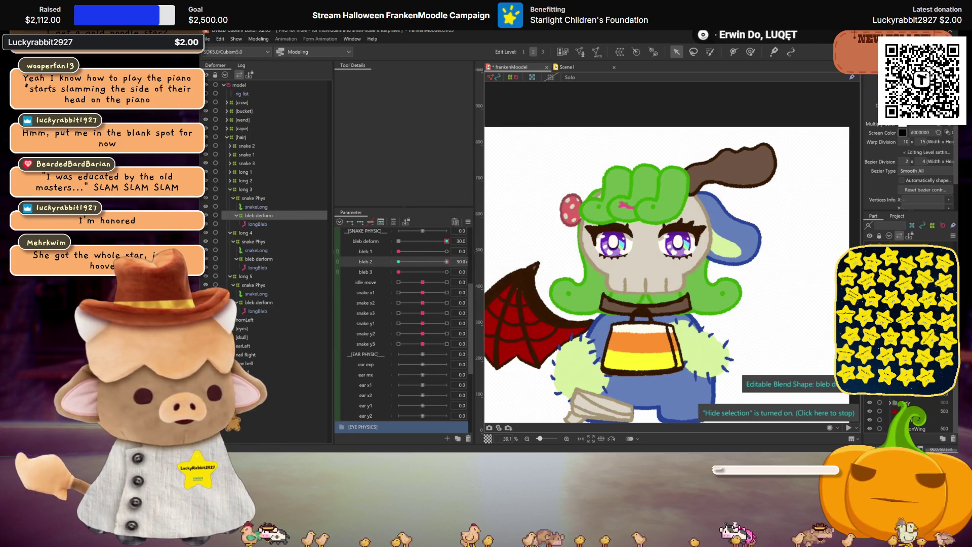
pyautogui.moveTo(399, 252)
pyautogui.mouseDown()
pyautogui.moveTo(436, 258)
pyautogui.moveTo(378, 250)
pyautogui.mouseUp()
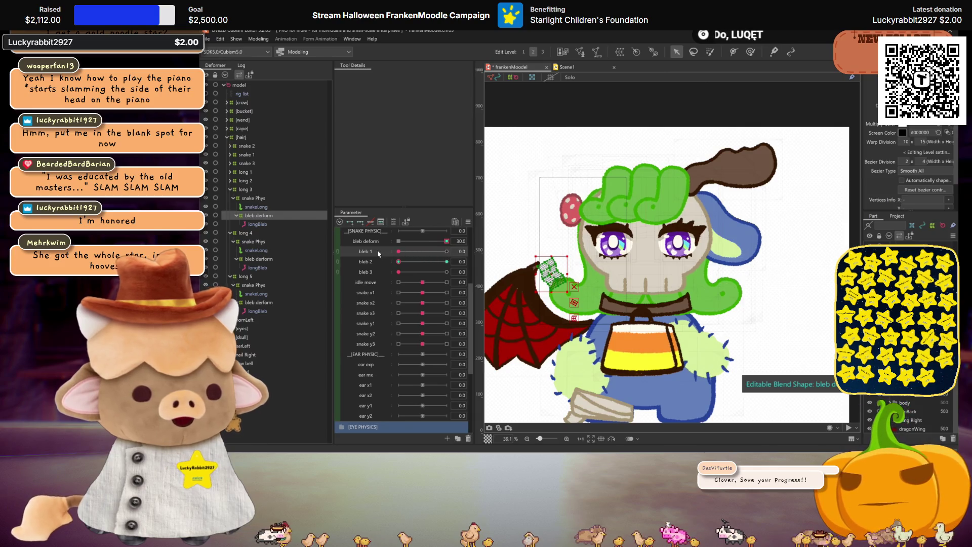
pyautogui.click(250, 225)
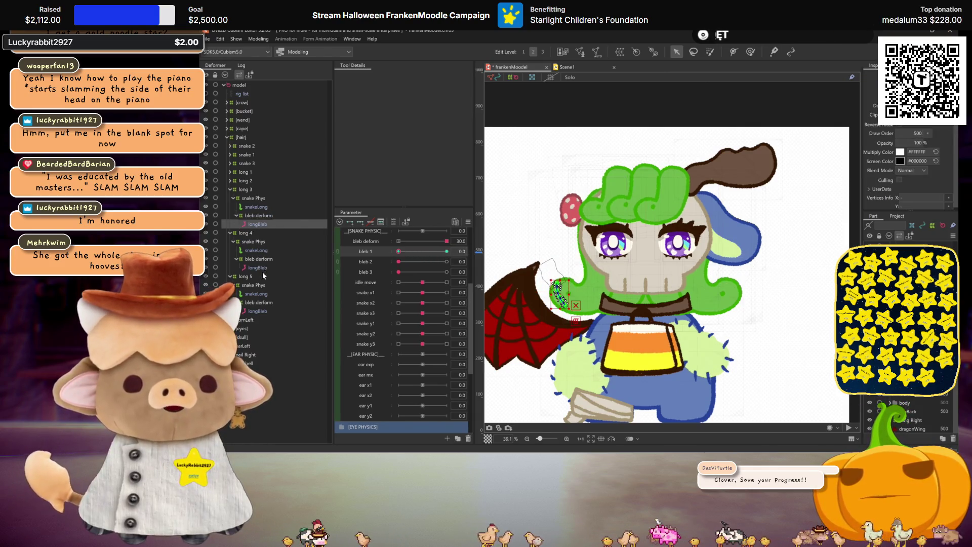
pyautogui.hotkey('ctrl', 's')
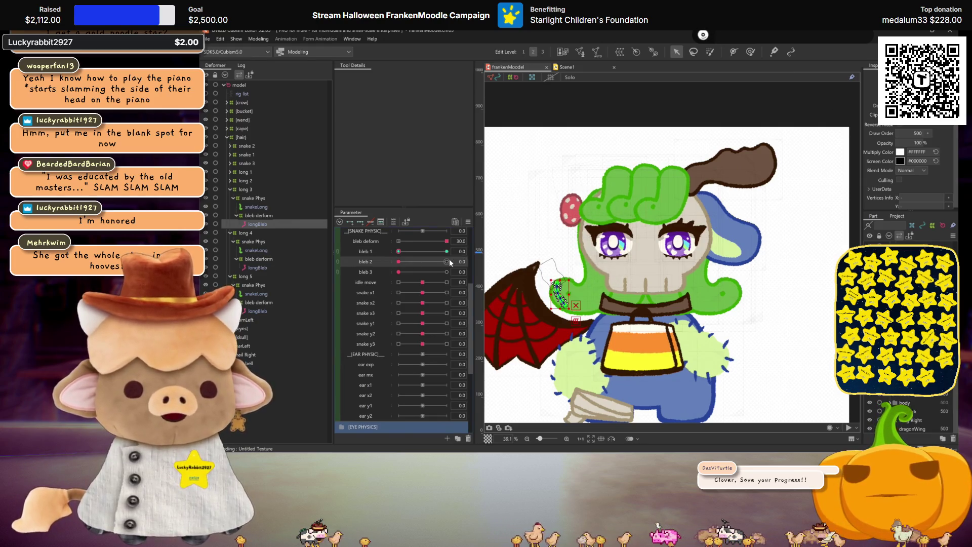
# On long 3's longBleb, move the bleb 1 keys onto bleb 2 after bleb 2's reassignment is refused.
pyautogui.click(481, 261)
pyautogui.click(505, 288)
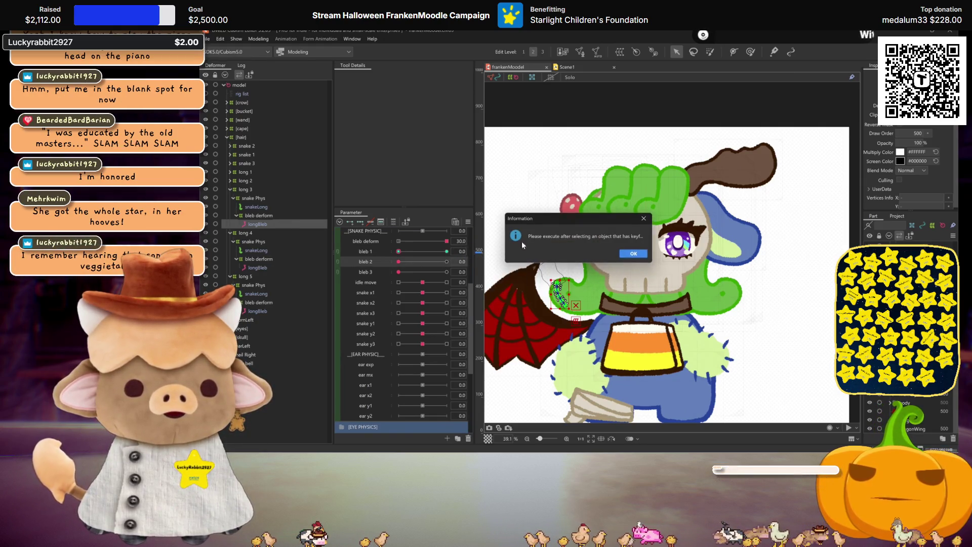
pyautogui.click(646, 218)
pyautogui.click(491, 251)
pyautogui.click(505, 278)
pyautogui.scroll(-5, 504, 249)
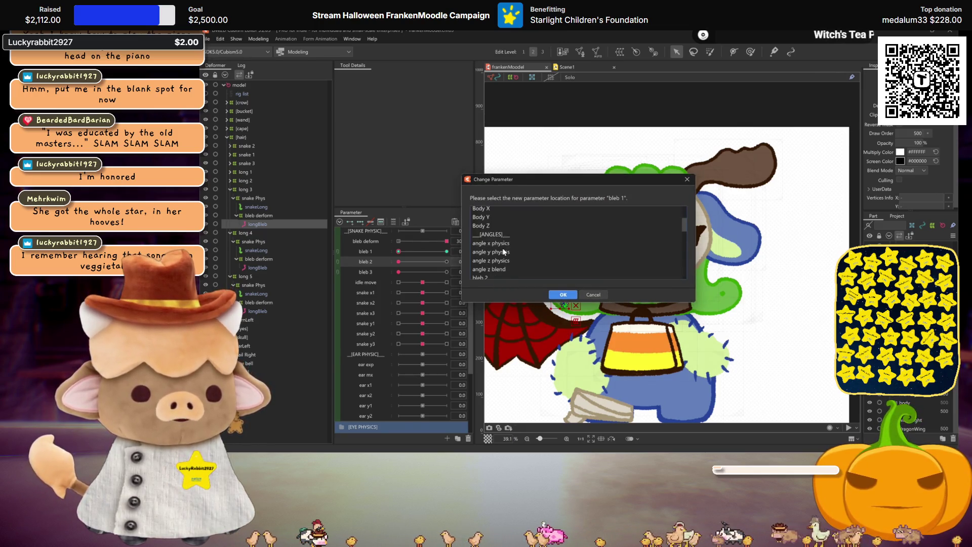
pyautogui.click(502, 248)
pyautogui.click(563, 295)
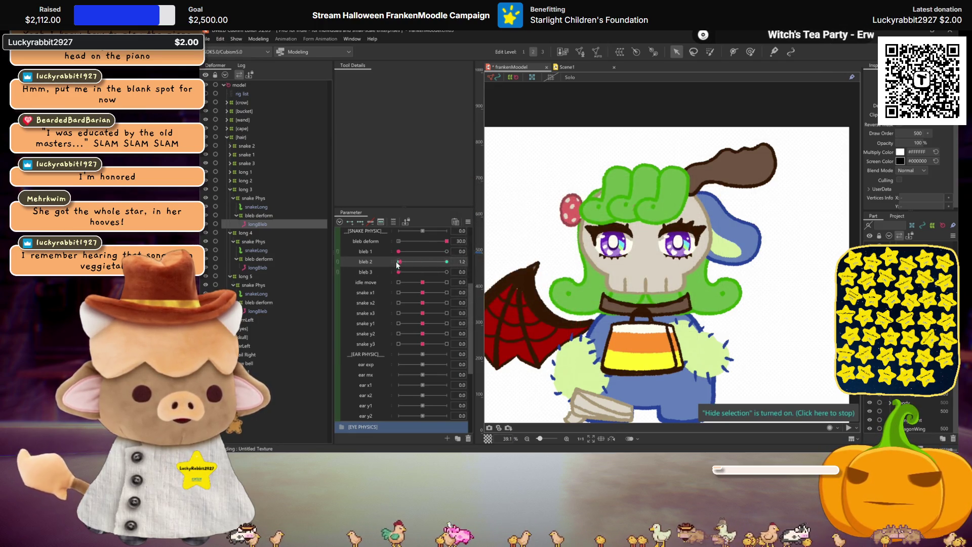
# Select long 2's longBleb and move its bleb 2 keys to bleb 3.
pyautogui.click(230, 181)
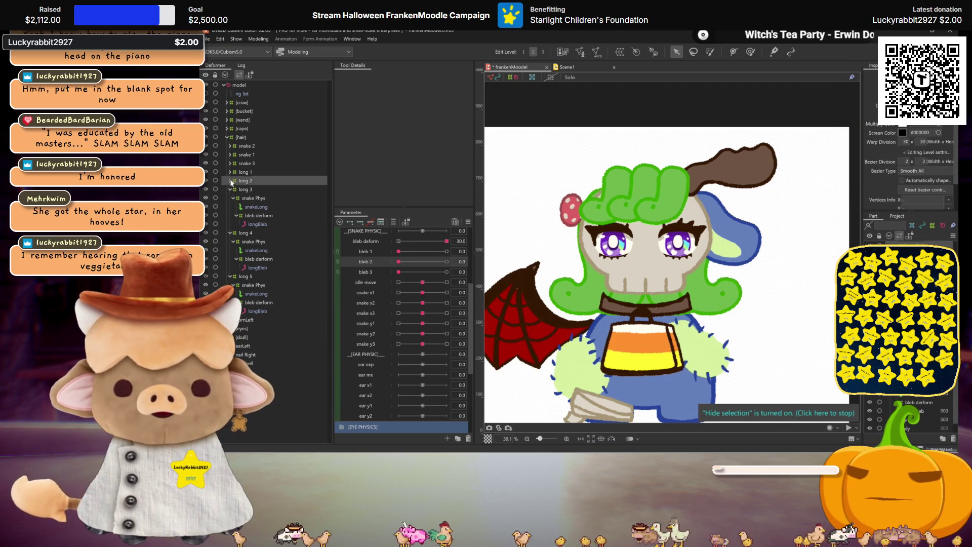
pyautogui.click(234, 190)
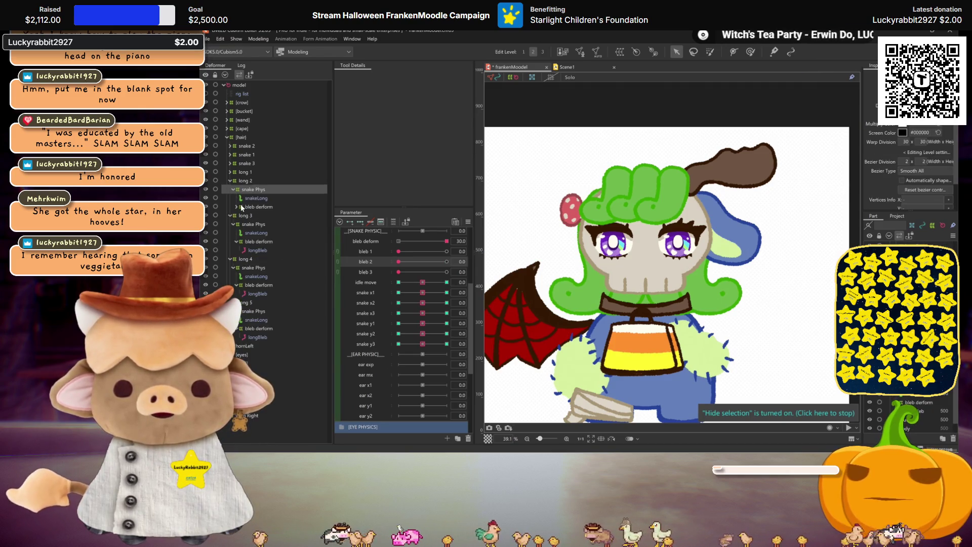
pyautogui.click(238, 206)
pyautogui.click(258, 216)
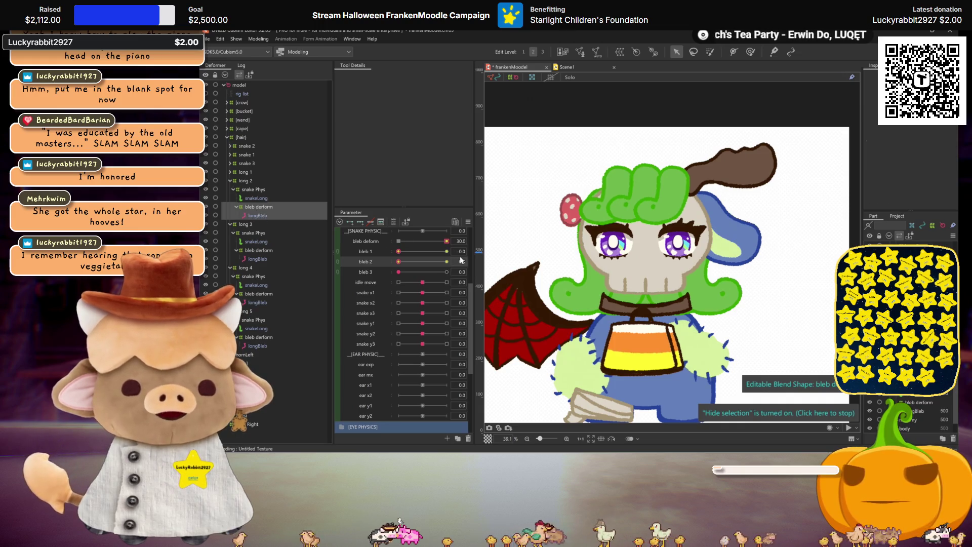
pyautogui.click(480, 261)
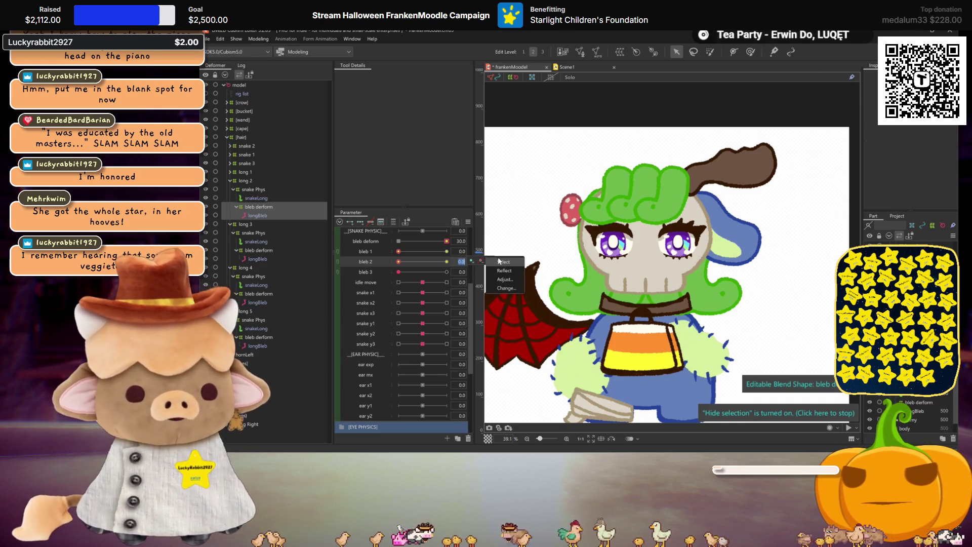
pyautogui.click(504, 288)
pyautogui.scroll(-3, 518, 251)
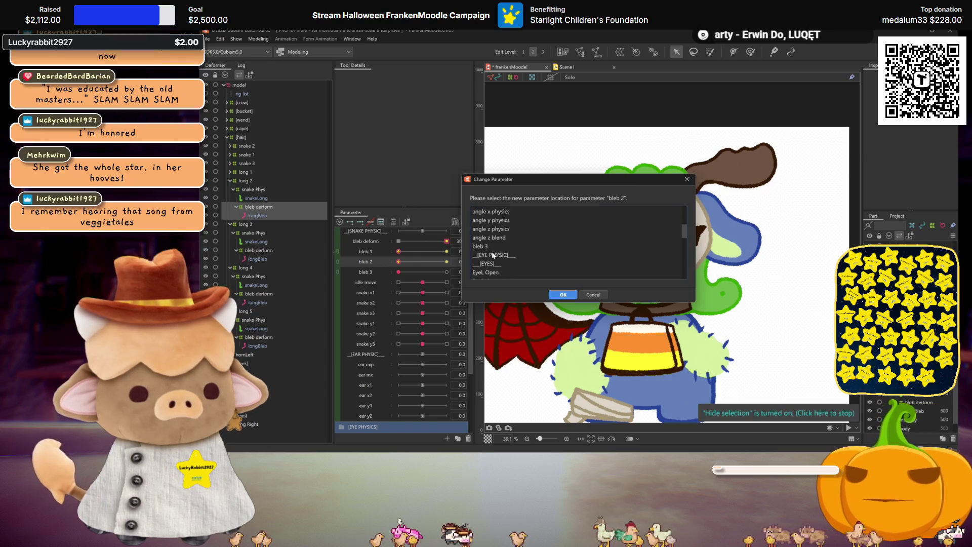
pyautogui.click(491, 247)
pyautogui.click(563, 294)
# Begin reassigning long 2's bleb 1 keys, then cancel the change.
pyautogui.click(490, 250)
pyautogui.click(504, 277)
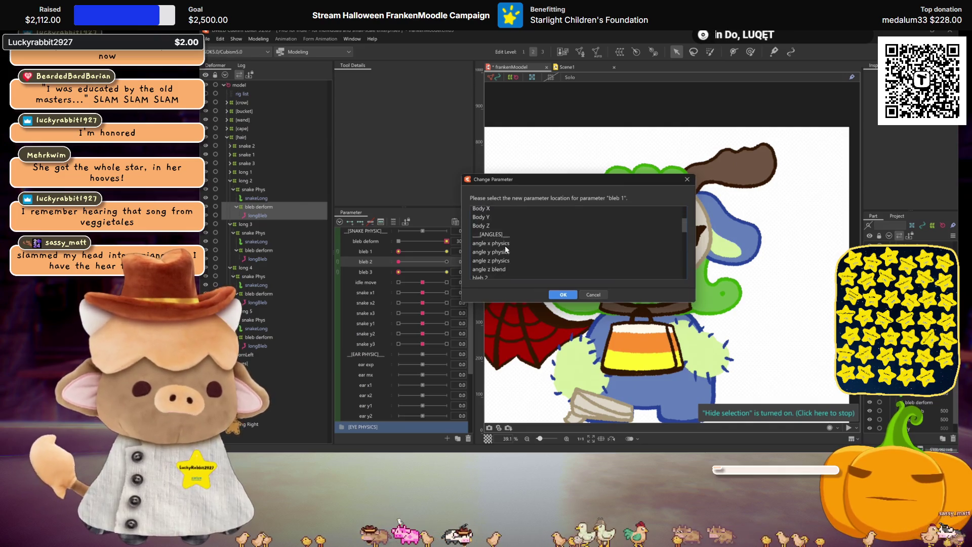
pyautogui.scroll(-3, 501, 246)
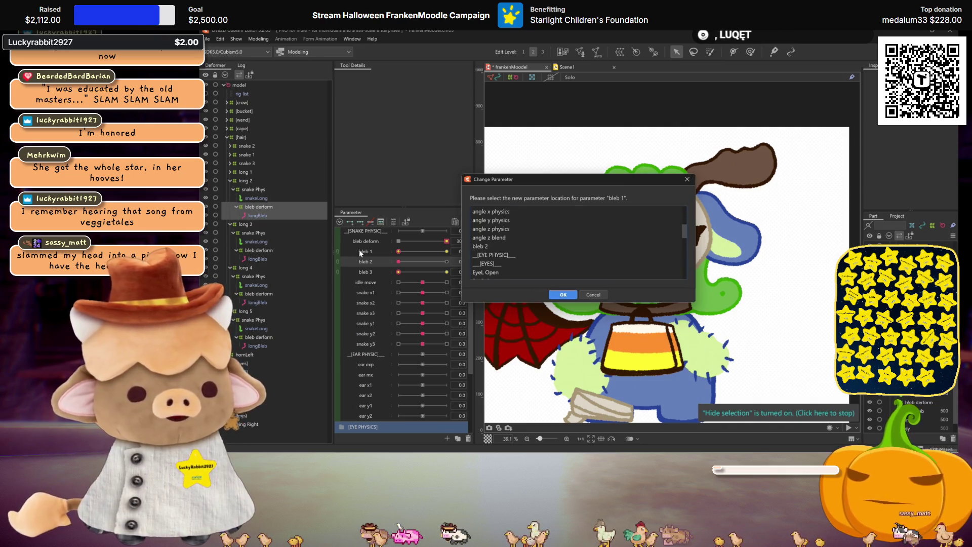
pyautogui.press('Escape')
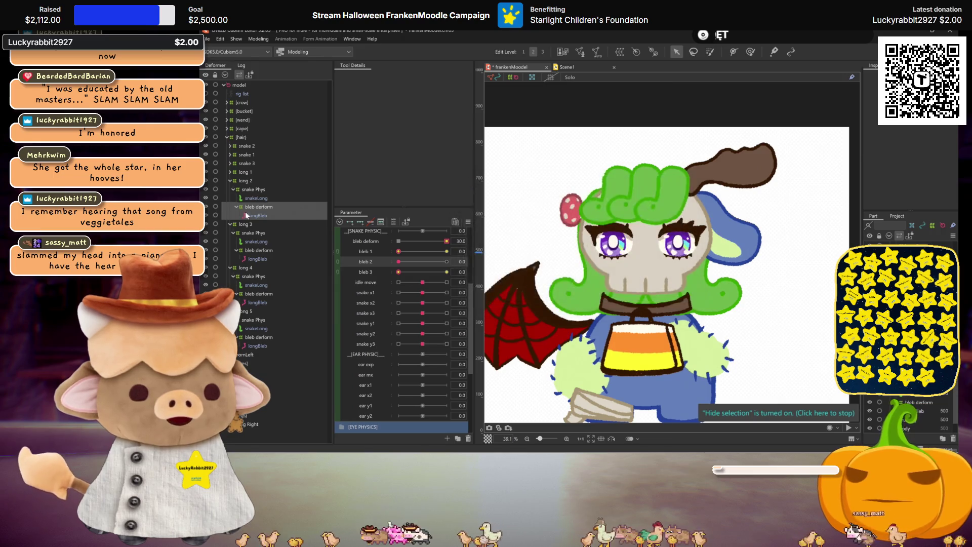
# Move long 2 longBleb's bleb 1 keys onto the bleb 3 parameter.
pyautogui.click(247, 216)
pyautogui.rightClick(458, 251)
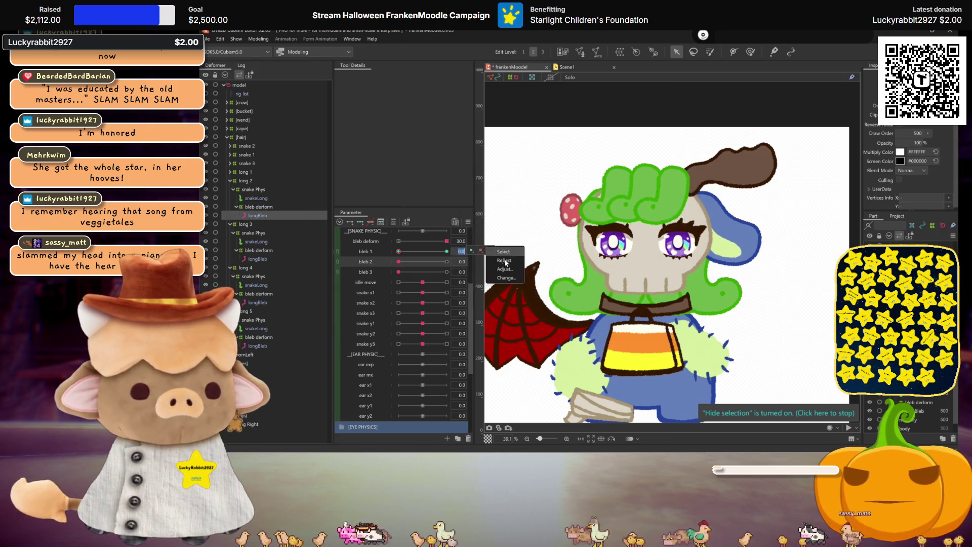
pyautogui.click(509, 277)
pyautogui.scroll(-3, 503, 245)
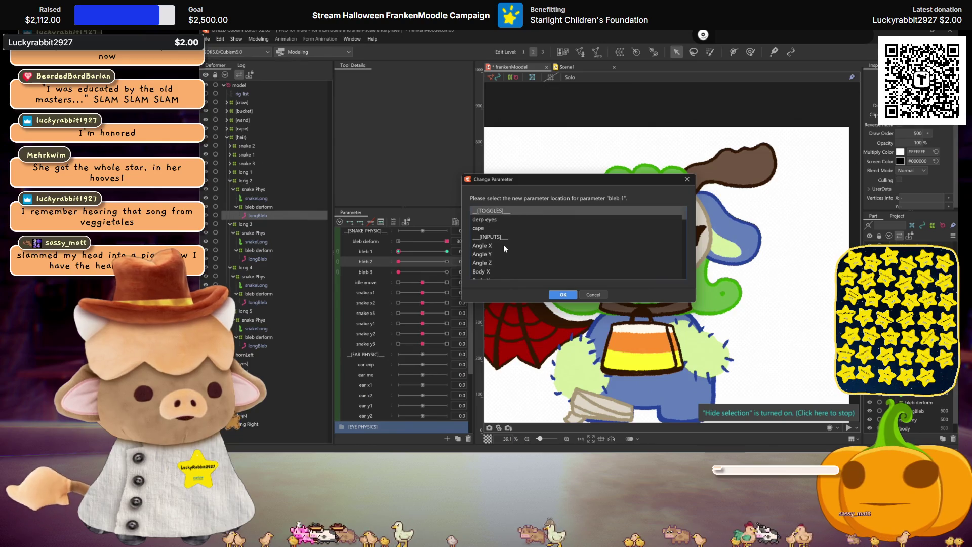
pyautogui.click(504, 254)
pyautogui.click(564, 294)
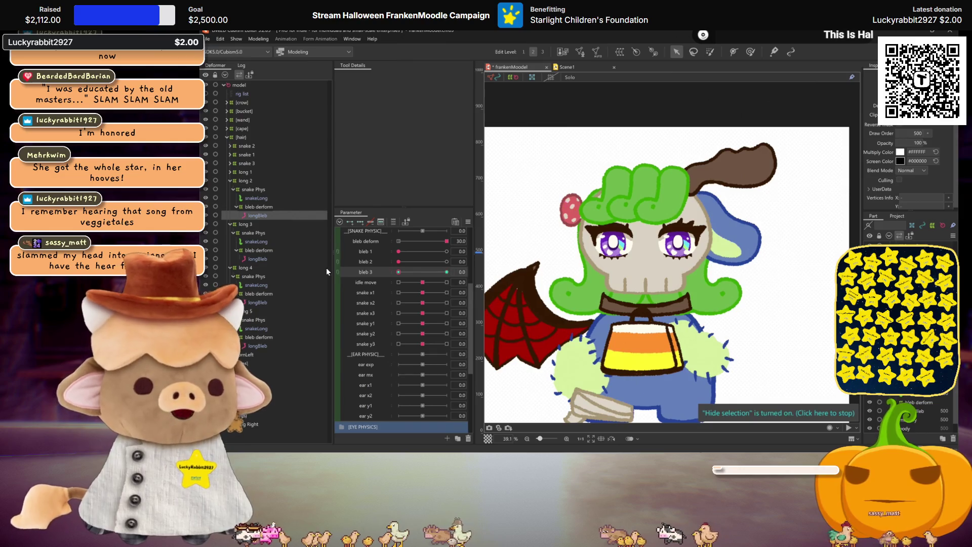
# Test the hair by setting bleb 1 and bleb 3 to 30.
pyautogui.moveTo(402, 251); pyautogui.dragTo(476, 245)
pyautogui.click(385, 262)
pyautogui.moveTo(414, 274); pyautogui.dragTo(476, 271)
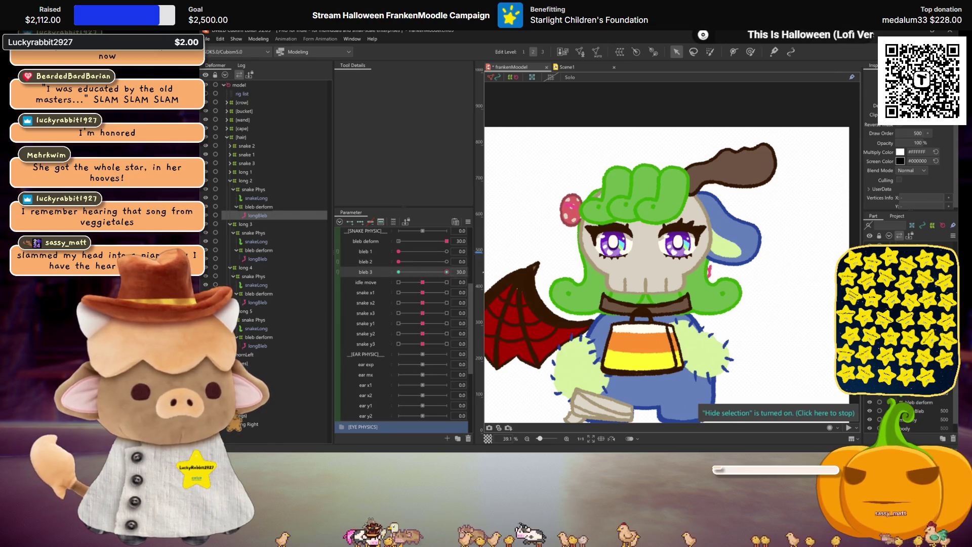
# Select long 5's longBleb deformer and test its deformation with bleb 2.
pyautogui.click(259, 294)
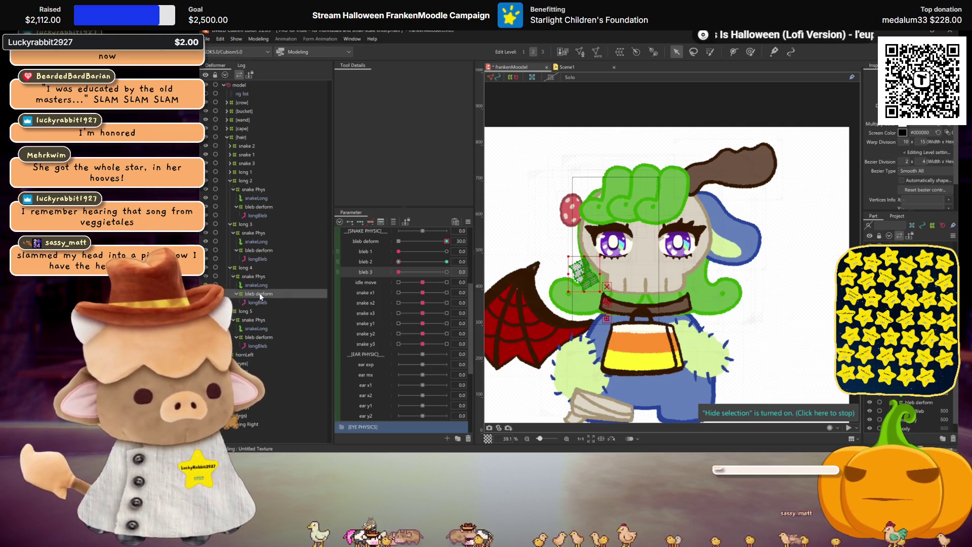
pyautogui.click(254, 336)
pyautogui.click(254, 346)
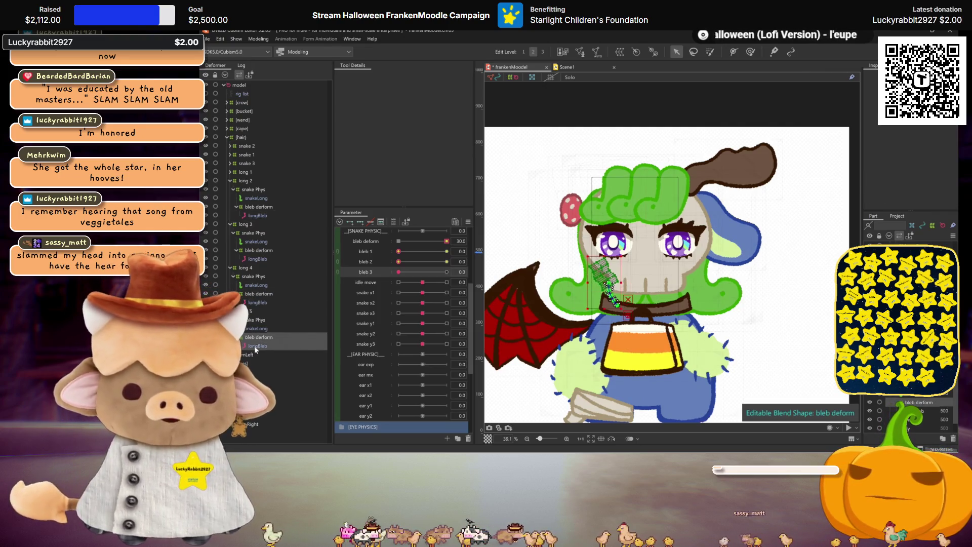
pyautogui.click(256, 345)
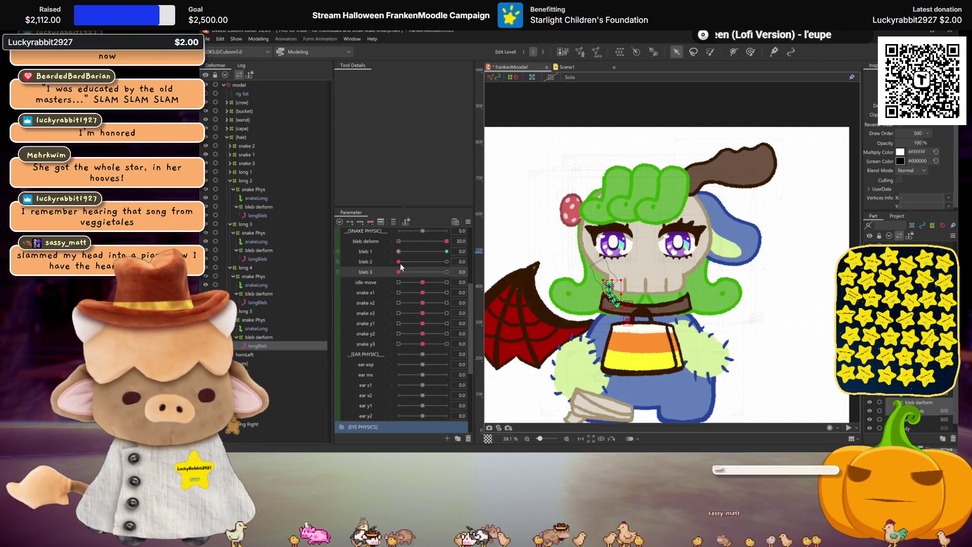
pyautogui.moveTo(406, 262); pyautogui.dragTo(444, 262)
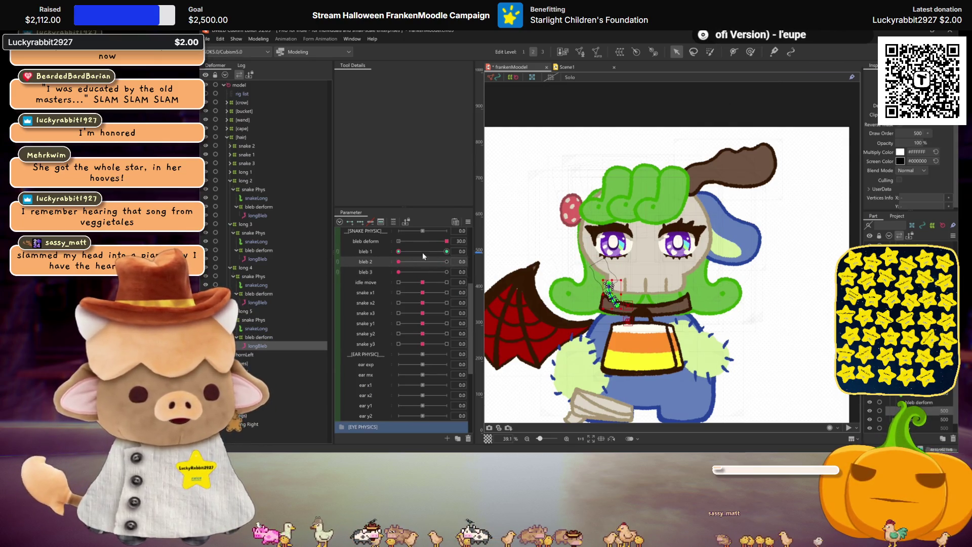
# Move long 5 longBleb's bleb 1 keys onto bleb 2.
pyautogui.click(251, 337)
pyautogui.click(251, 346)
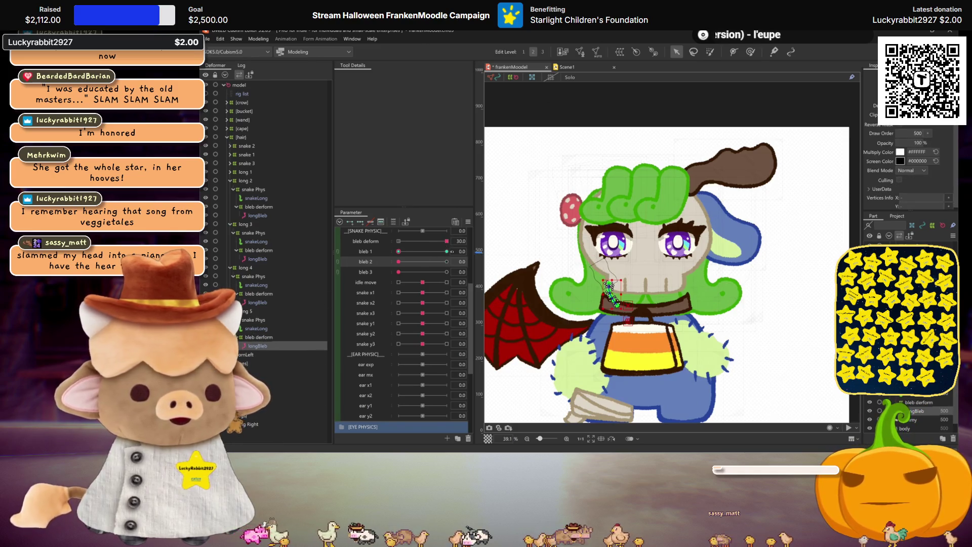
pyautogui.click(472, 251)
pyautogui.click(503, 278)
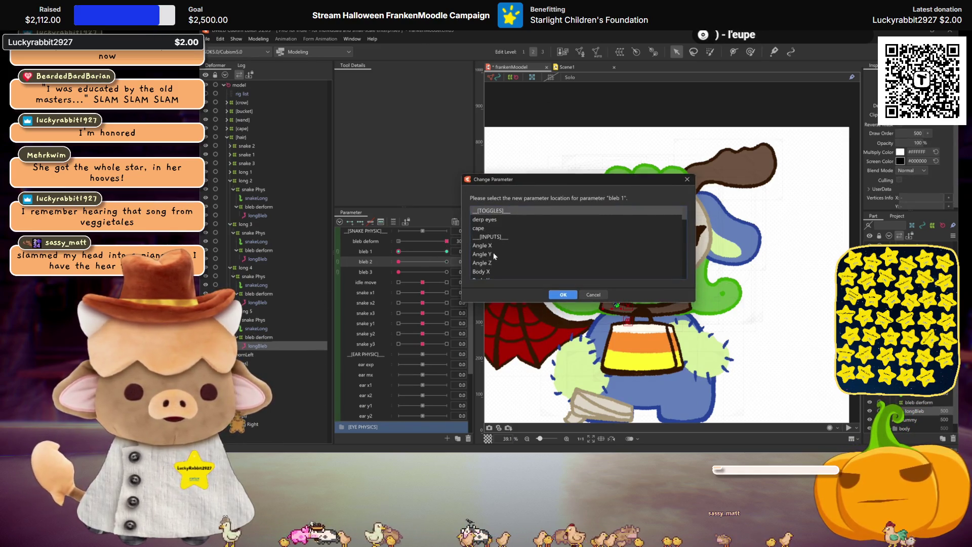
pyautogui.click(564, 294)
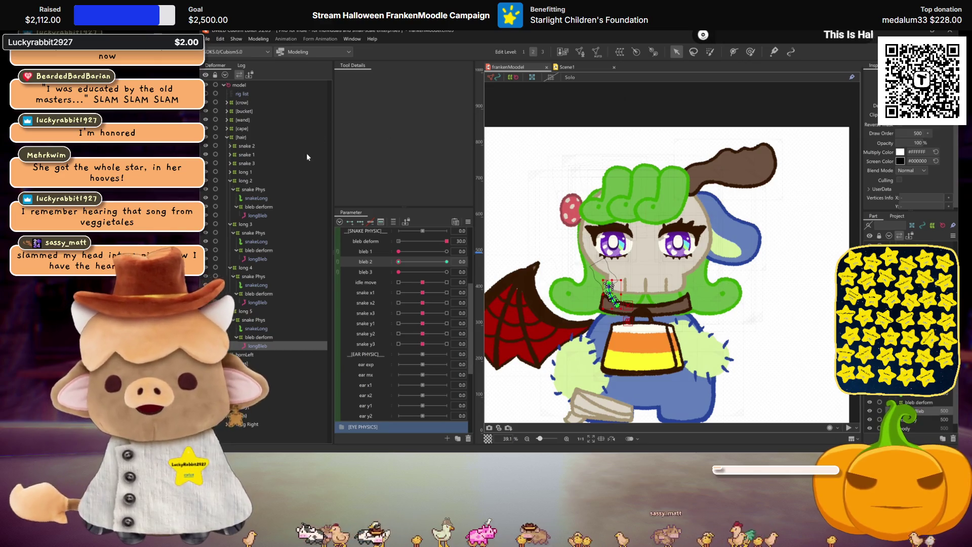
pyautogui.click(258, 39)
# Open Physics Settings, test the hair physics with a head tilt, and view output scales.
pyautogui.click(306, 216)
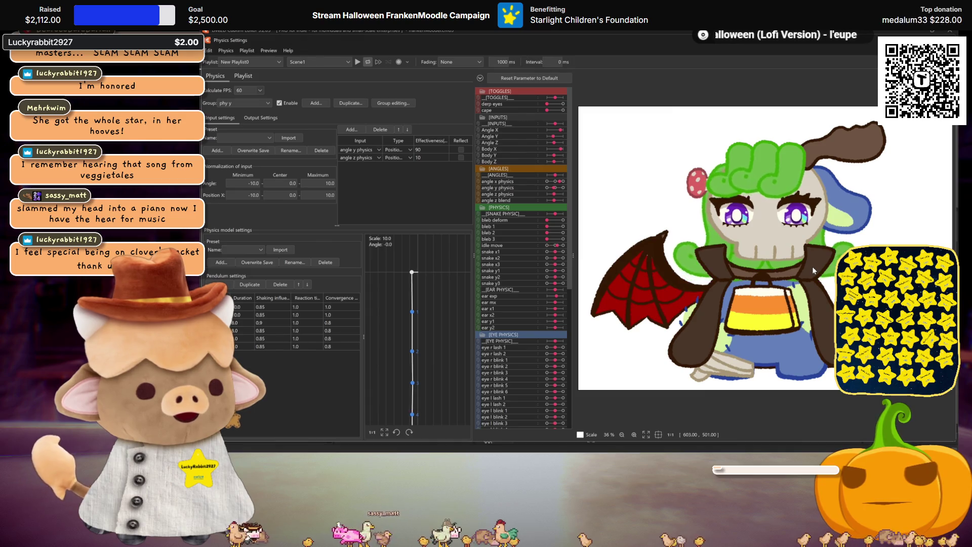
pyautogui.moveTo(709, 228)
pyautogui.mouseDown()
pyautogui.moveTo(719, 257)
pyautogui.moveTo(735, 254)
pyautogui.mouseUp()
pyautogui.click(261, 118)
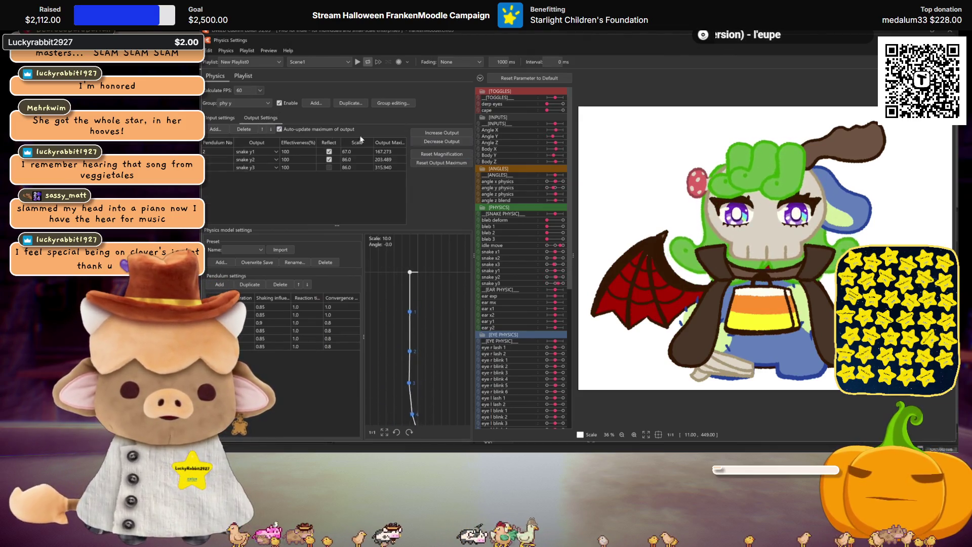
# Reset snake y1–y3 output magnification to 1.0, then fit outputs to the parameter range.
pyautogui.click(441, 141)
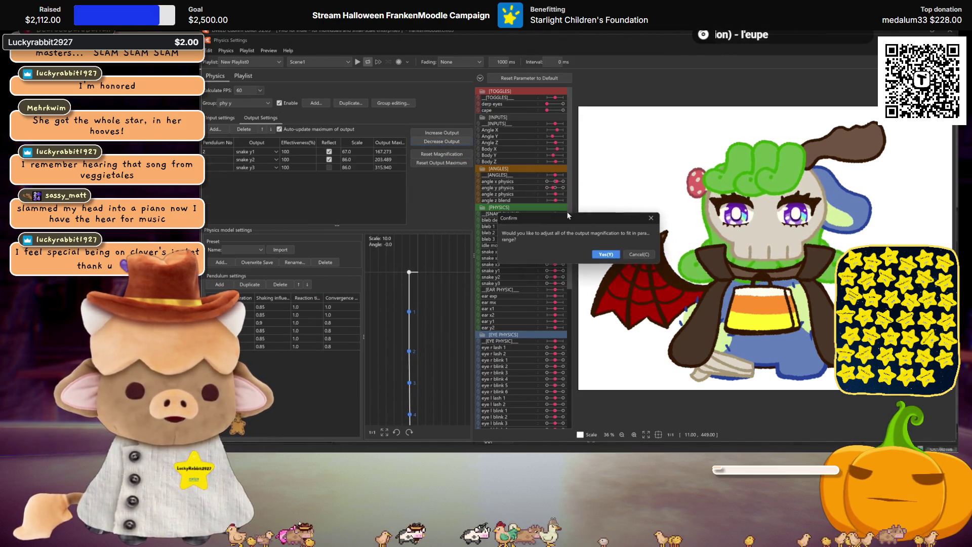
pyautogui.click(639, 254)
pyautogui.click(441, 154)
pyautogui.click(577, 253)
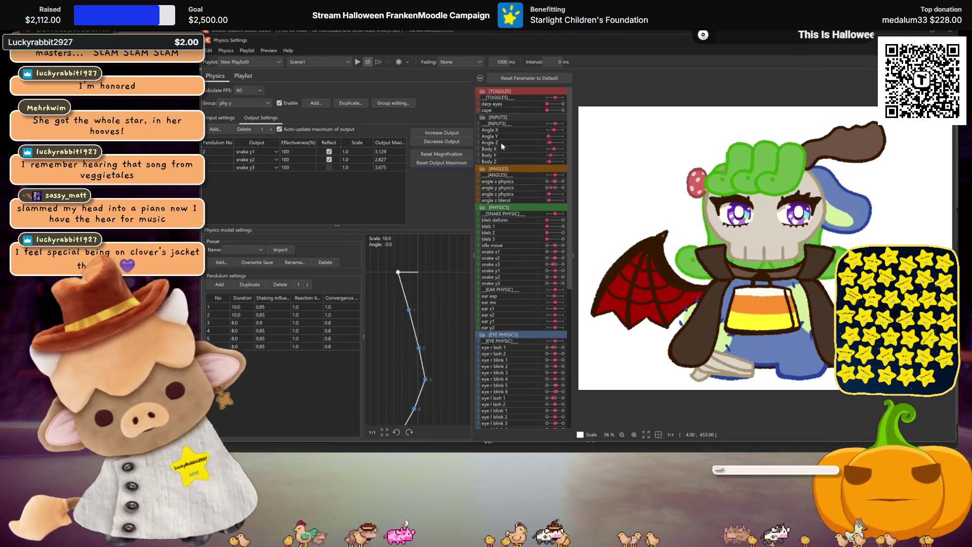
pyautogui.click(450, 132)
pyautogui.click(604, 254)
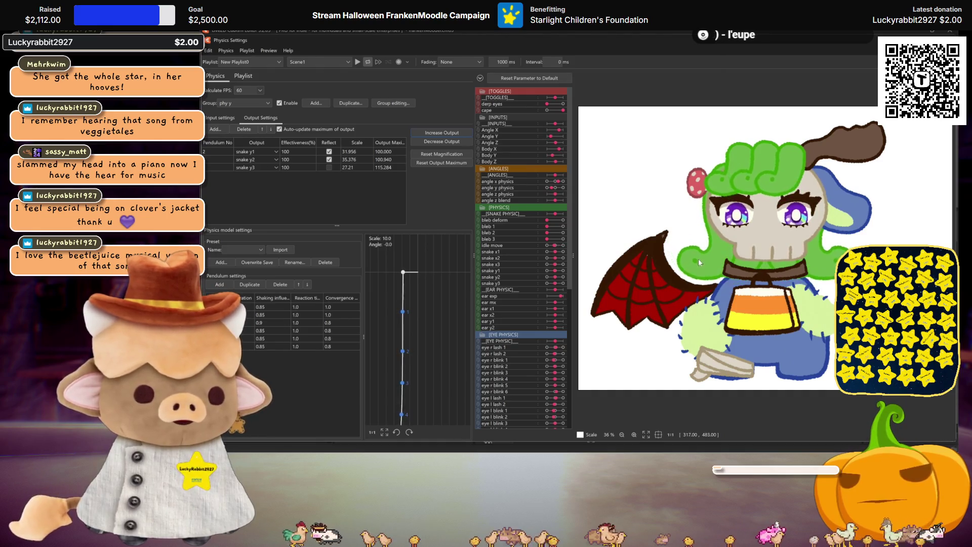
# Play the physics preview with snake y1–y3 scaled to 31.856, 35.376 and 27.21.
pyautogui.click(358, 62)
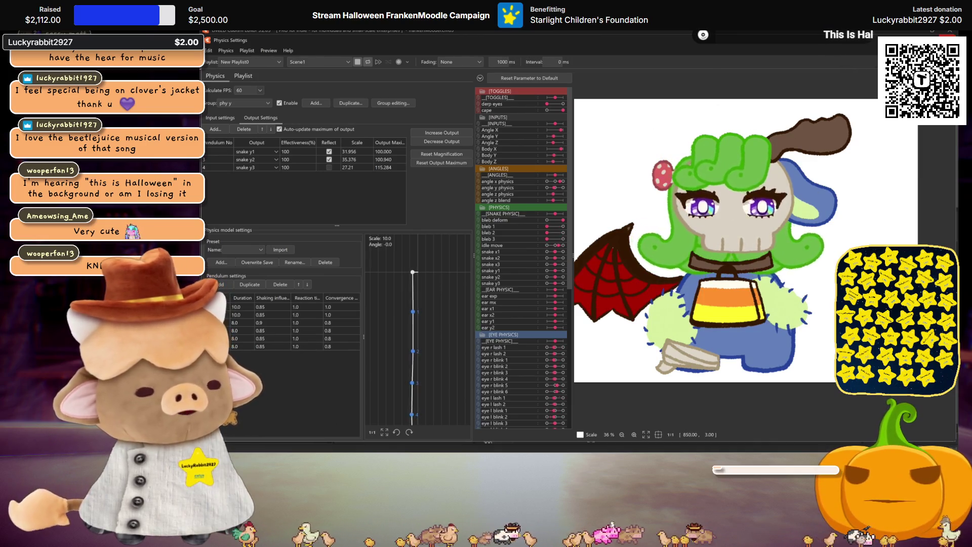
# Close Physics Settings, save the model, and test idle move at 30 then back to 0.
pyautogui.press('Escape')
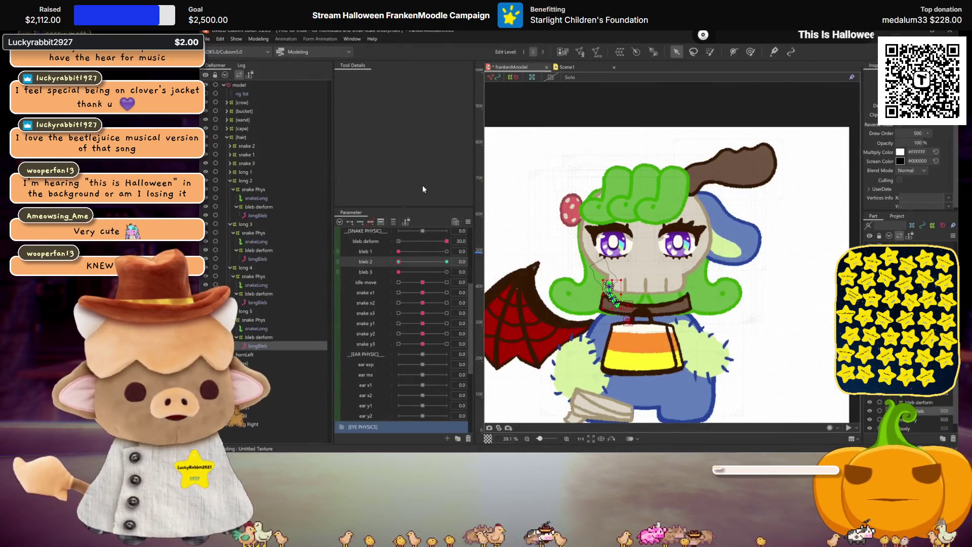
pyautogui.hotkey('ctrl', 's')
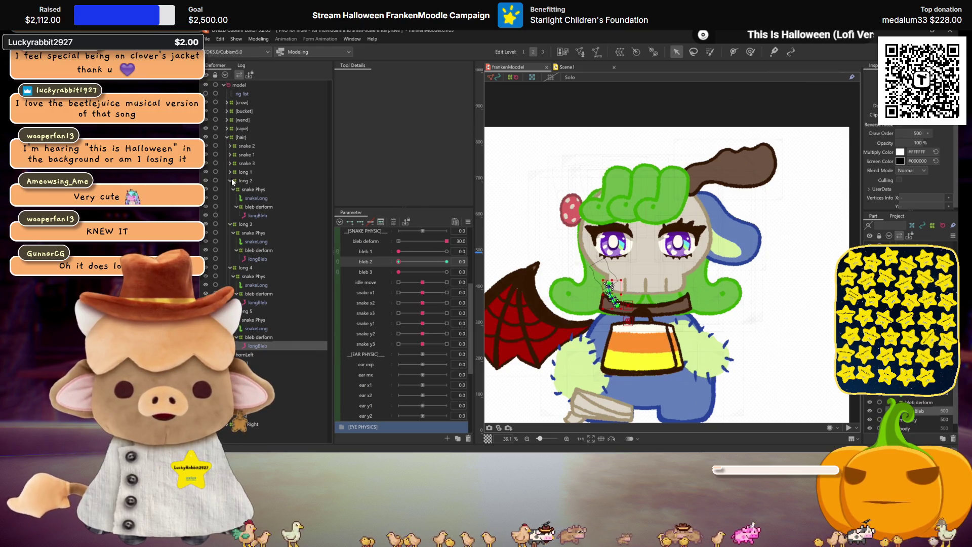
pyautogui.click(451, 282)
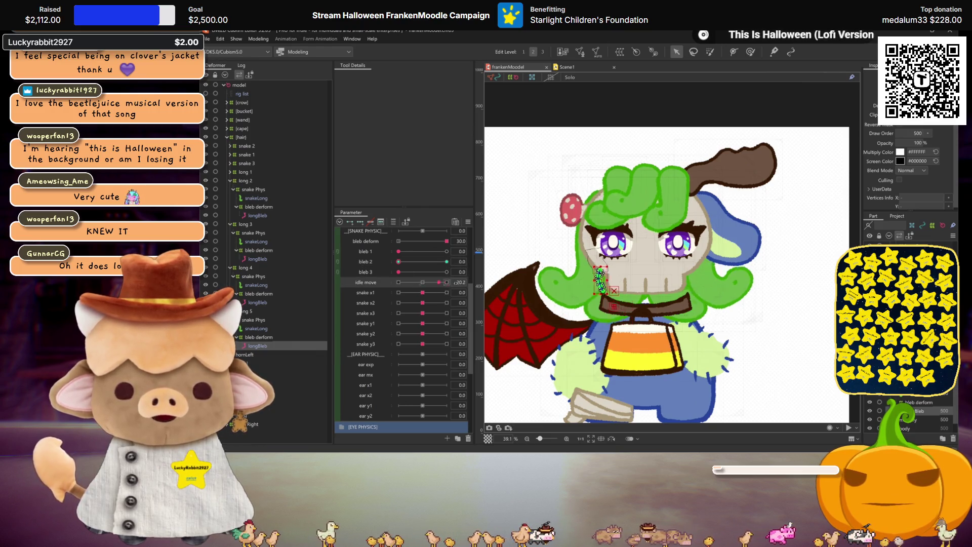
pyautogui.click(423, 282)
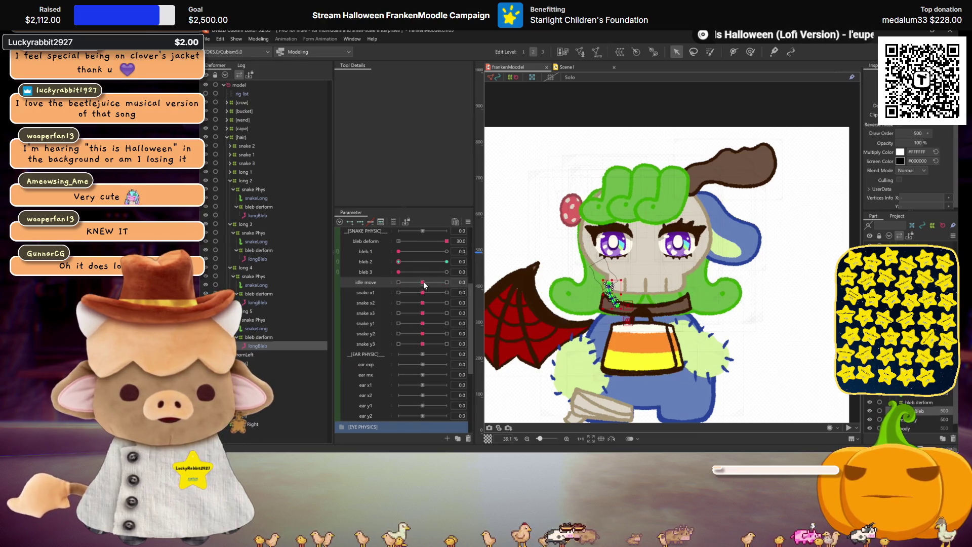
# Collapse the long 2–long 5 groups in the Deformer palette and recenter the view on the head.
pyautogui.click(232, 225)
pyautogui.click(230, 180)
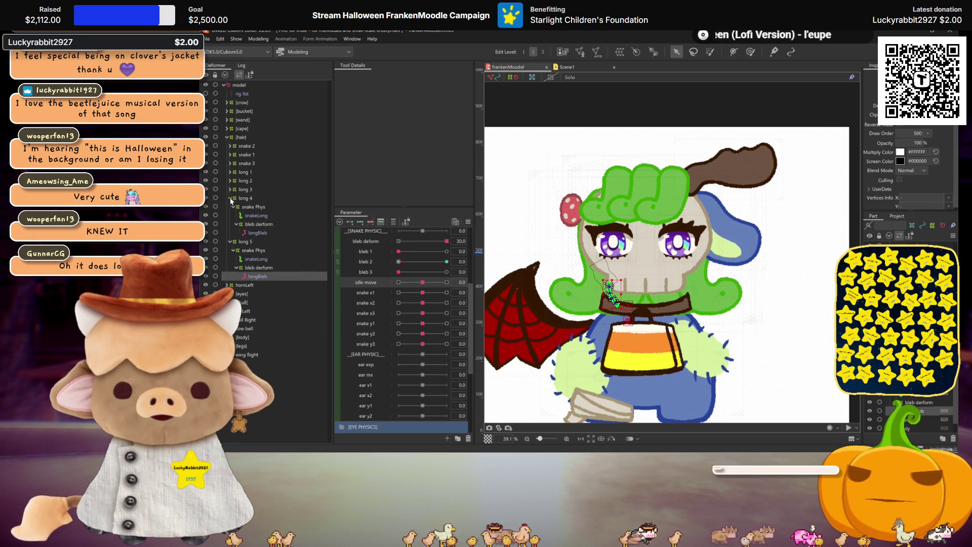
pyautogui.click(229, 199)
pyautogui.click(230, 206)
pyautogui.scroll(1, 424, 277)
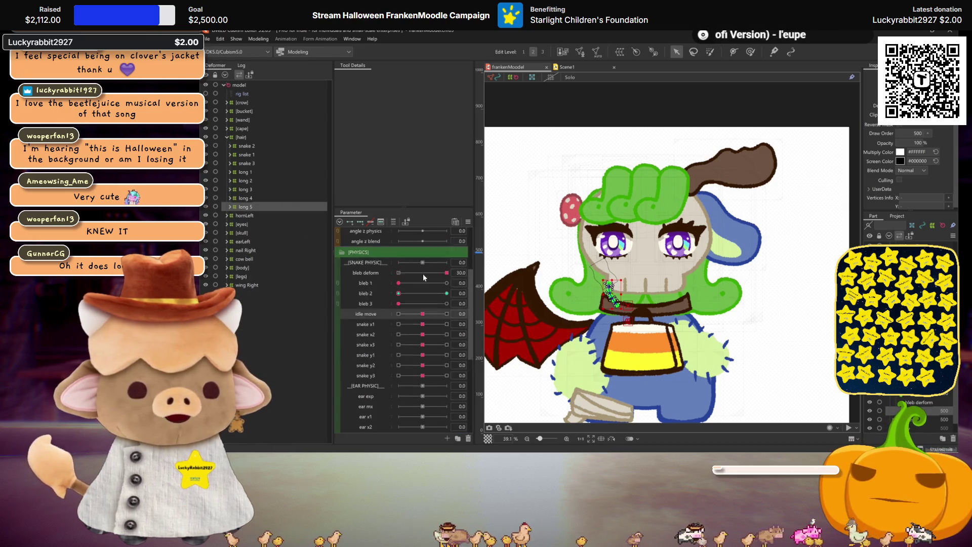
pyautogui.scroll(2, 423, 277)
pyautogui.scroll(2, 670, 235)
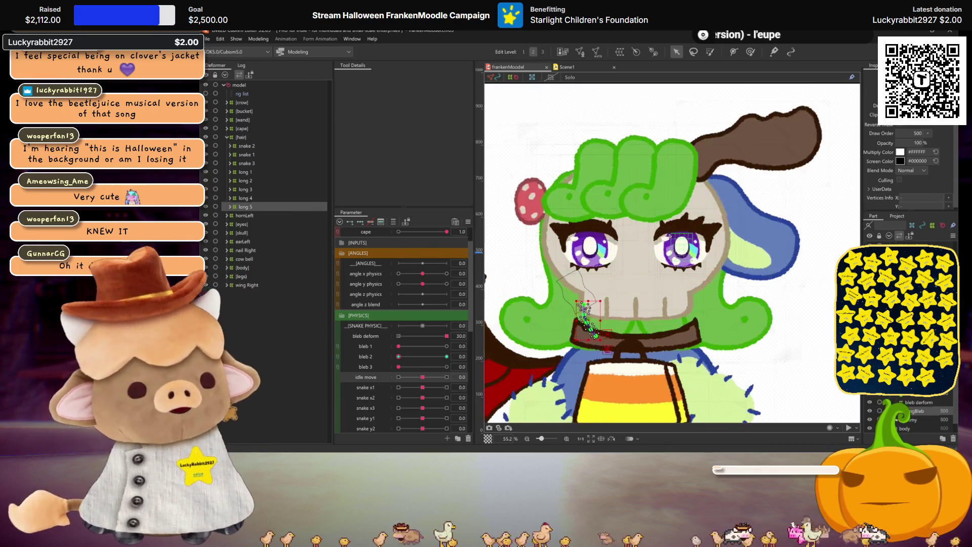
pyautogui.moveTo(670, 234); pyautogui.dragTo(688, 233)
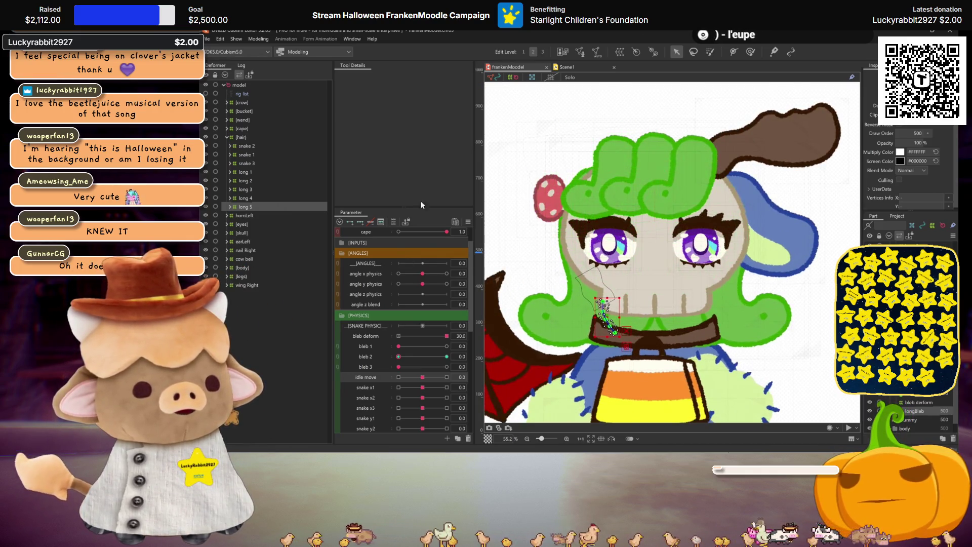
pyautogui.scroll(1, 372, 282)
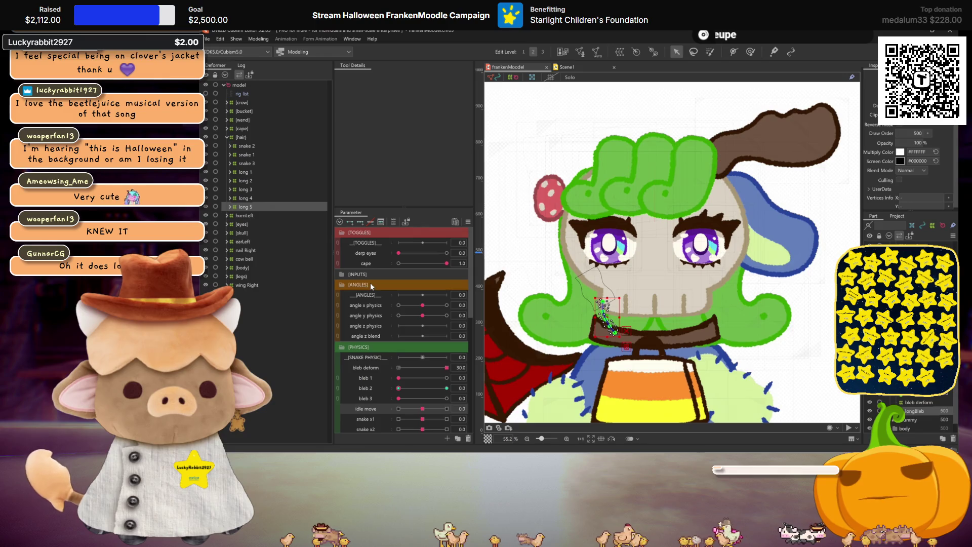
pyautogui.rightClick(360, 260)
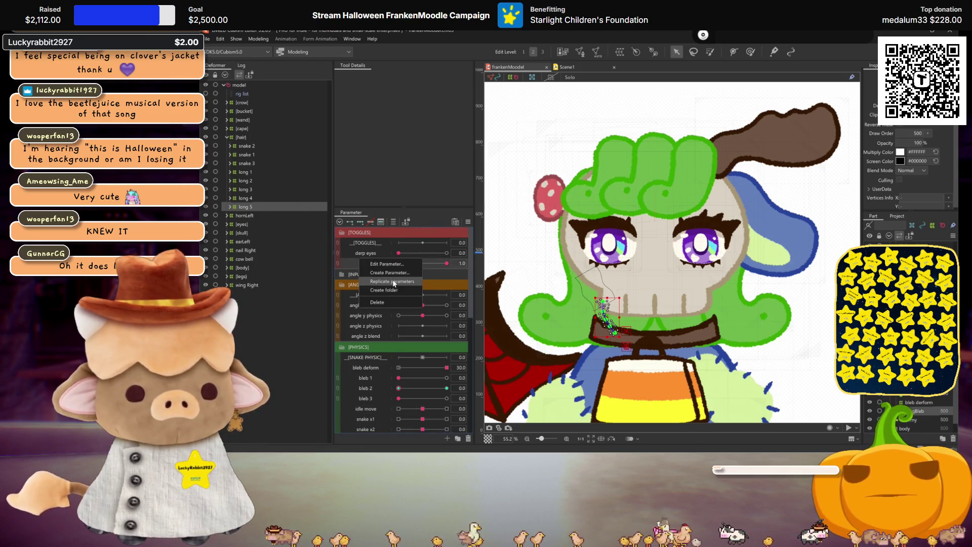
# Duplicate the cape parameter and create a [hair] warp deformer over the snake and long hair groups.
pyautogui.click(393, 282)
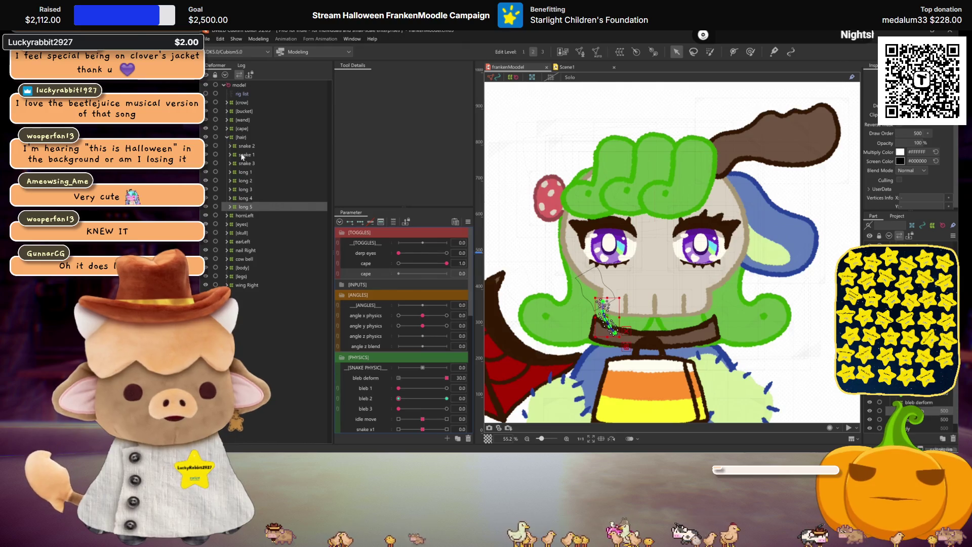
pyautogui.keyDown('shift'); pyautogui.click(241, 147); pyautogui.keyUp('shift')
pyautogui.click(620, 51)
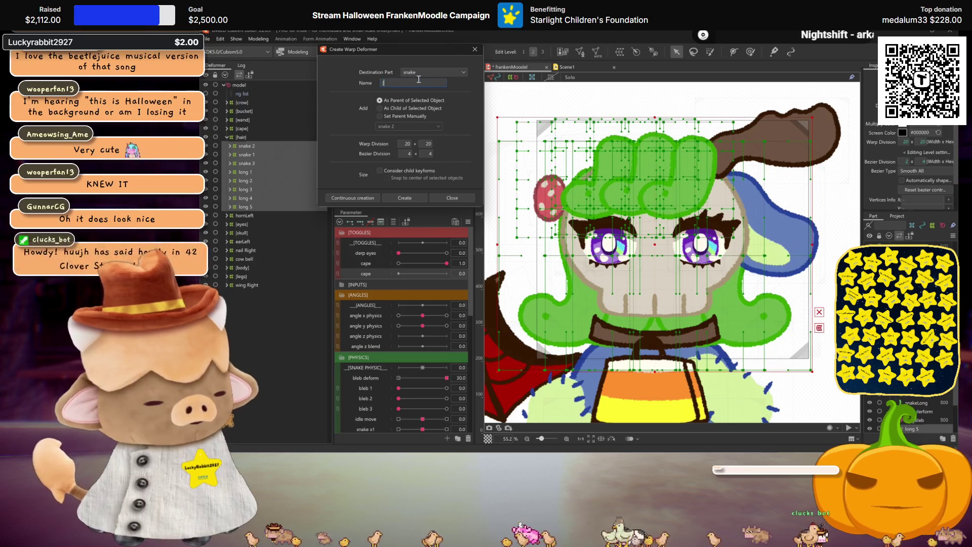
pyautogui.write('[hair')
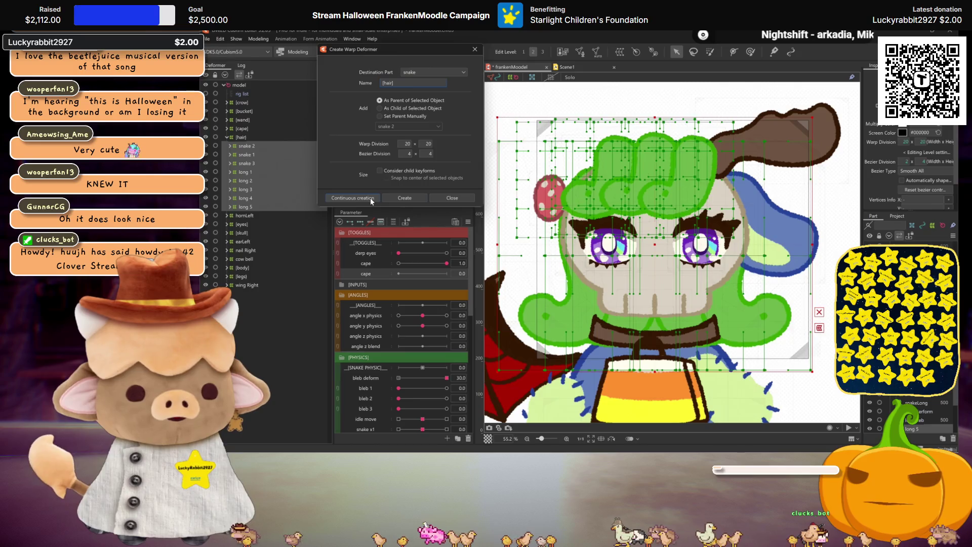
pyautogui.click(353, 198)
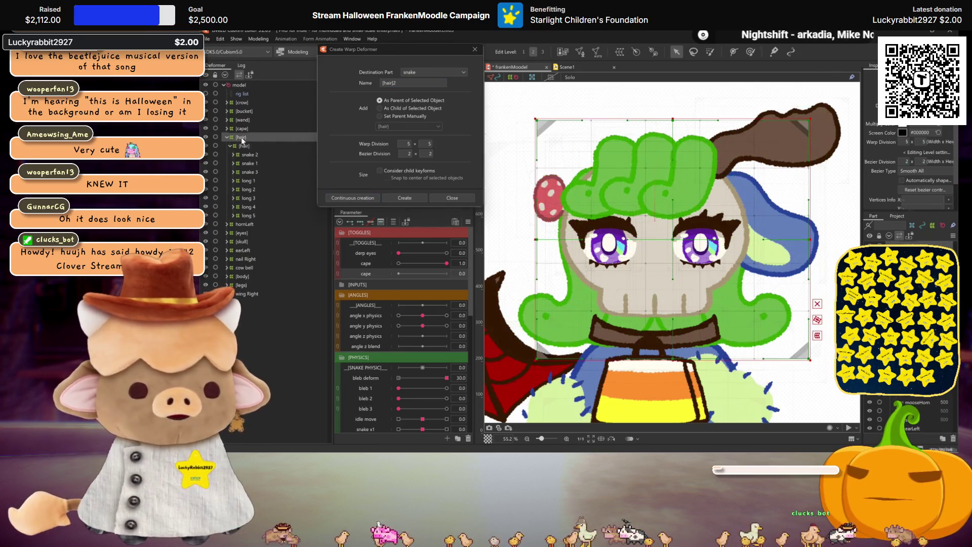
# Select the [hair] deformer and open the duplicated cape parameter's settings for editing.
pyautogui.click(241, 138)
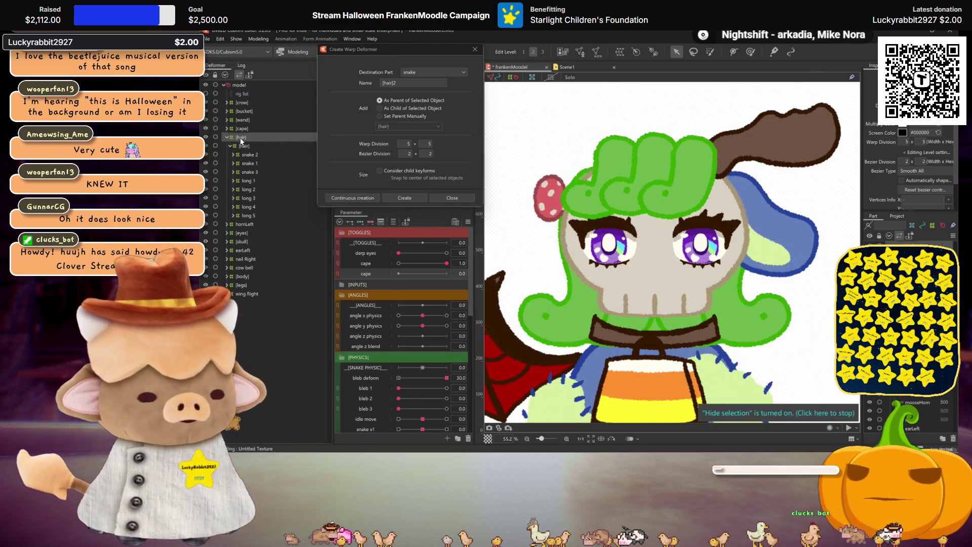
pyautogui.hotkey('ctrl', 'z')
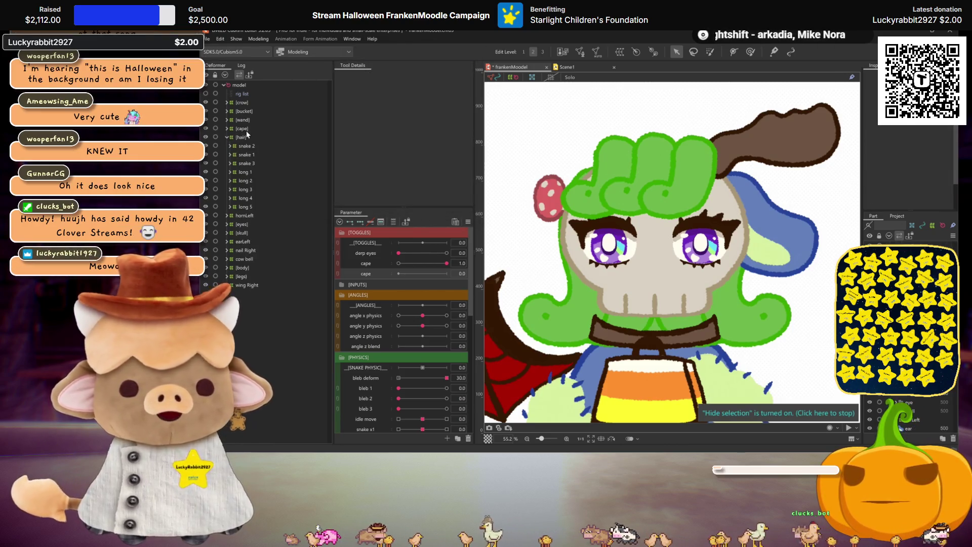
pyautogui.click(242, 136)
pyautogui.rightClick(372, 277)
pyautogui.click(390, 277)
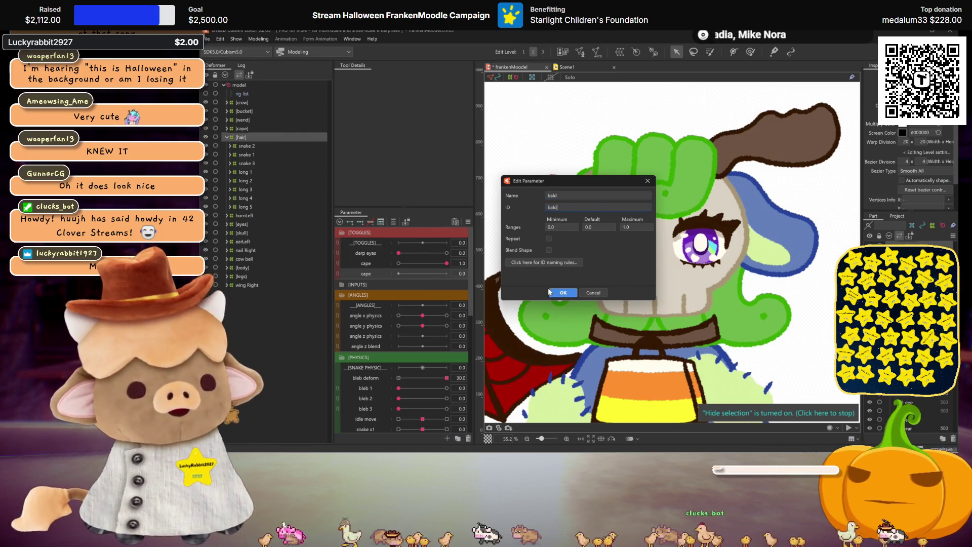
# Rename the copy to bald, set it to 1.0 to hide the hair, save, and preview angle x at 30.
pyautogui.press('Return')
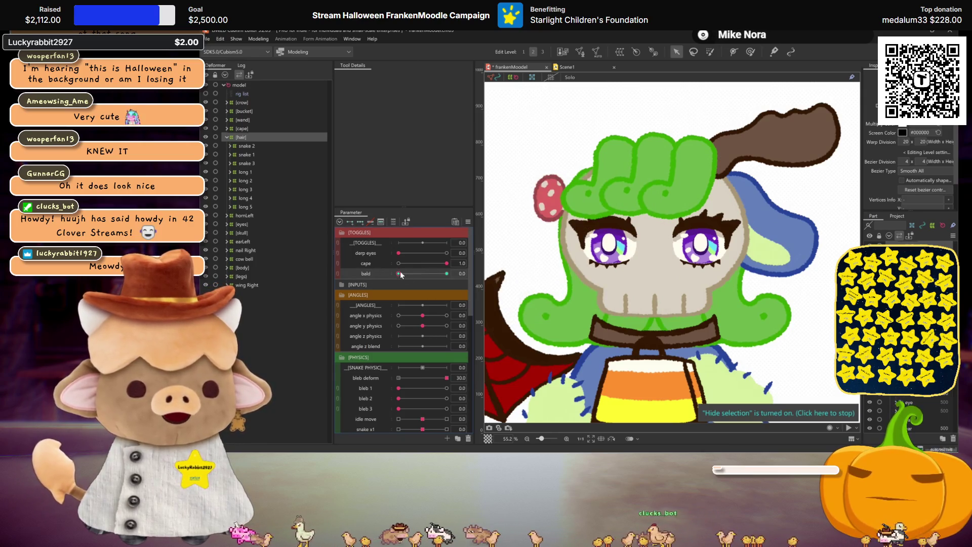
pyautogui.click(653, 242)
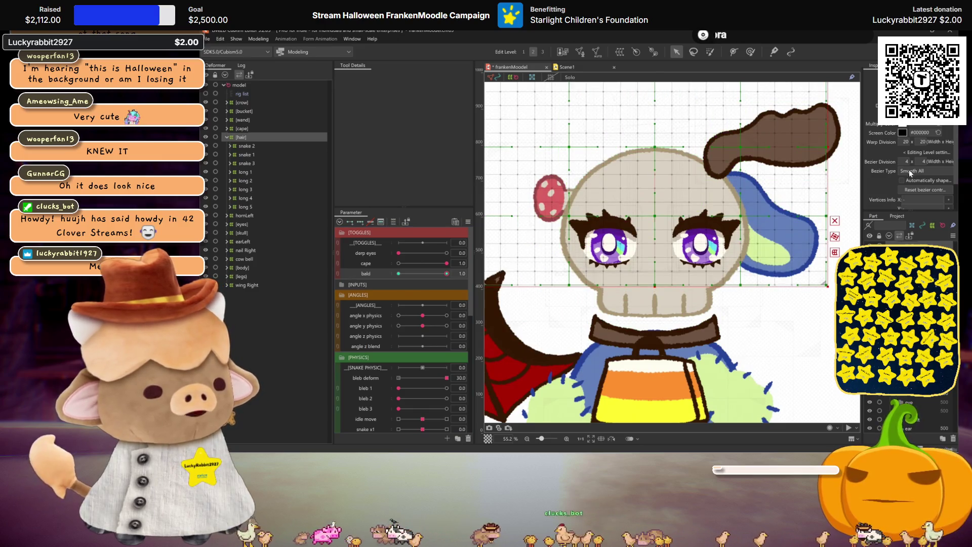
pyautogui.hotkey('ctrl', 'h')
pyautogui.scroll(-3, 722, 252)
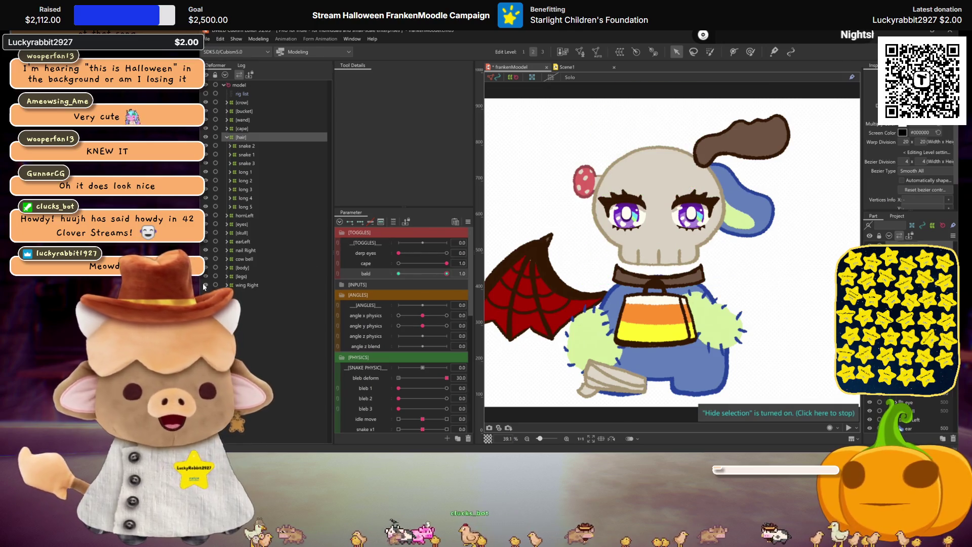
pyautogui.hotkey('ctrl', 's')
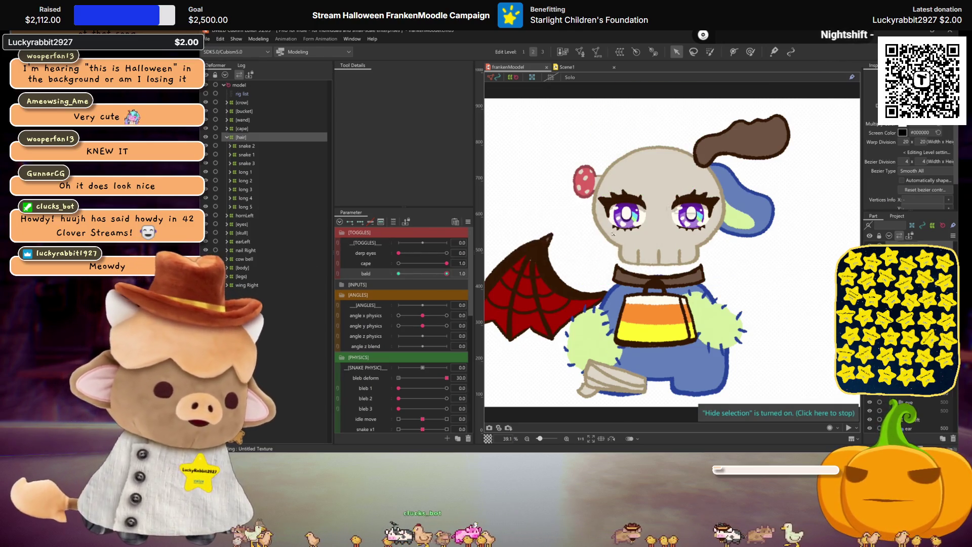
pyautogui.moveTo(557, 304); pyautogui.dragTo(525, 315)
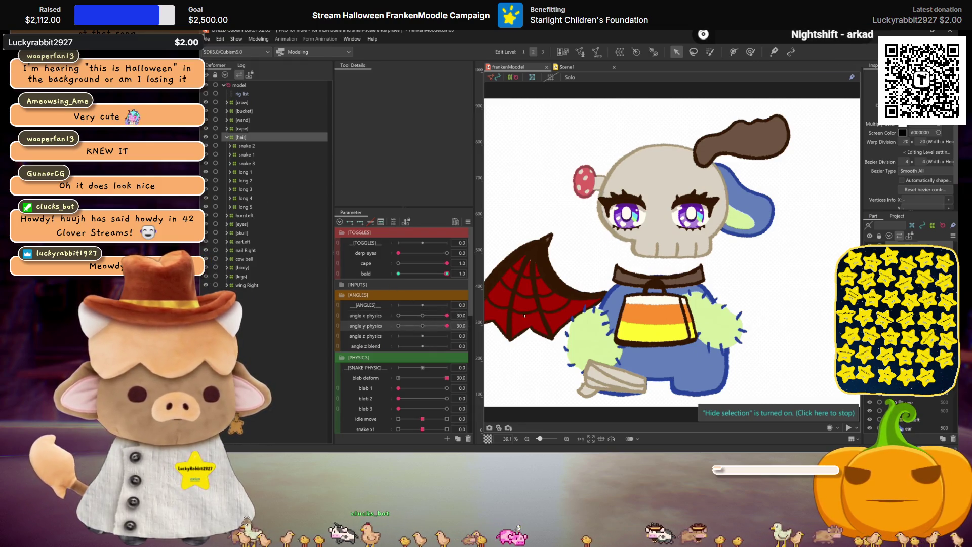
# Reset the head angles to neutral and select the left eye's lash deformers, including lash line b.
pyautogui.click(419, 315)
pyautogui.click(228, 224)
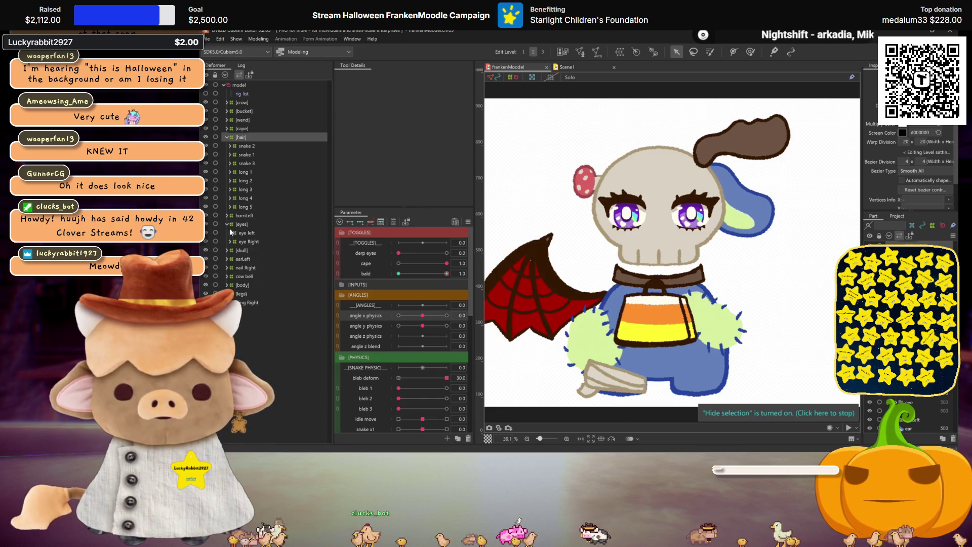
pyautogui.click(231, 233)
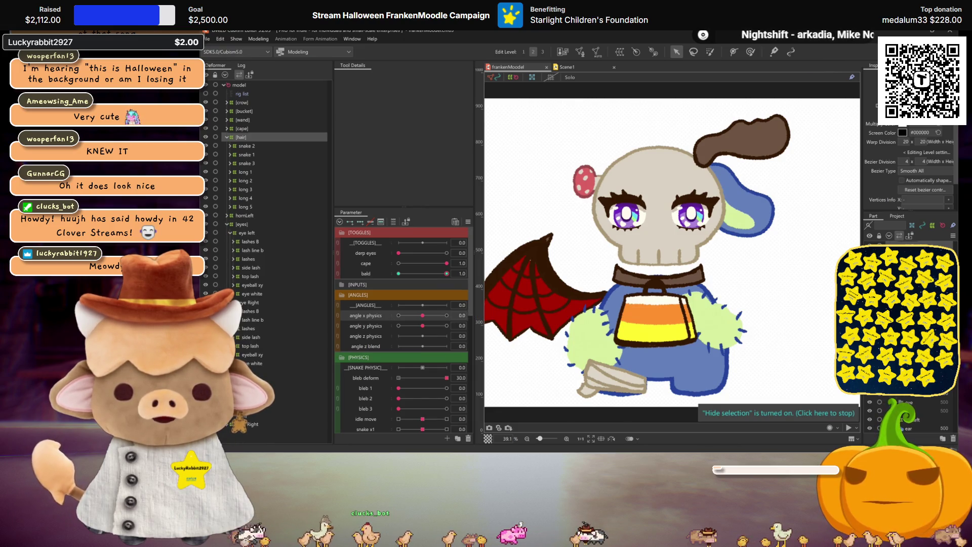
pyautogui.click(249, 313)
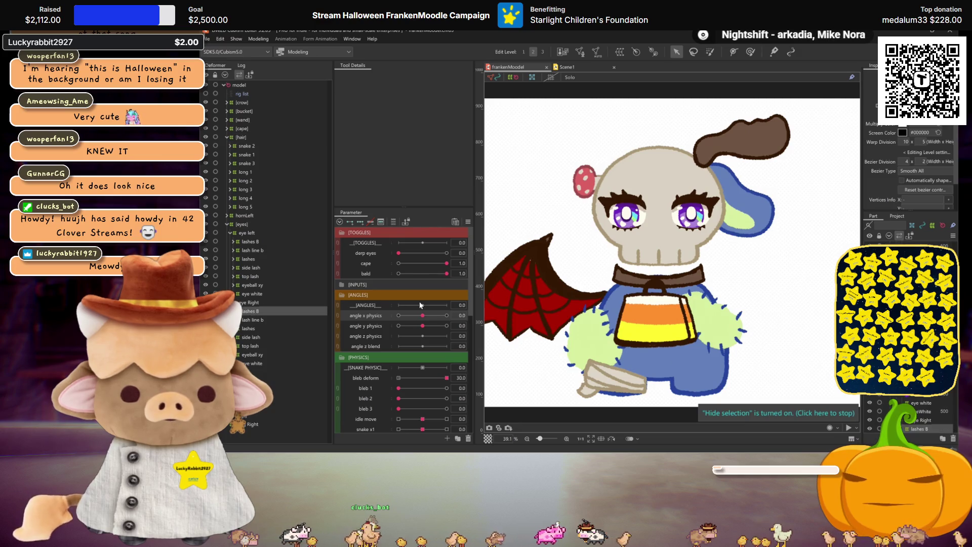
pyautogui.scroll(-4, 419, 305)
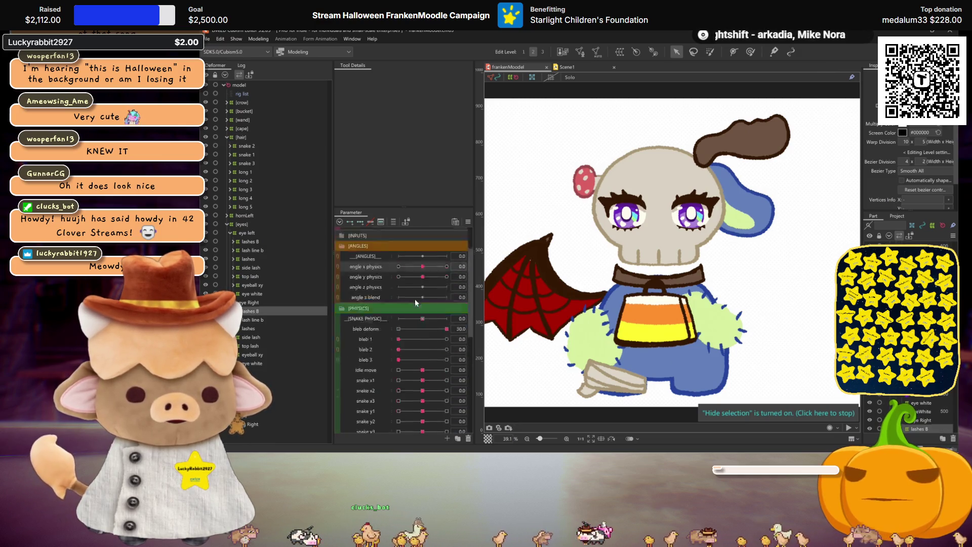
pyautogui.scroll(4, 416, 302)
pyautogui.click(255, 241)
pyautogui.click(253, 260)
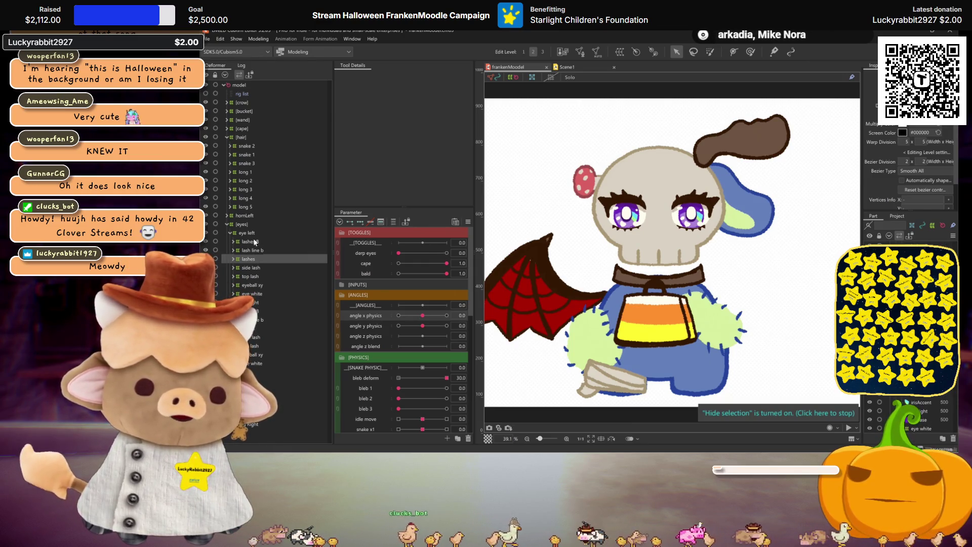
pyautogui.click(257, 250)
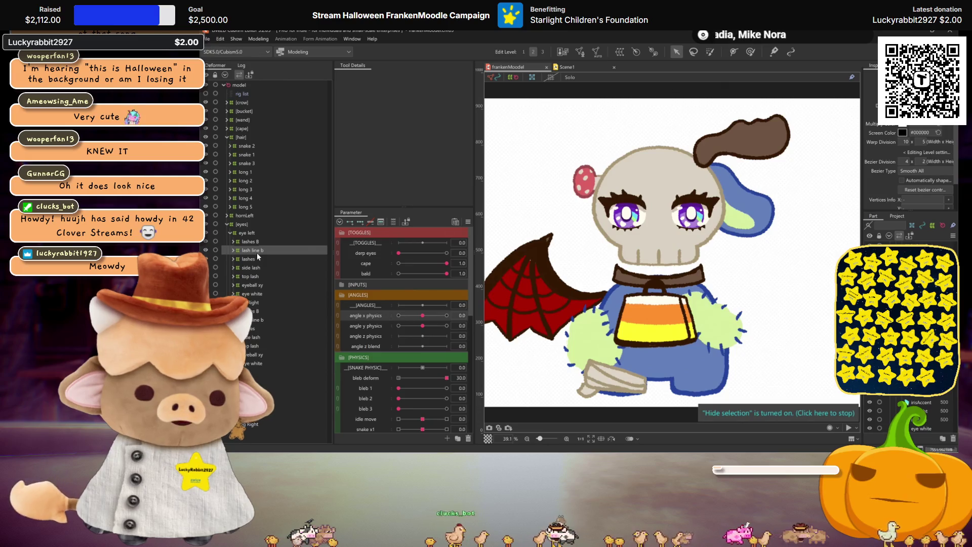
# Add eye white to the eye-part selection and start a warp deformer for it.
pyautogui.click(261, 287)
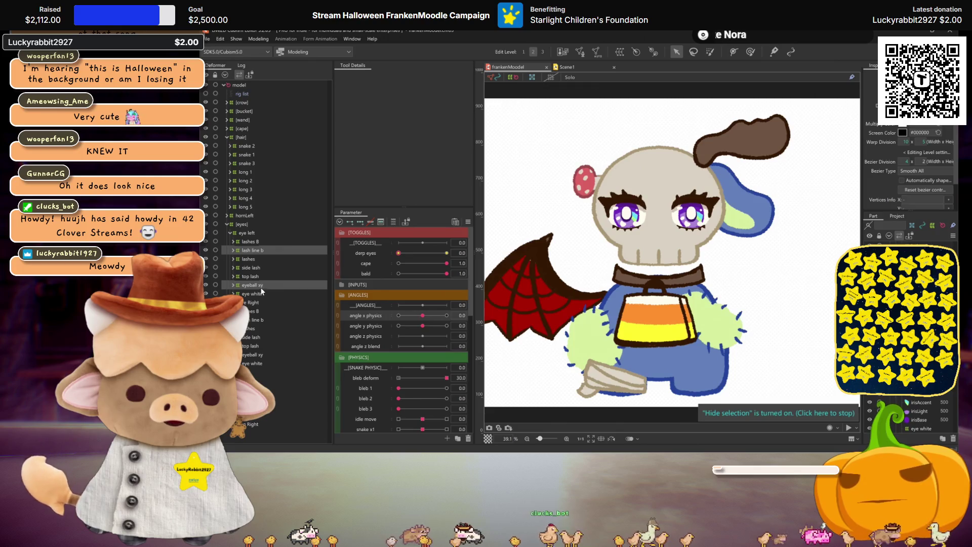
pyautogui.keyDown('ctrl'); pyautogui.click(261, 287); pyautogui.keyUp('ctrl')
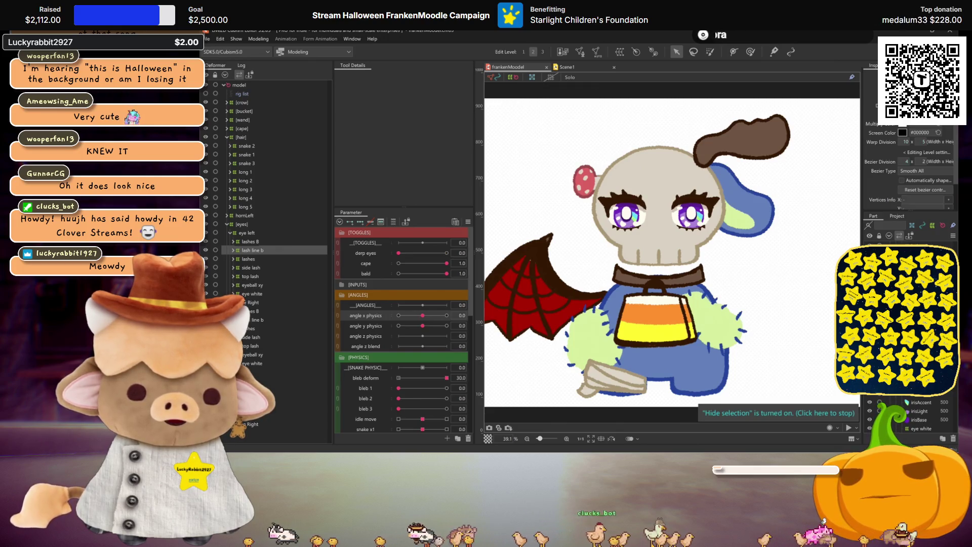
pyautogui.keyDown('ctrl'); pyautogui.click(253, 295); pyautogui.keyUp('ctrl')
pyautogui.click(238, 286)
pyautogui.click(233, 285)
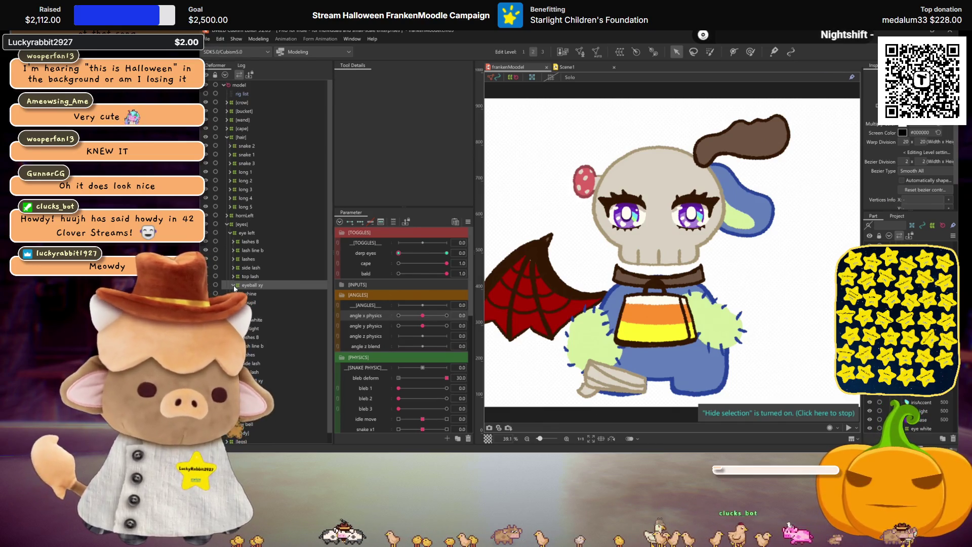
pyautogui.click(252, 320)
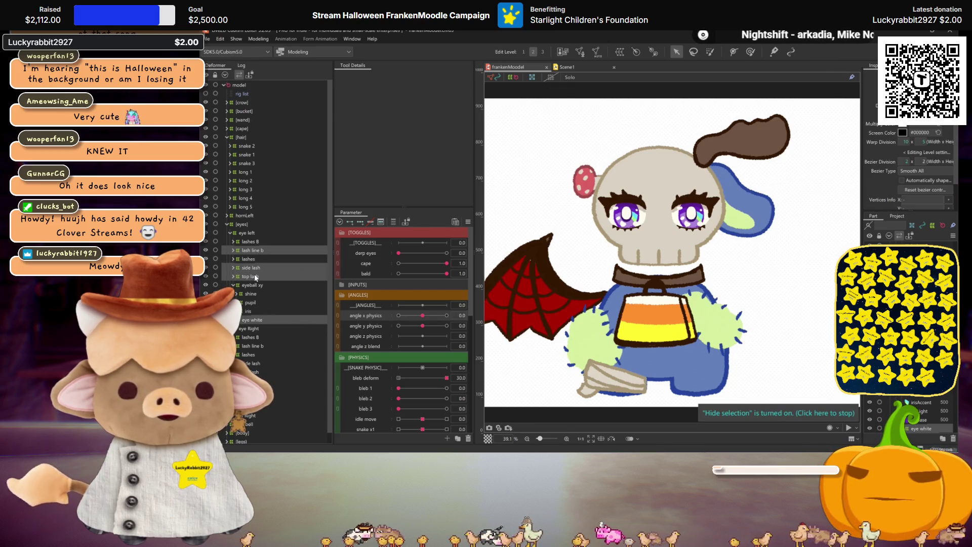
pyautogui.click(562, 51)
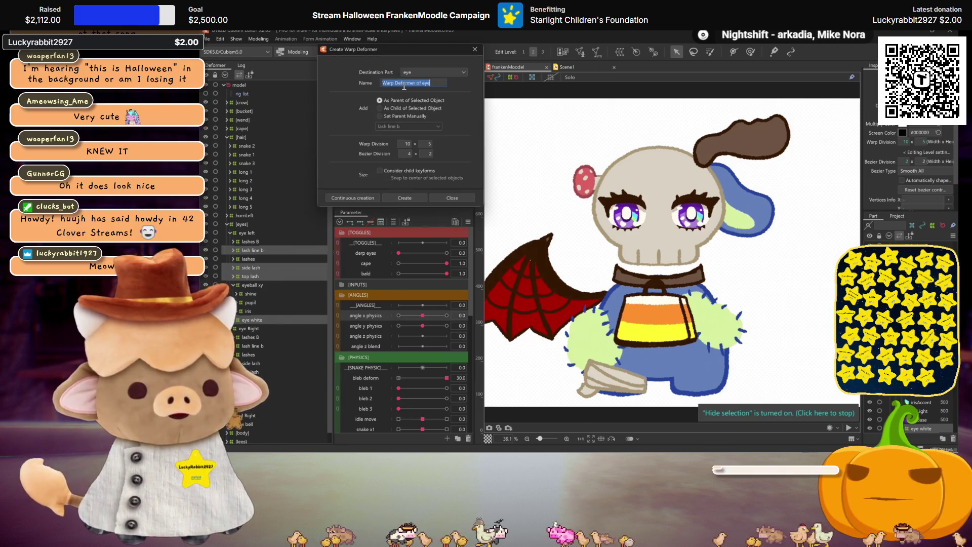
# Name the new warp deformer 'eye shape' and create it with continuous creation.
pyautogui.write('EYE SHAP')
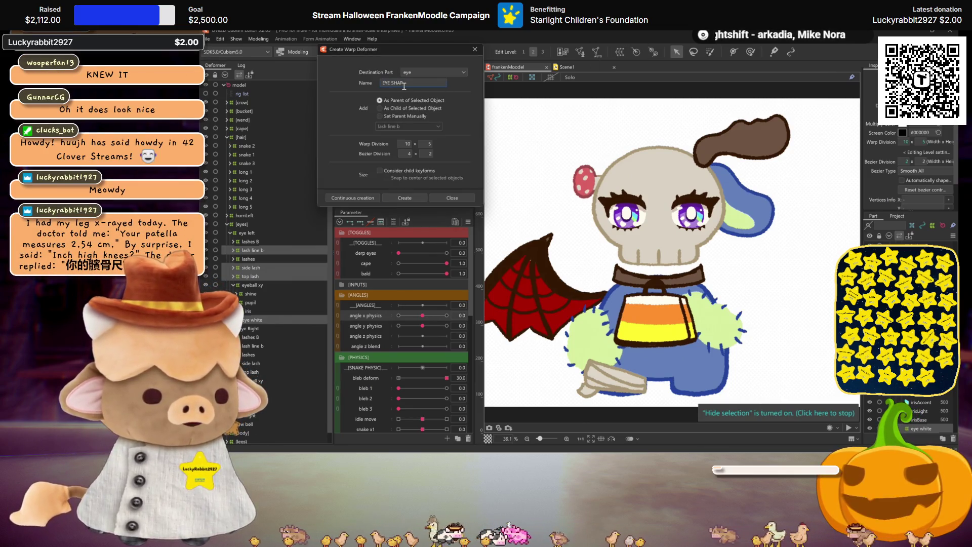
pyautogui.press('BackSpace')
pyautogui.press('BackSpace')
pyautogui.press('BackSpace')
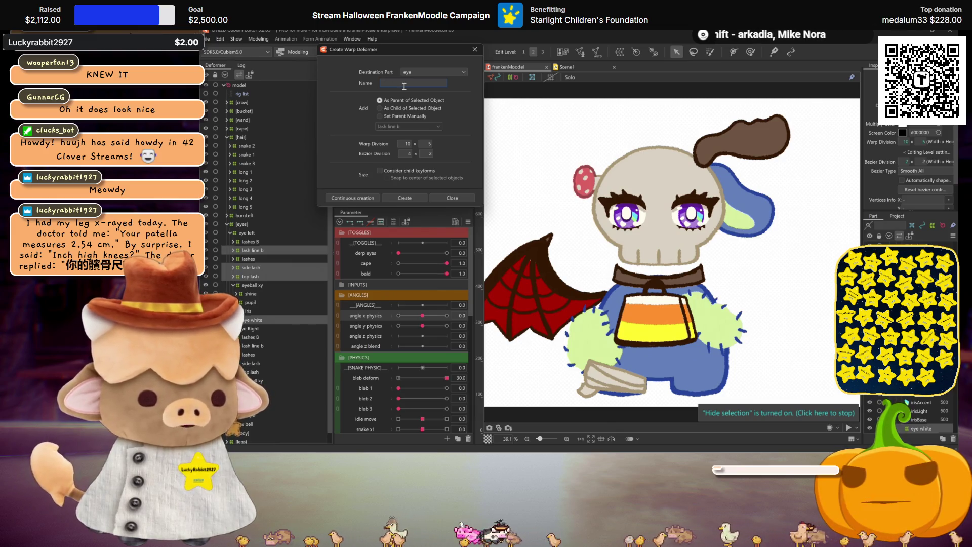
pyautogui.write('eye shape')
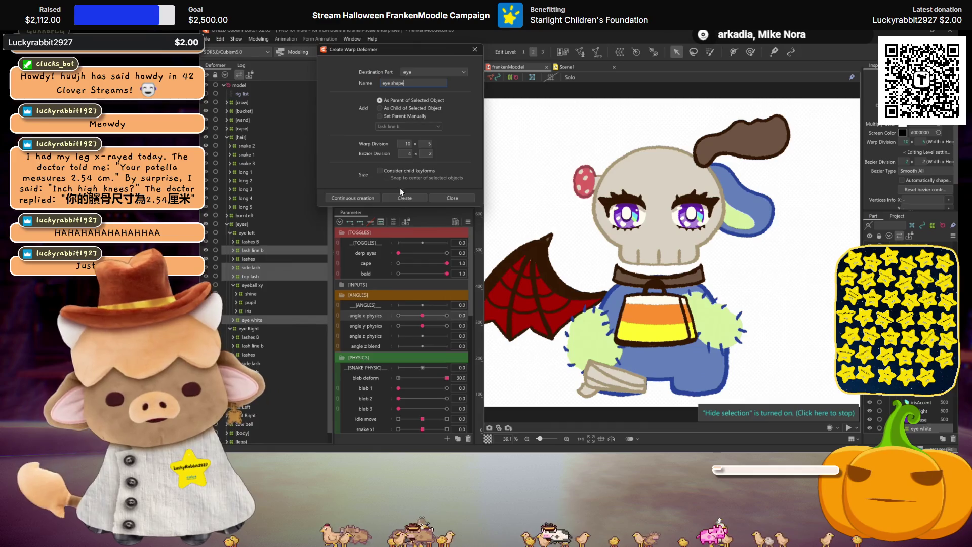
pyautogui.click(353, 198)
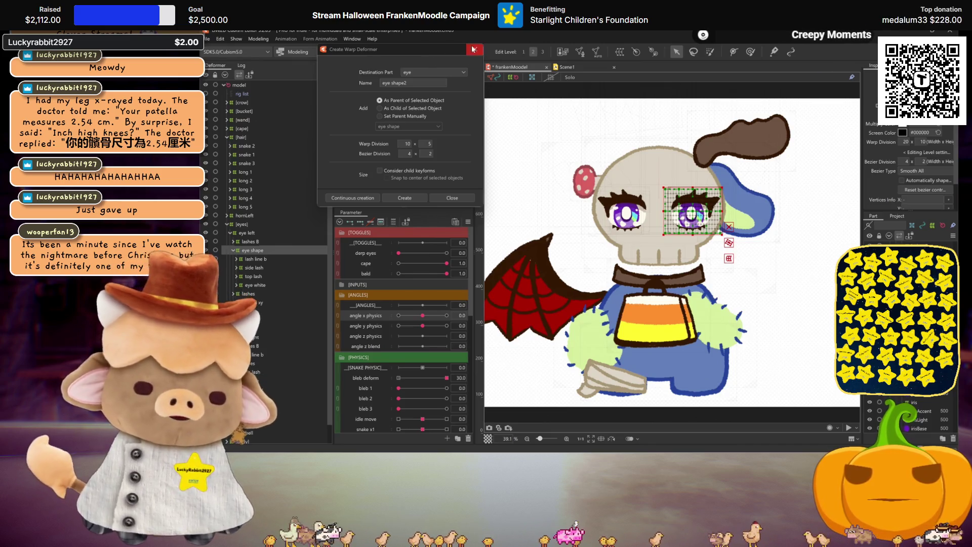
# Create a warp deformer named 'lashes' for the lashes.
pyautogui.click(255, 242)
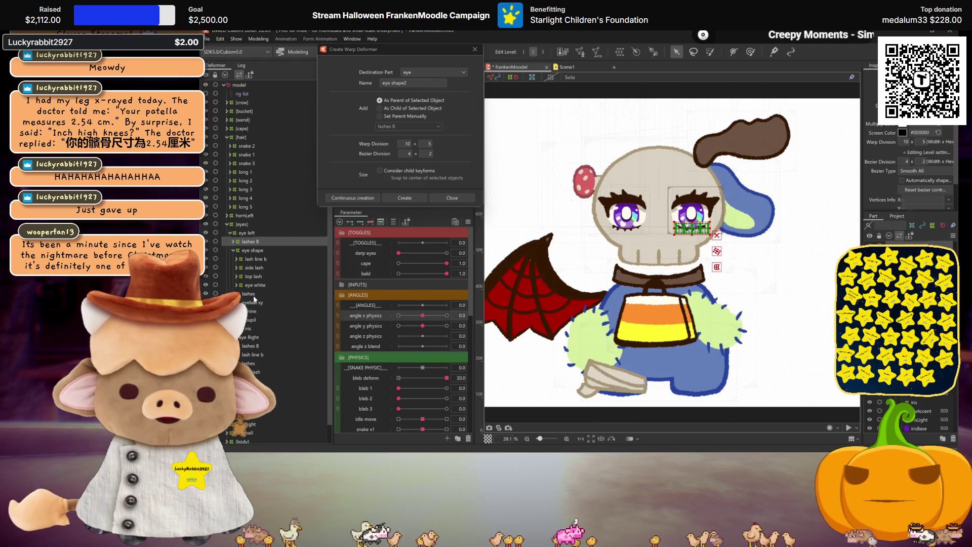
pyautogui.click(253, 296)
pyautogui.tripleClick(393, 83)
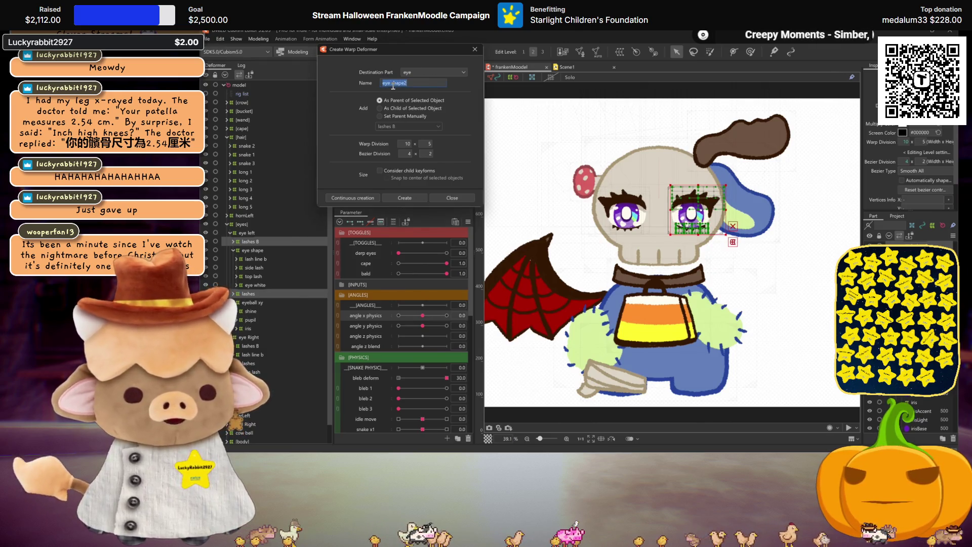
pyautogui.write('lashe')
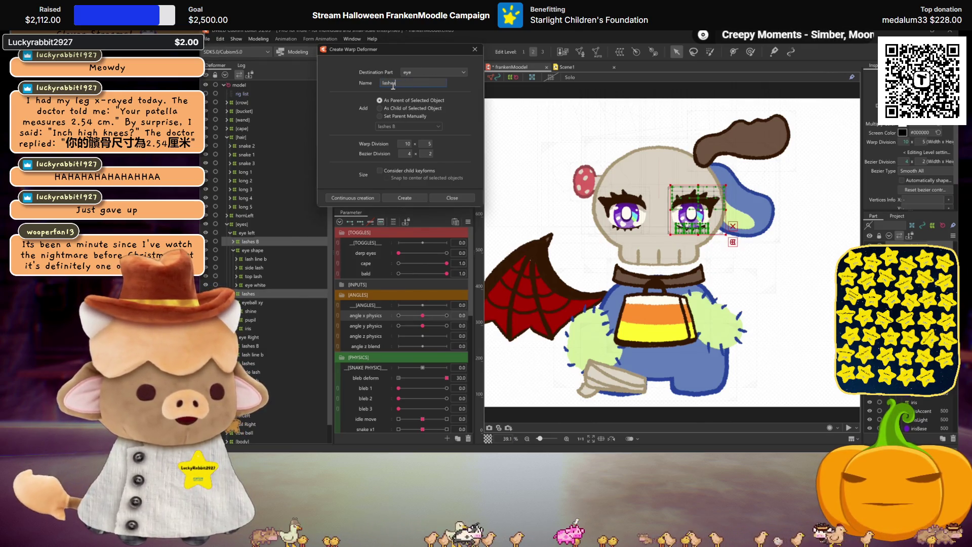
pyautogui.write('s')
pyautogui.click(359, 198)
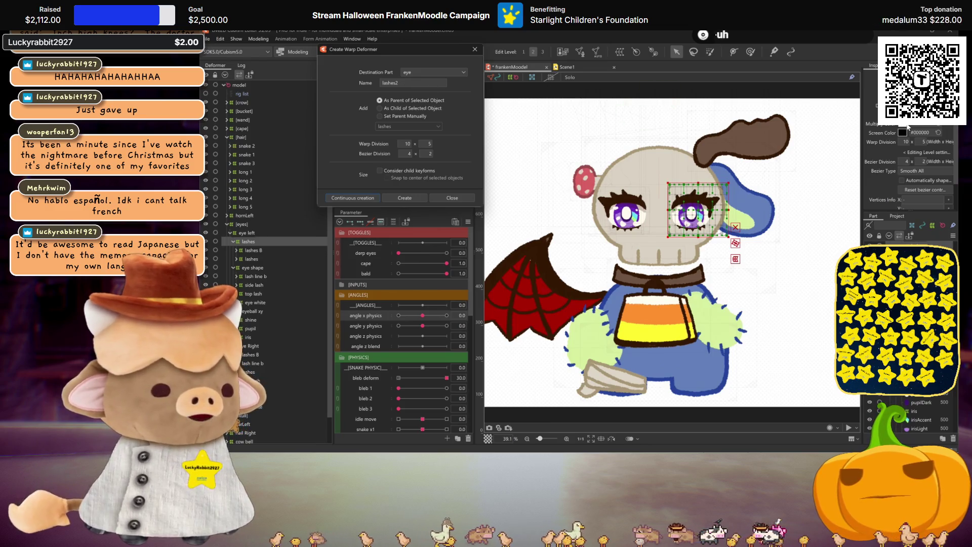
# Set the new warp grid's divisions to 20 by 20.
pyautogui.doubleClick(922, 142)
pyautogui.write('10')
pyautogui.press('Return')
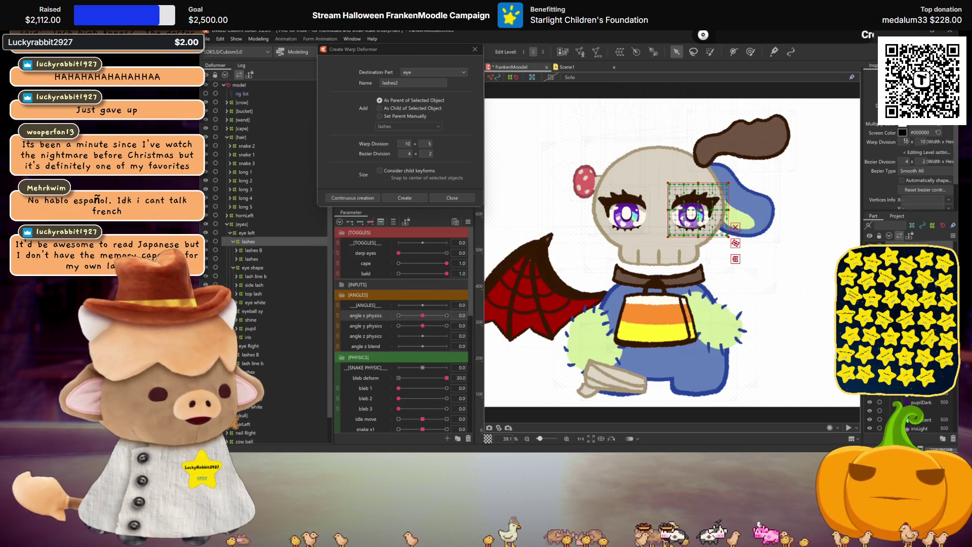
pyautogui.write('20')
pyautogui.doubleClick(922, 142)
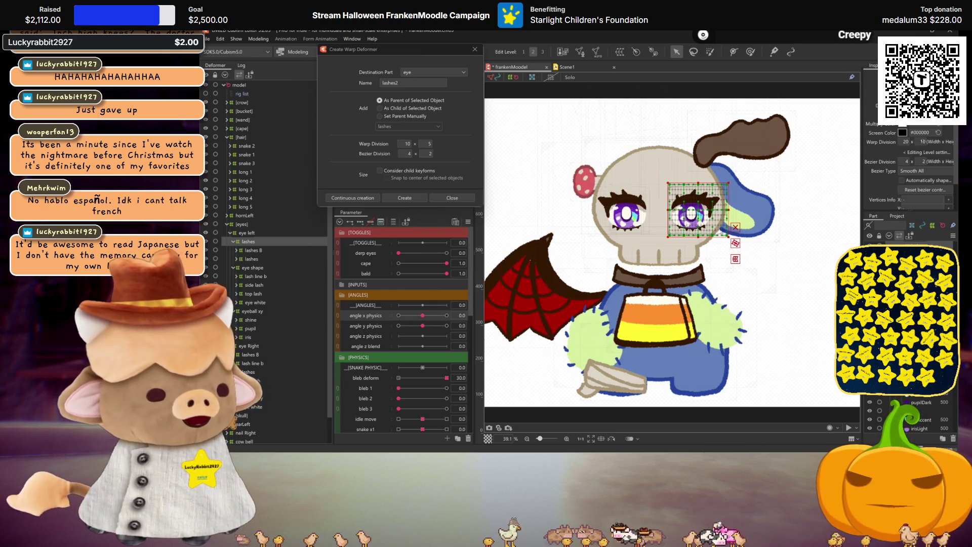
pyautogui.write('20')
pyautogui.press('Return')
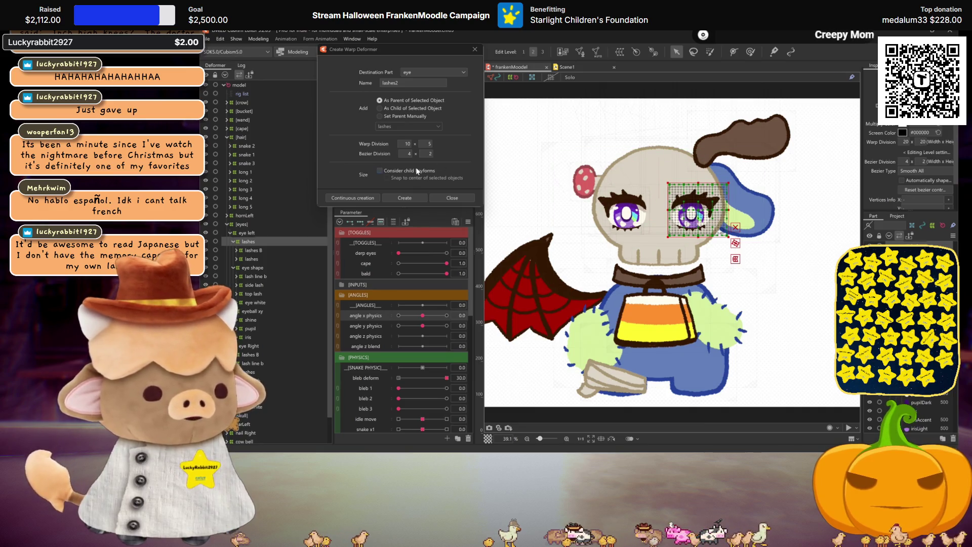
# Select the iris part under eyeball xy and create an 'iris' warp deformer.
pyautogui.click(250, 320)
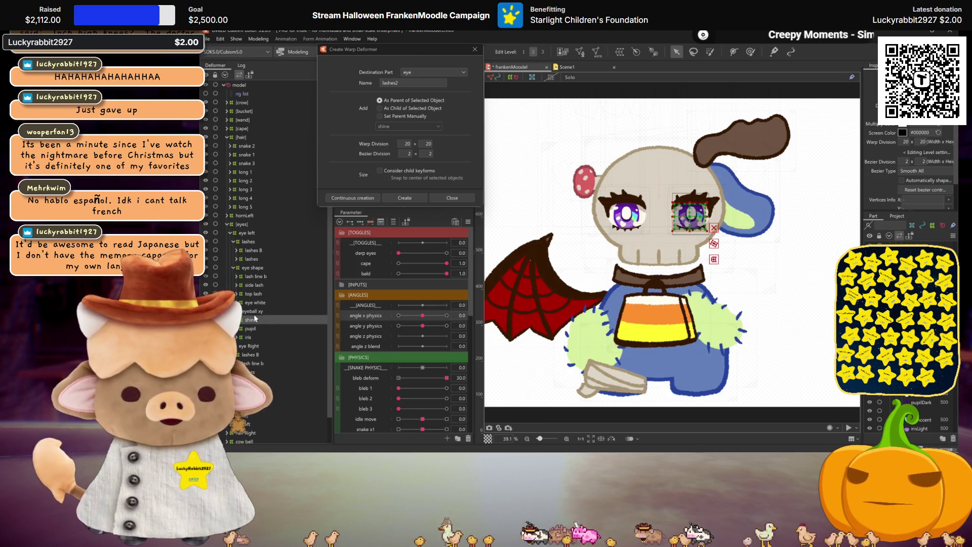
pyautogui.click(254, 311)
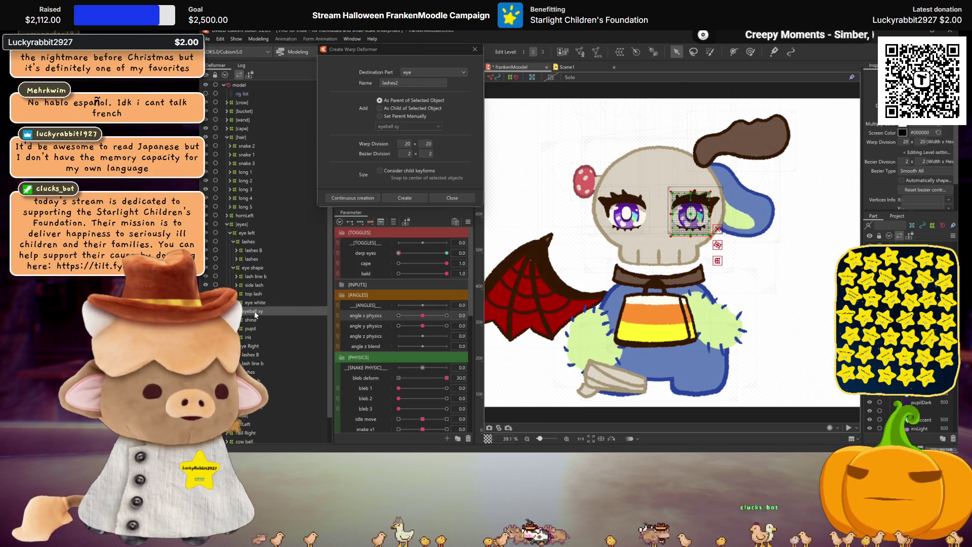
pyautogui.click(251, 319)
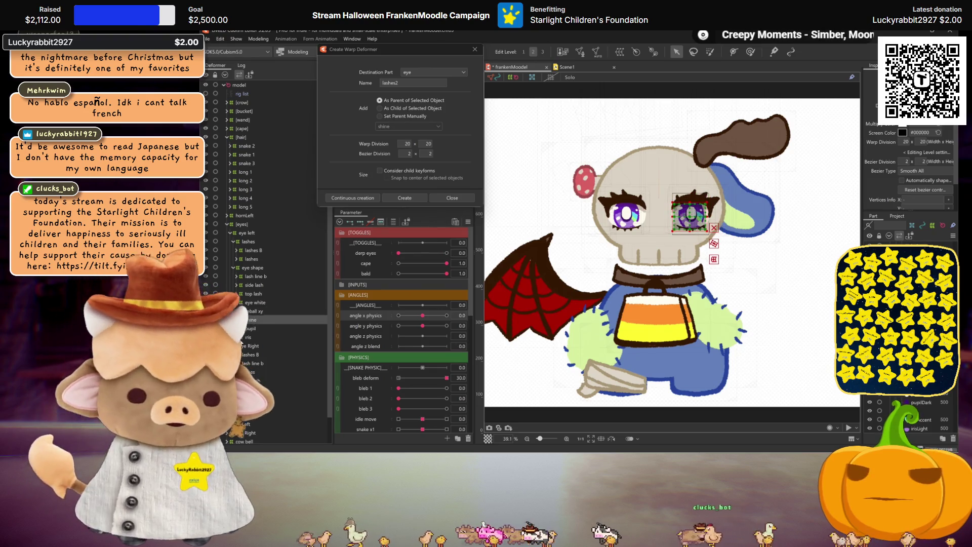
pyautogui.click(252, 337)
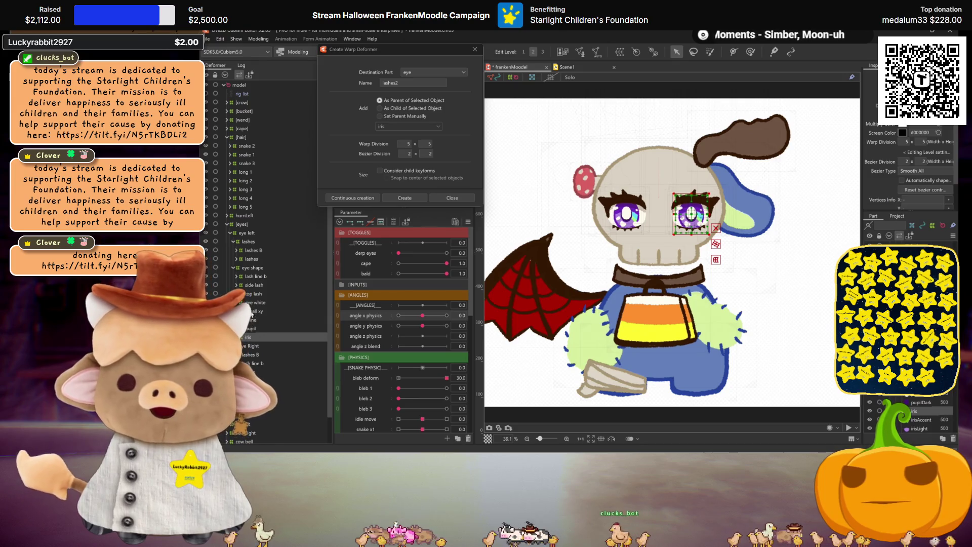
pyautogui.click(255, 311)
pyautogui.click(388, 84)
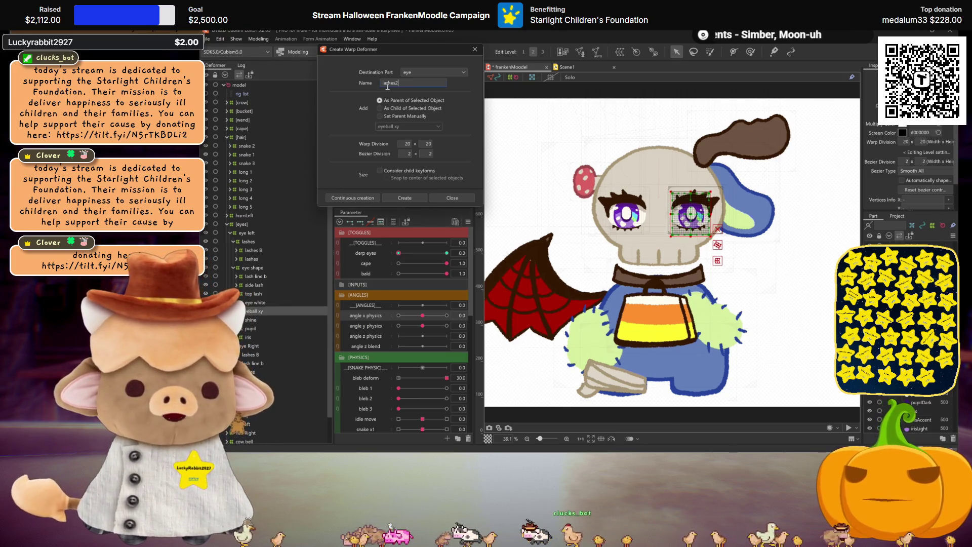
pyautogui.write('ir')
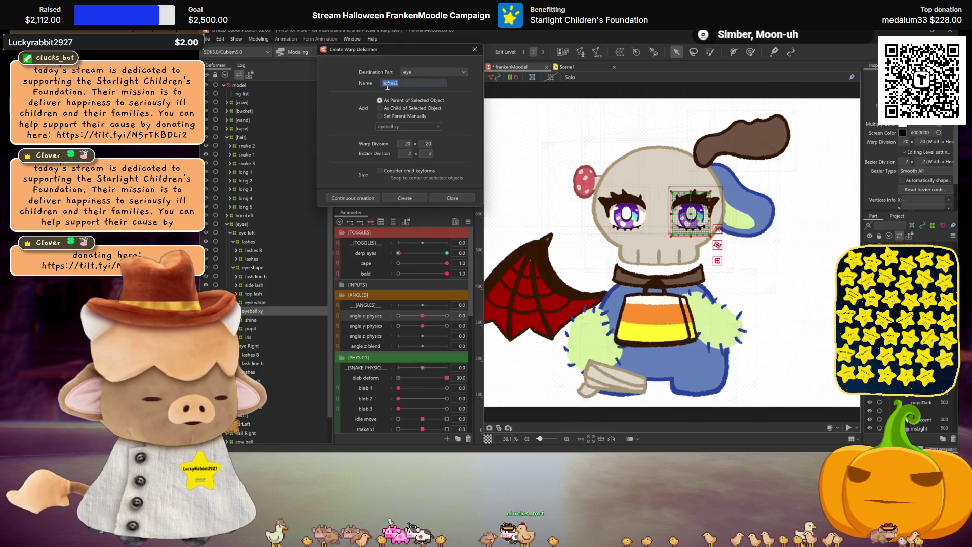
pyautogui.write('is')
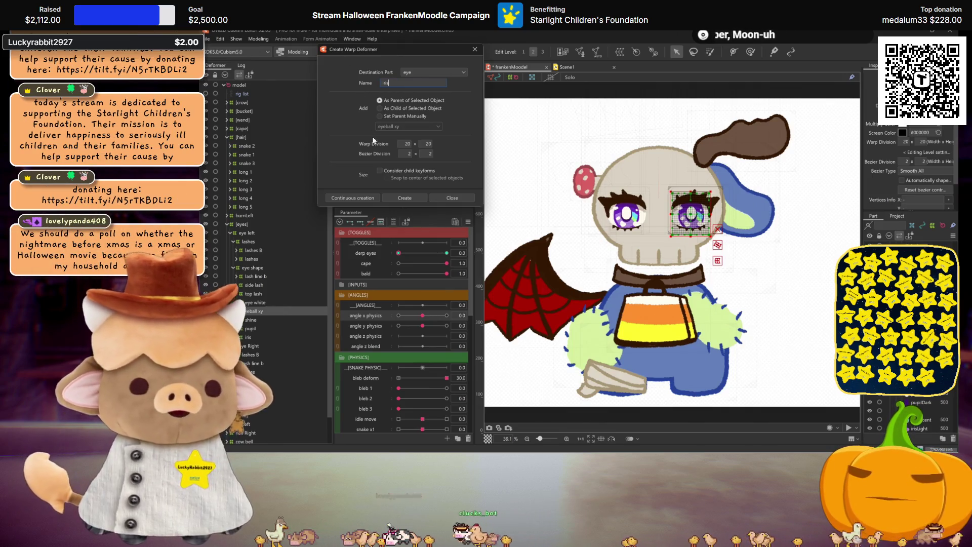
pyautogui.click(367, 198)
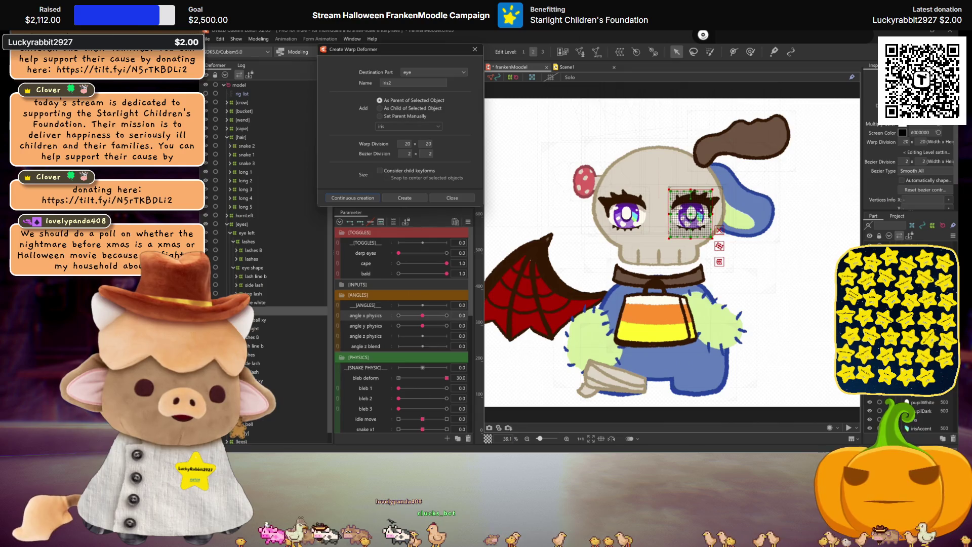
# Create the shine xy, pupil xy and iris xy warp deformers using continuous creation.
pyautogui.click(273, 328)
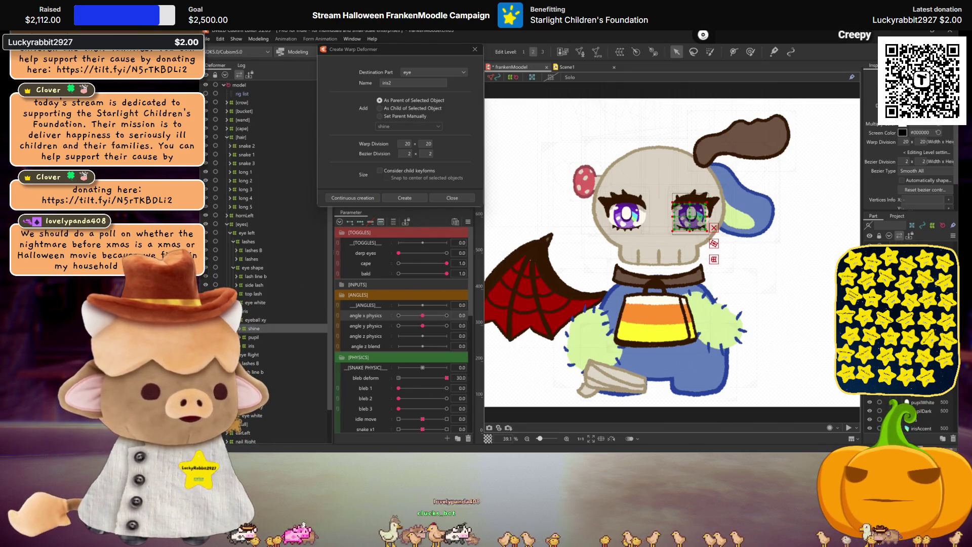
pyautogui.click(238, 329)
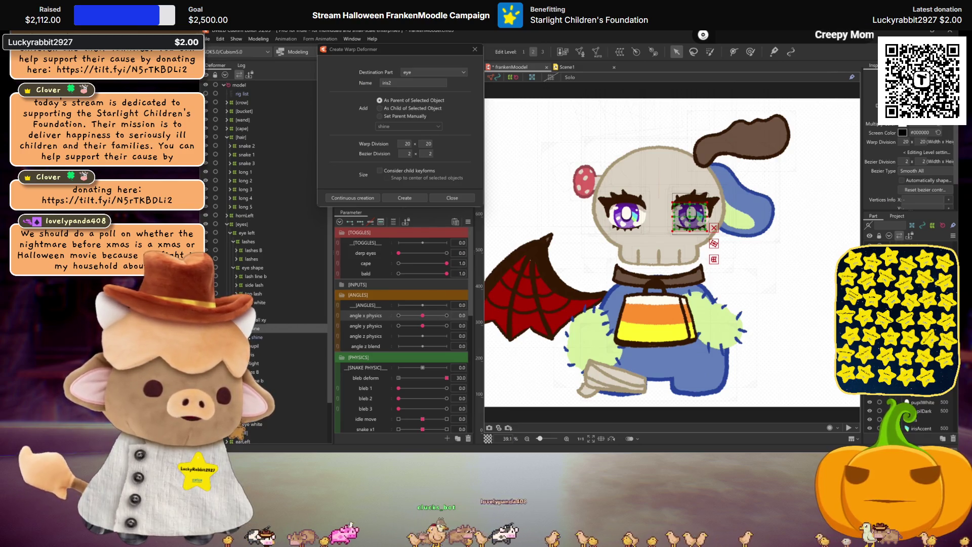
pyautogui.click(238, 329)
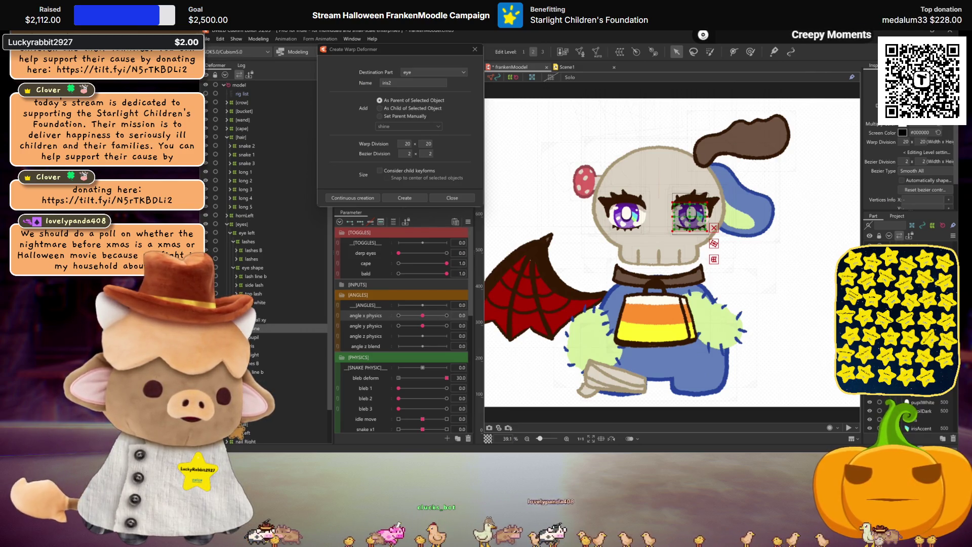
pyautogui.doubleClick(400, 83)
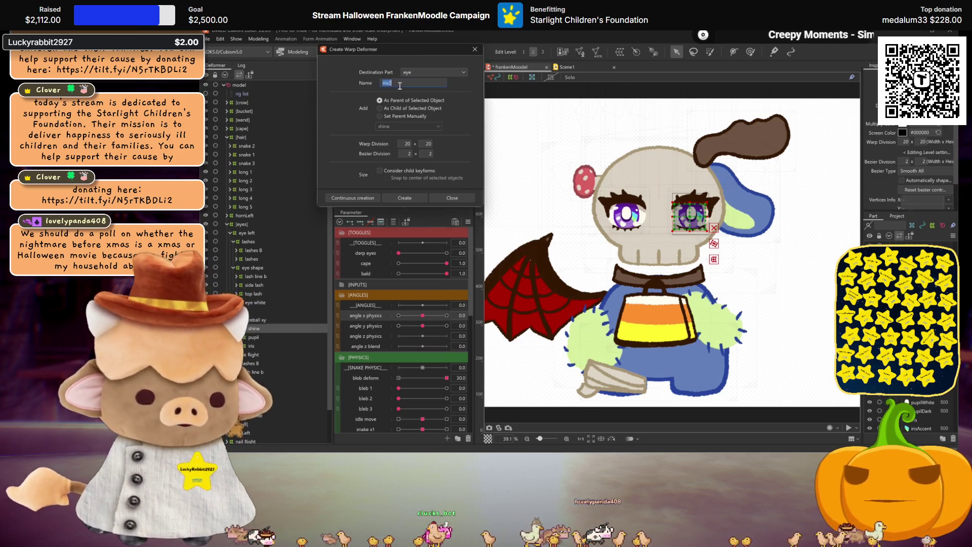
pyautogui.write('ihine xy')
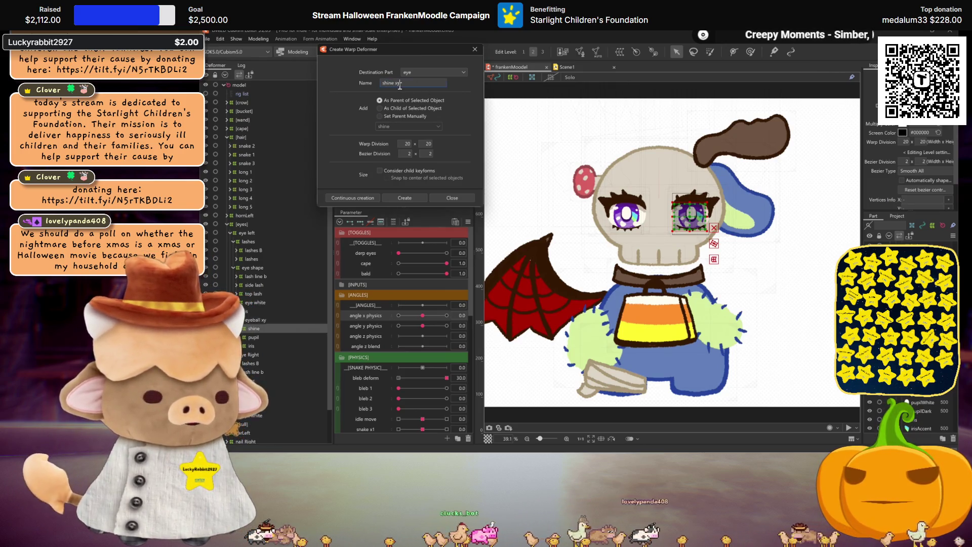
pyautogui.click(354, 196)
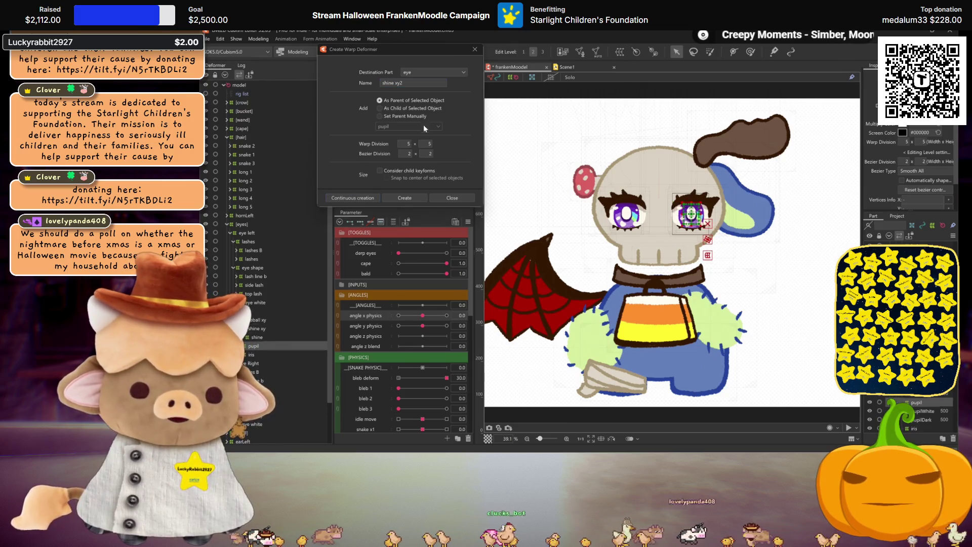
pyautogui.hotkey('ctrl', 'a')
pyautogui.write('pupi')
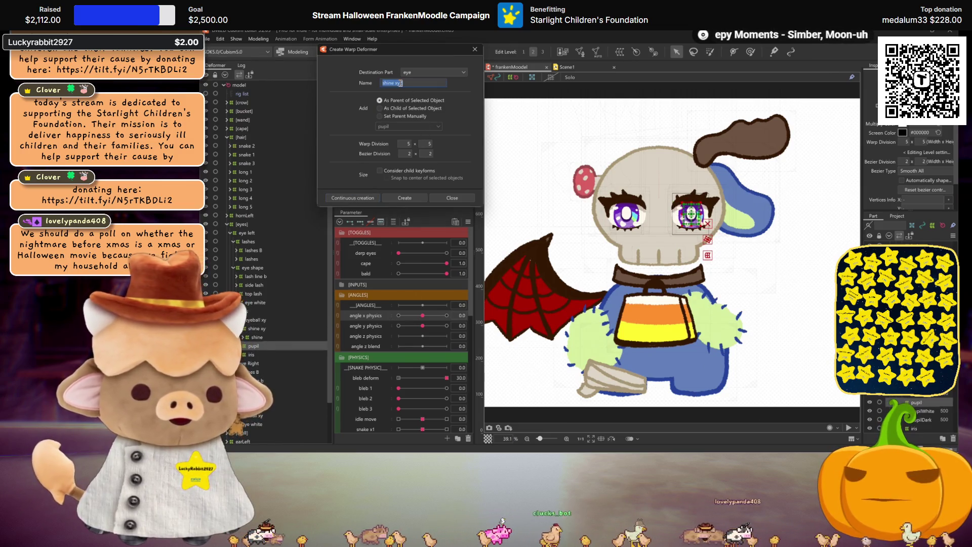
pyautogui.write('l')
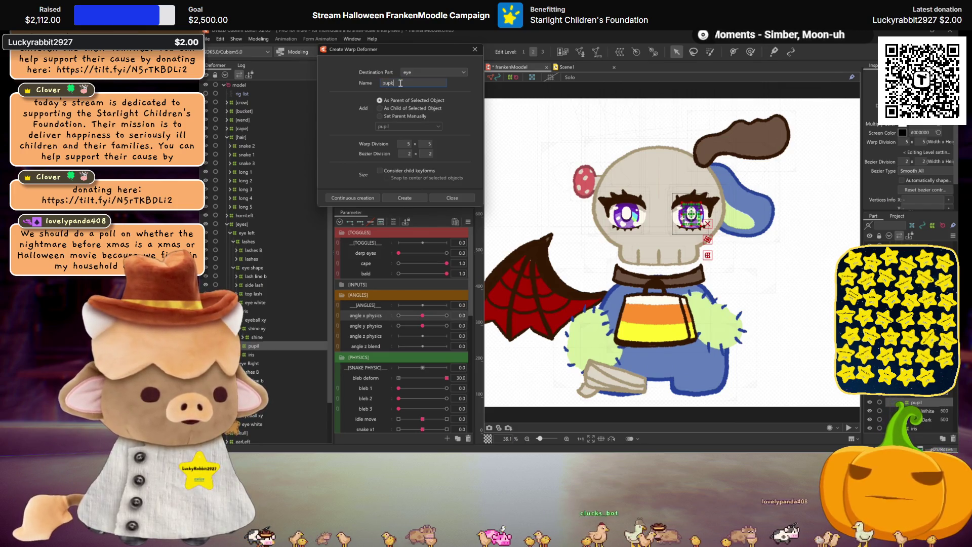
pyautogui.write(' xy')
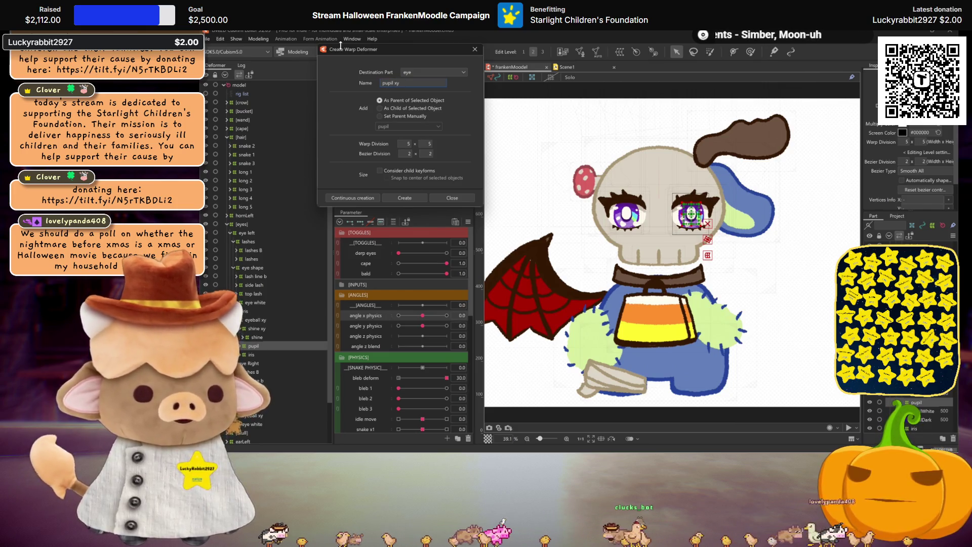
pyautogui.click(351, 198)
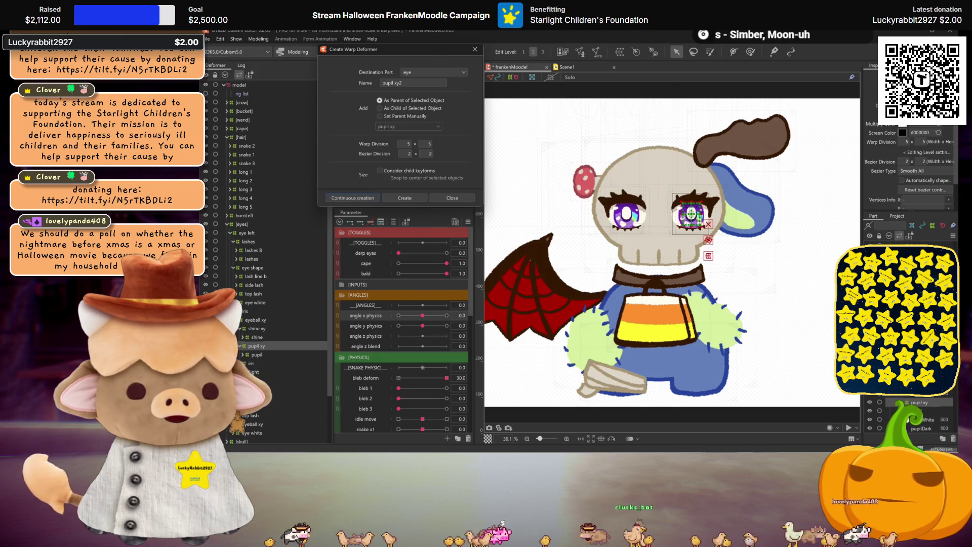
pyautogui.tripleClick(400, 79)
pyautogui.write('iris')
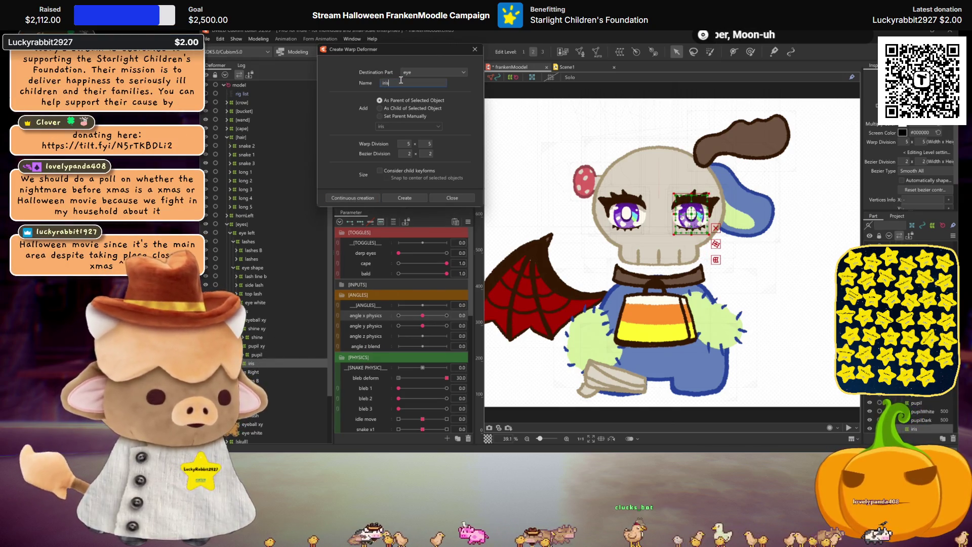
pyautogui.write(' xy')
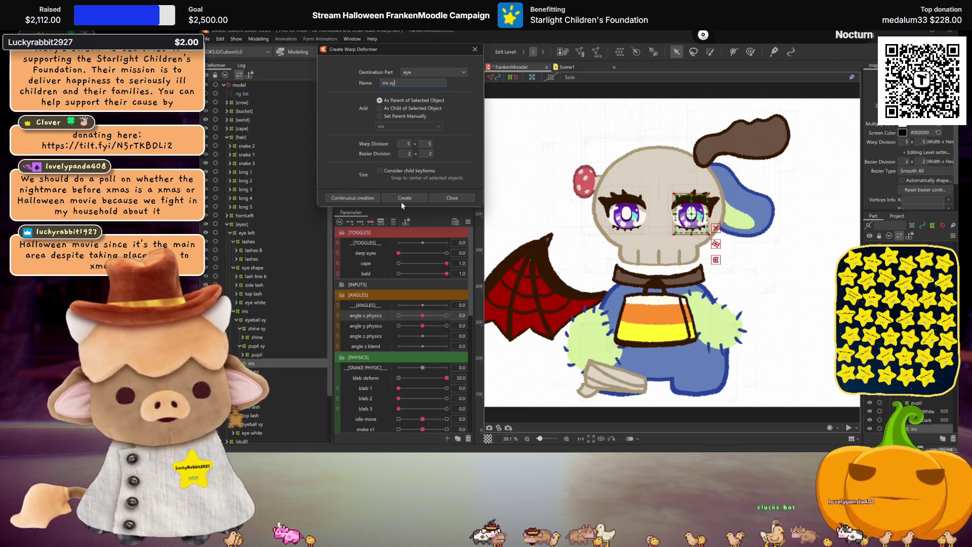
pyautogui.click(384, 202)
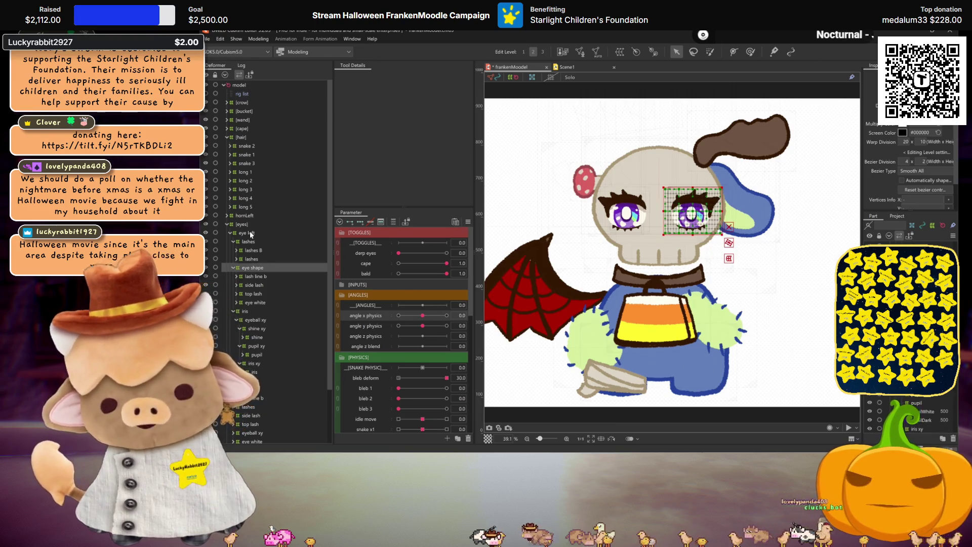
# Create a warp deformer named 'xy' wrapping both eye groups.
pyautogui.click(251, 233)
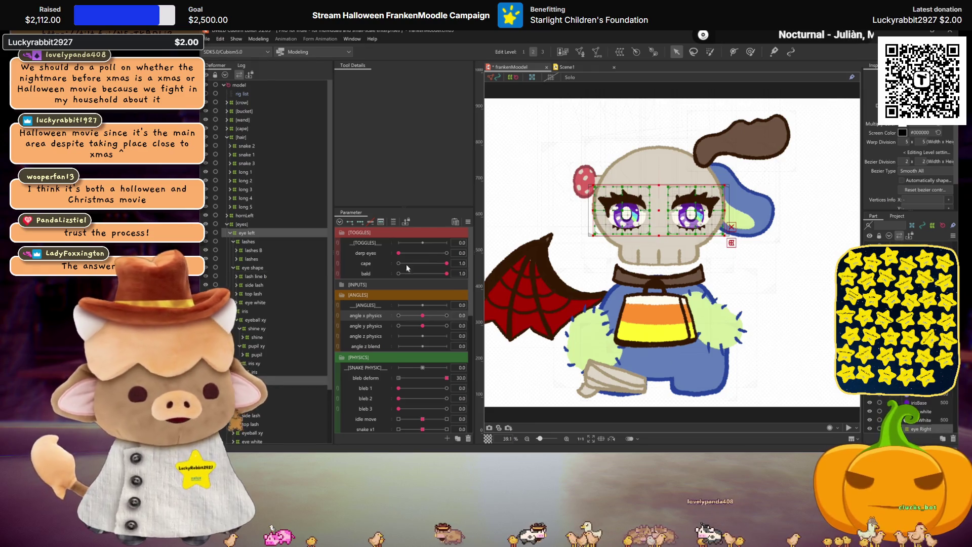
pyautogui.click(239, 74)
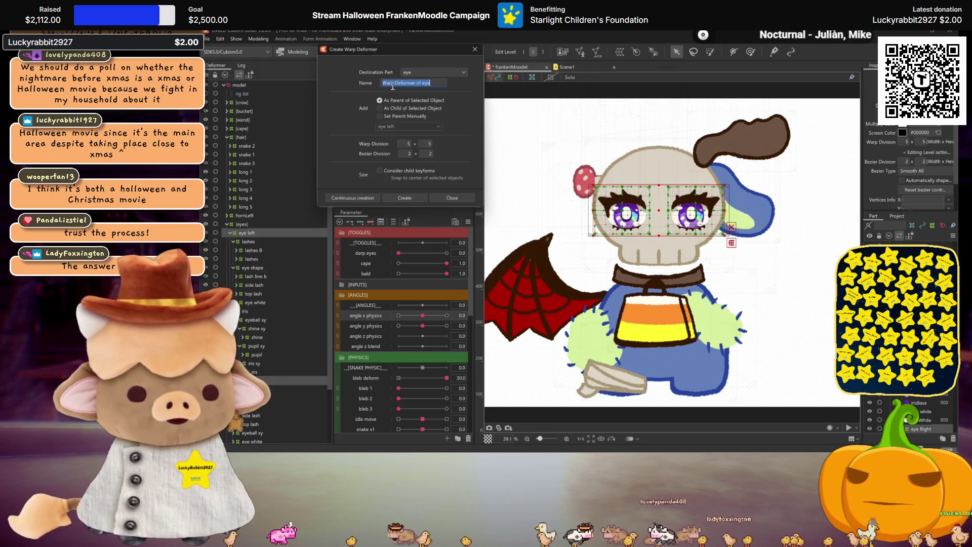
pyautogui.write('xy')
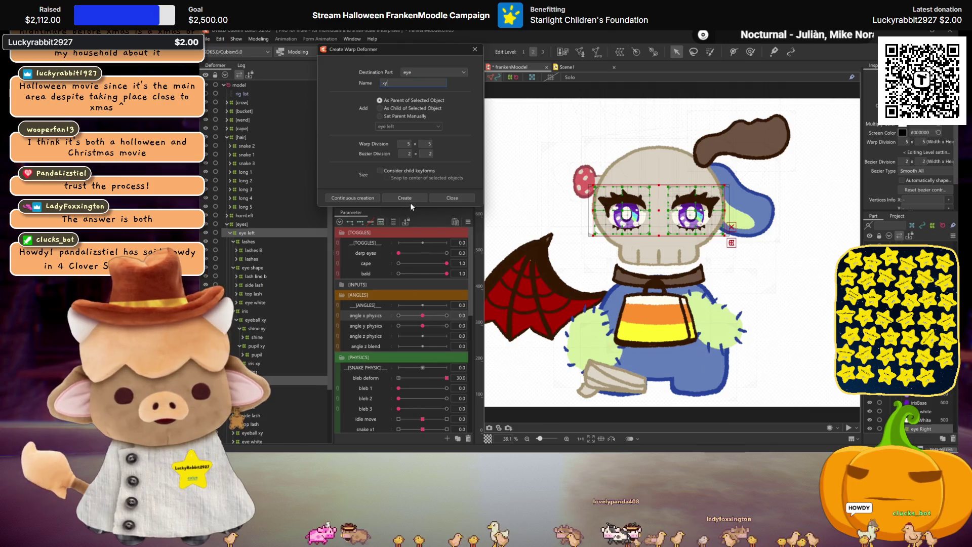
pyautogui.click(403, 197)
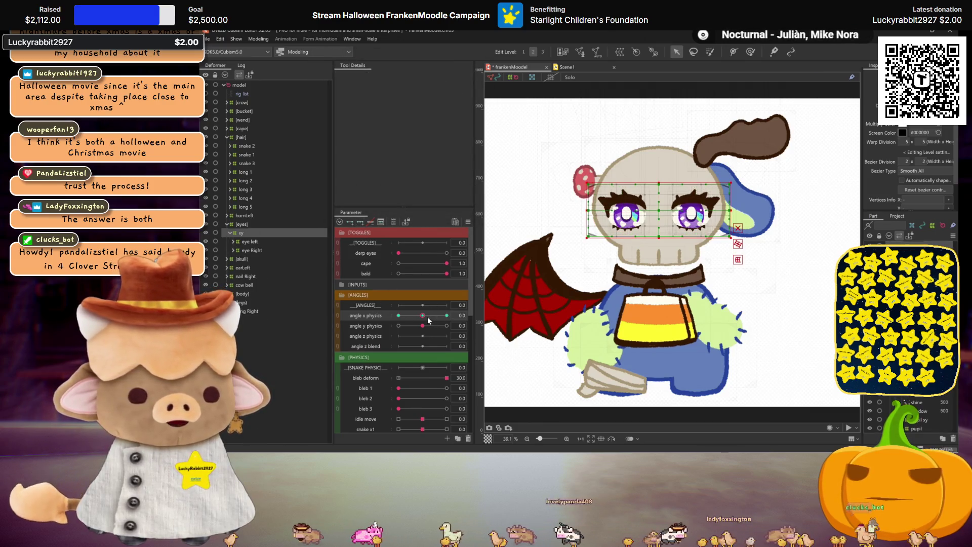
# At angle x physics 30, shift the xy grid's middle and left edge rightward.
pyautogui.moveTo(428, 320); pyautogui.dragTo(447, 315)
pyautogui.scroll(2, 657, 198)
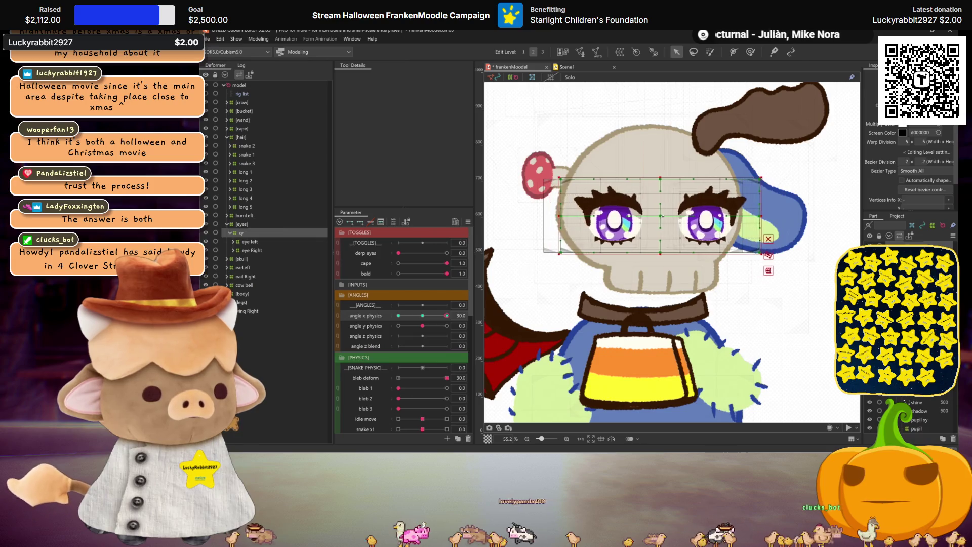
pyautogui.moveTo(661, 216); pyautogui.dragTo(665, 216)
pyautogui.moveTo(574, 214); pyautogui.dragTo(587, 214)
pyautogui.hotkey('ctrl', 'h')
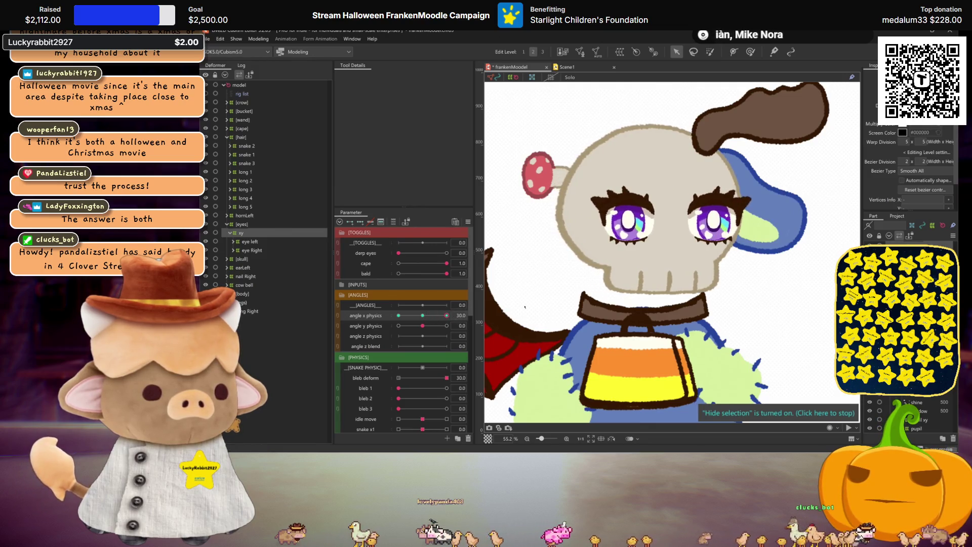
pyautogui.click(695, 207)
pyautogui.moveTo(667, 217); pyautogui.dragTo(678, 216)
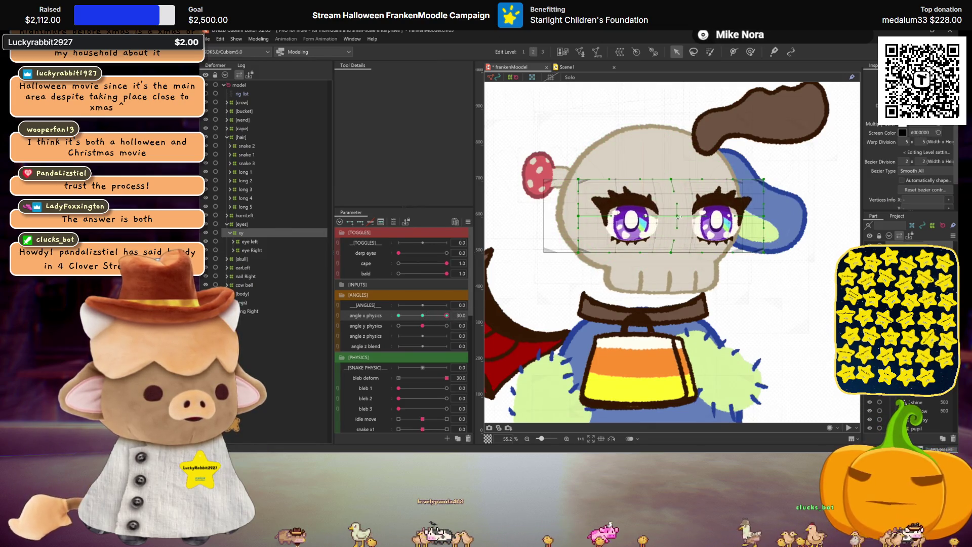
# Pull the grid's right edge points leftward and preview the eye turn at angle x 30.
pyautogui.moveTo(447, 315)
pyautogui.mouseDown()
pyautogui.moveTo(426, 316)
pyautogui.moveTo(447, 316)
pyautogui.mouseUp()
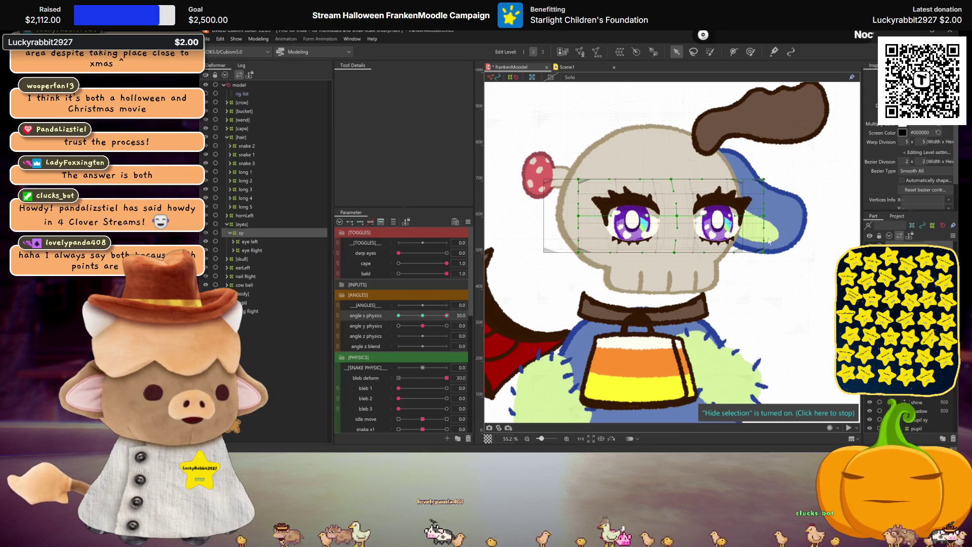
pyautogui.moveTo(765, 216); pyautogui.dragTo(761, 218)
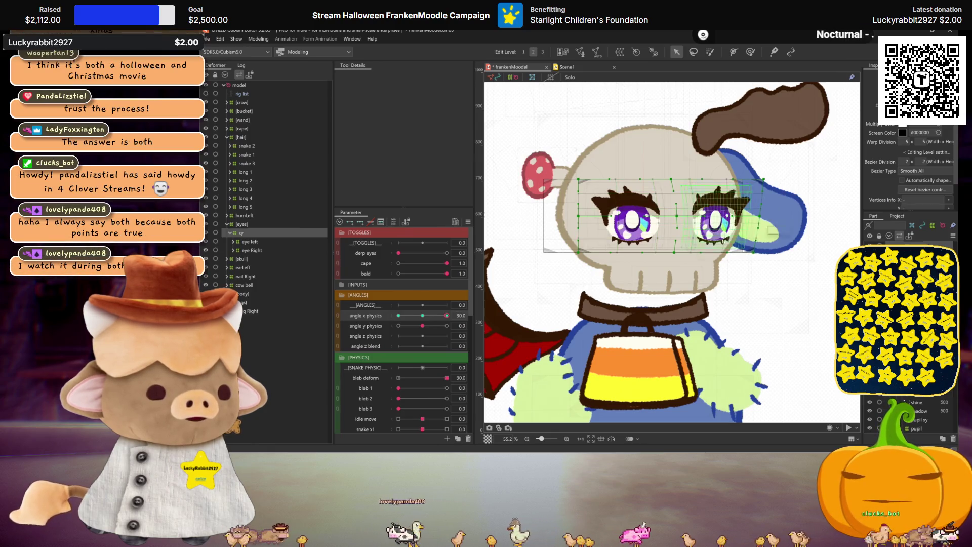
pyautogui.hotkey('ctrl', 'h')
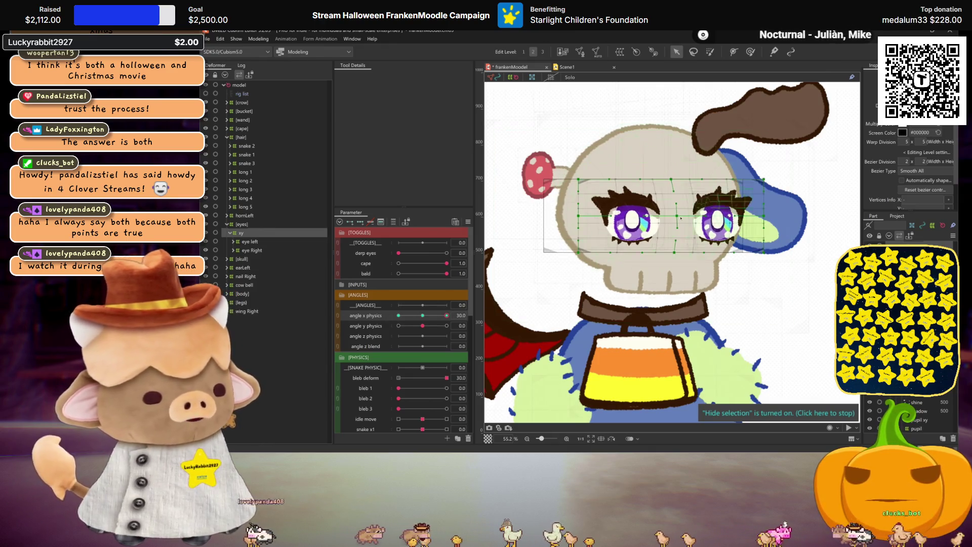
pyautogui.click(667, 225)
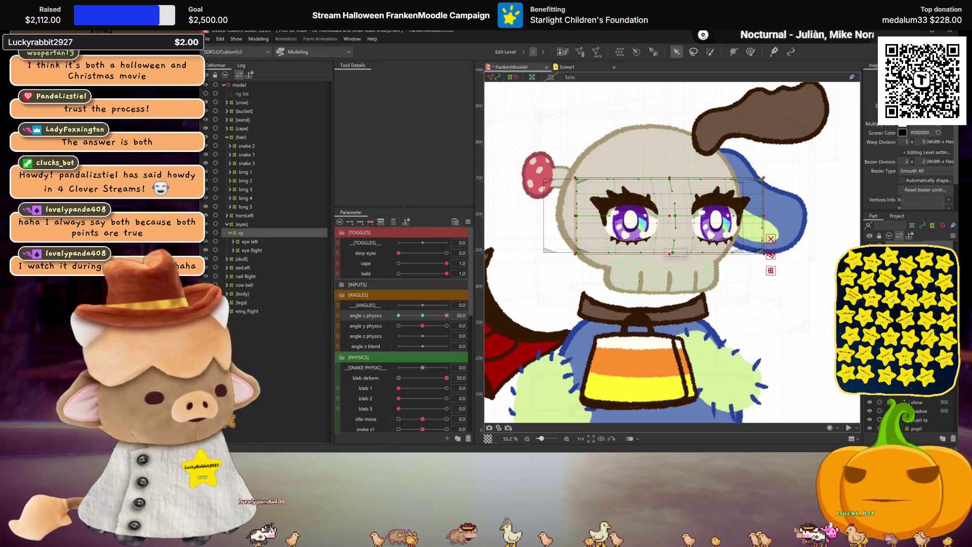
pyautogui.hotkey('ctrl', 'h')
pyautogui.click(445, 316)
pyautogui.moveTo(446, 316); pyautogui.dragTo(447, 316)
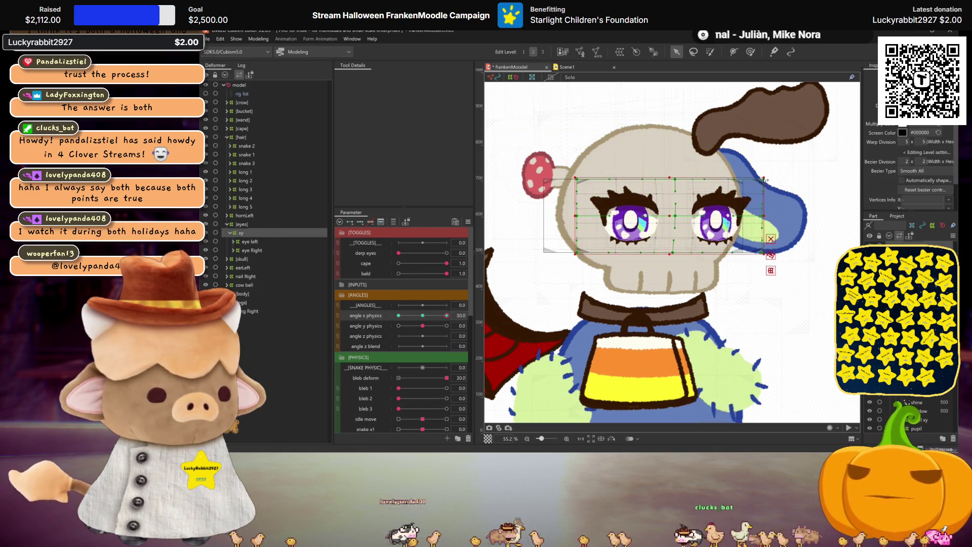
pyautogui.moveTo(448, 315)
pyautogui.mouseDown()
pyautogui.moveTo(437, 318)
pyautogui.moveTo(448, 316)
pyautogui.mouseUp()
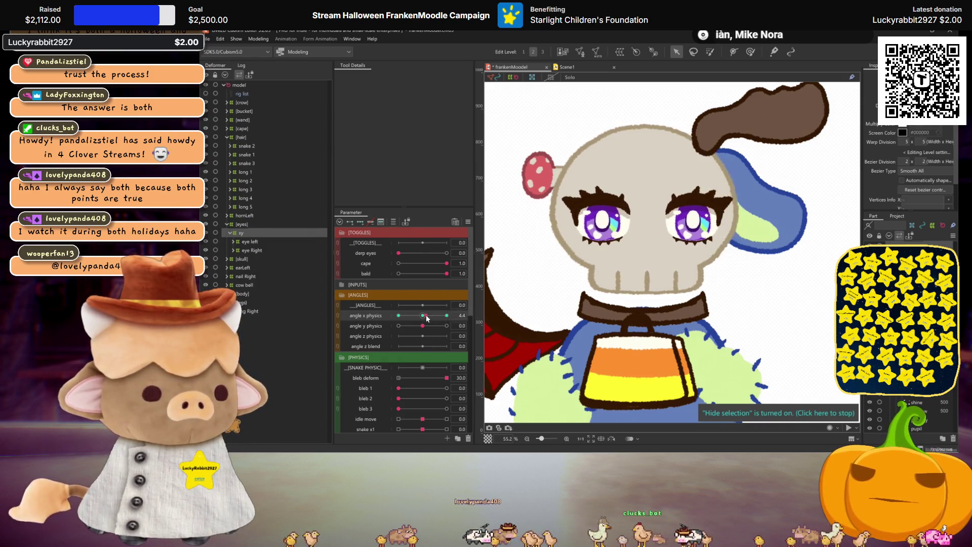
pyautogui.hotkey('ctrl', 'm')
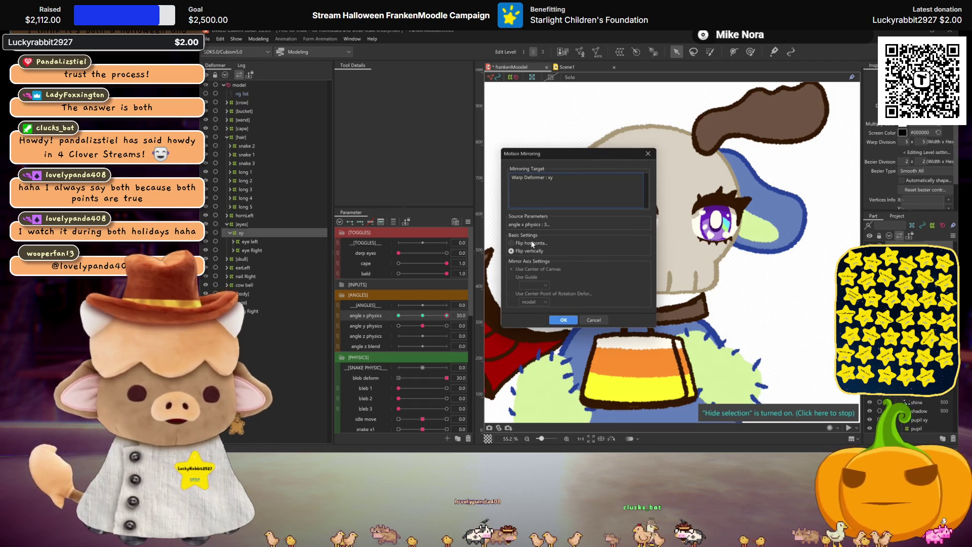
# Confirm the eye turn mirroring and pull the xy grid's centre down for angle y.
pyautogui.click(566, 320)
pyautogui.moveTo(446, 315)
pyautogui.mouseDown()
pyautogui.moveTo(375, 308)
pyautogui.moveTo(427, 306)
pyautogui.moveTo(447, 325)
pyautogui.mouseUp()
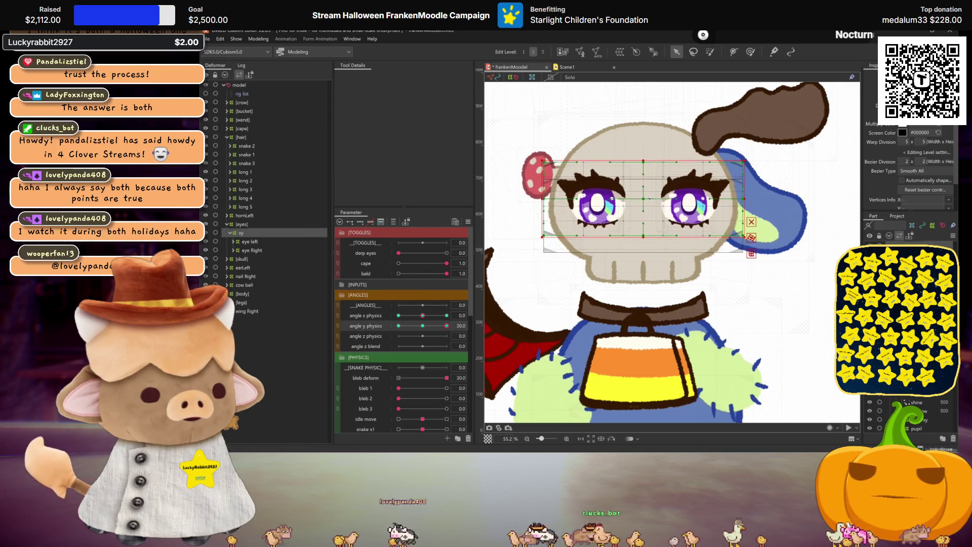
pyautogui.moveTo(446, 326); pyautogui.dragTo(488, 290)
pyautogui.moveTo(645, 198); pyautogui.dragTo(645, 231)
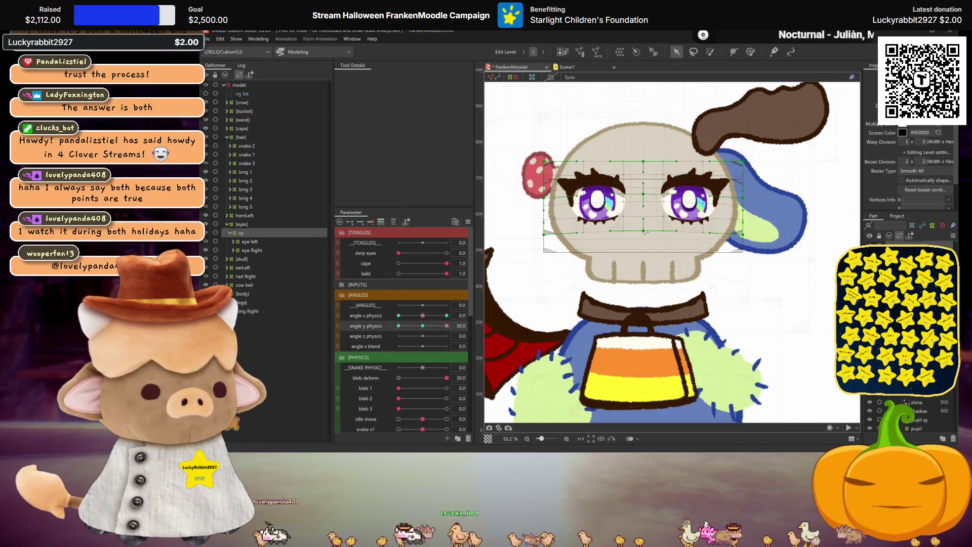
pyautogui.hotkey('ctrl', 'h')
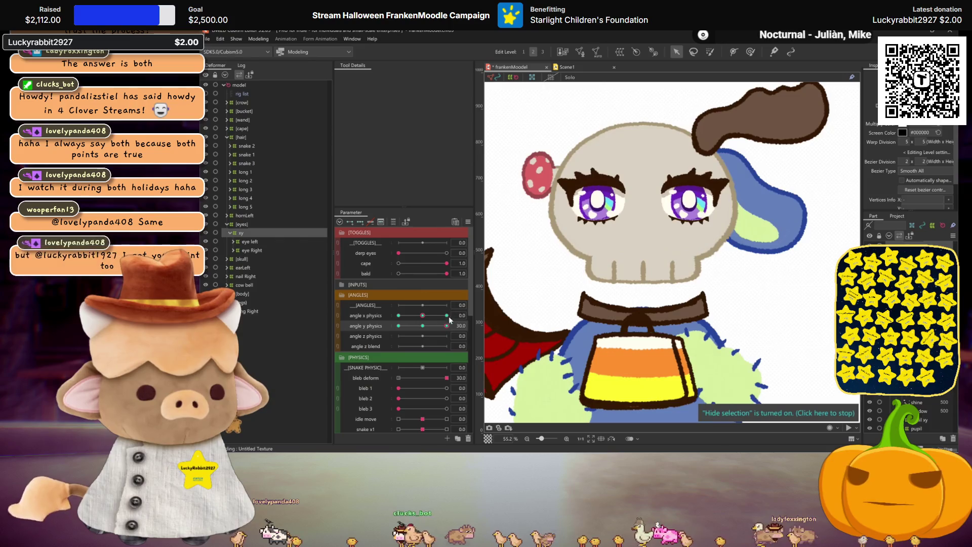
# Mirror the eye pose from angle y physics 30 and preview it at -30.
pyautogui.moveTo(434, 322); pyautogui.dragTo(454, 314)
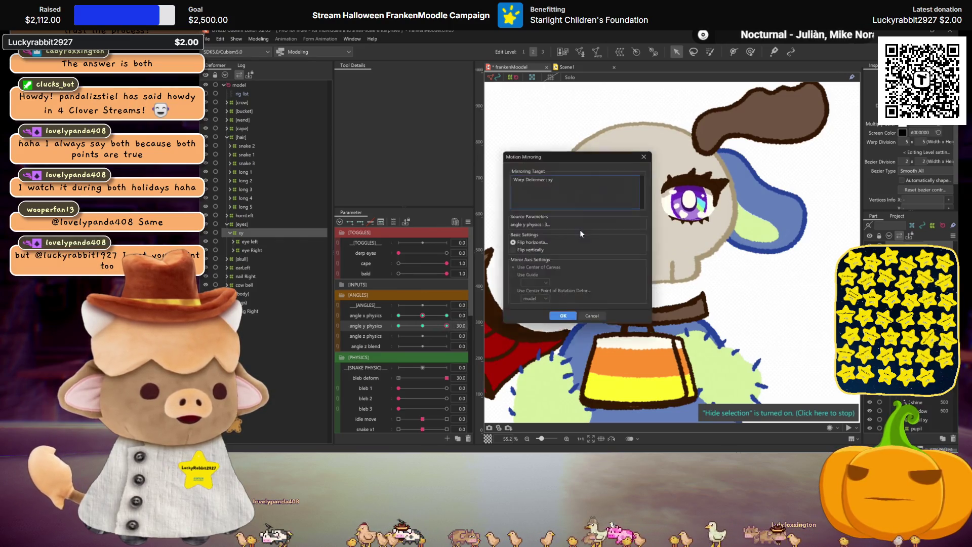
pyautogui.click(561, 322)
pyautogui.moveTo(447, 326); pyautogui.dragTo(380, 330)
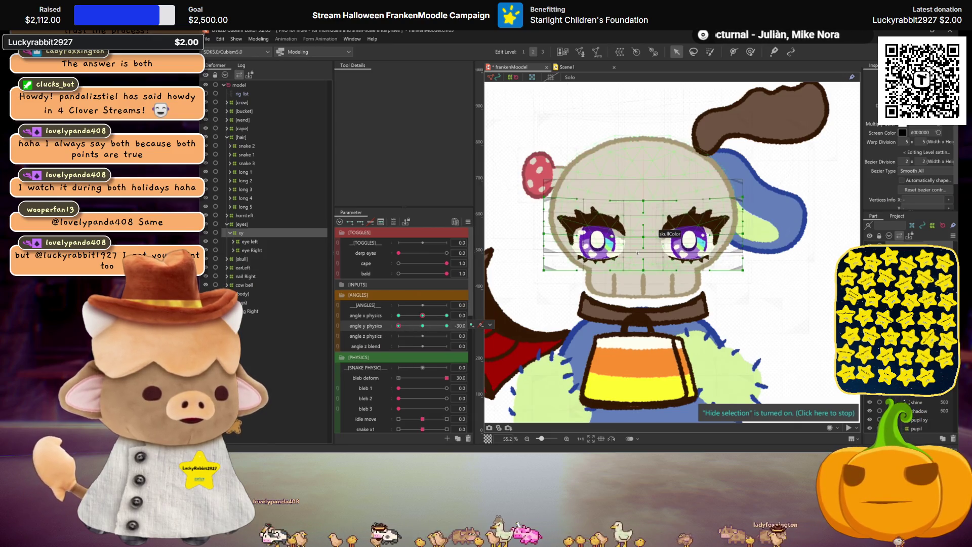
pyautogui.click(493, 330)
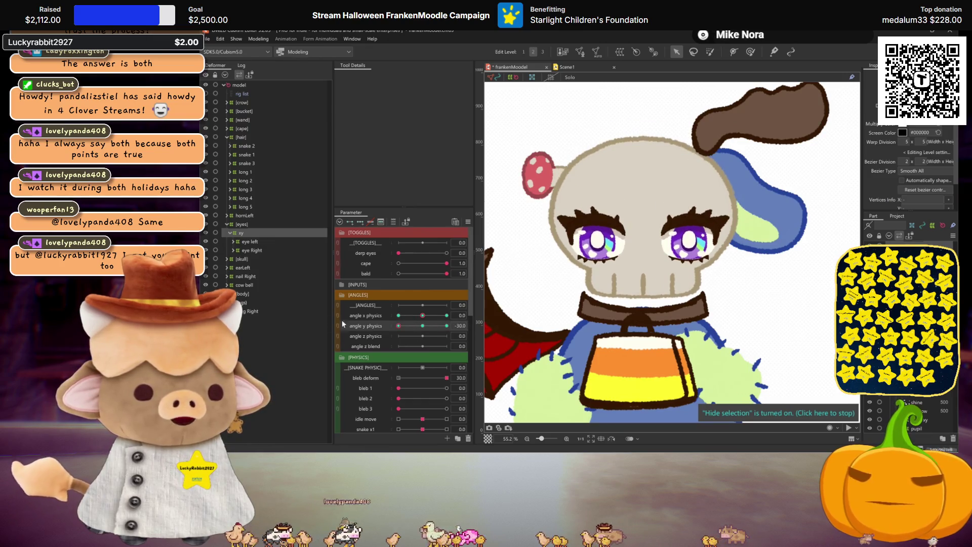
# Expand [skull] and select the teeth lines deformer.
pyautogui.click(227, 259)
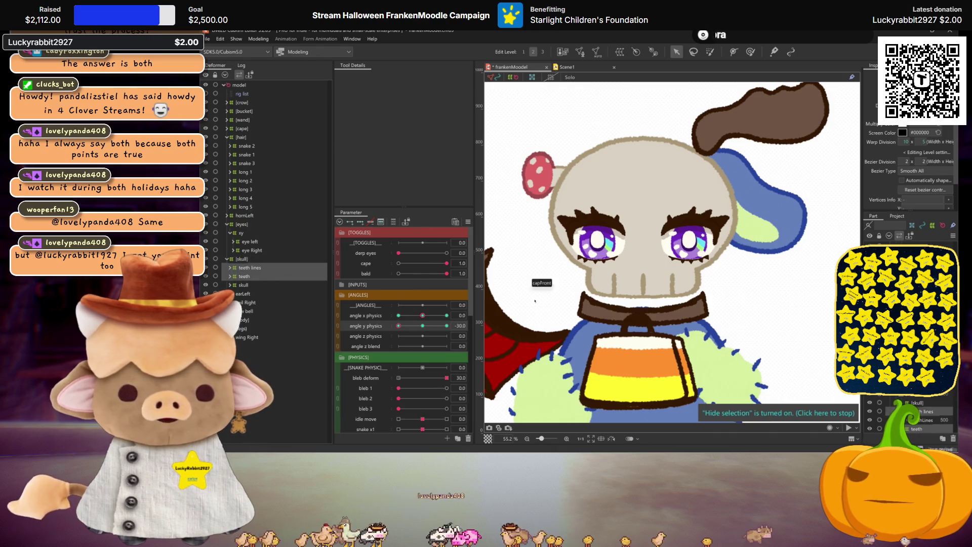
pyautogui.keyDown('ctrl'); pyautogui.click(244, 269); pyautogui.keyUp('ctrl')
pyautogui.click(645, 307)
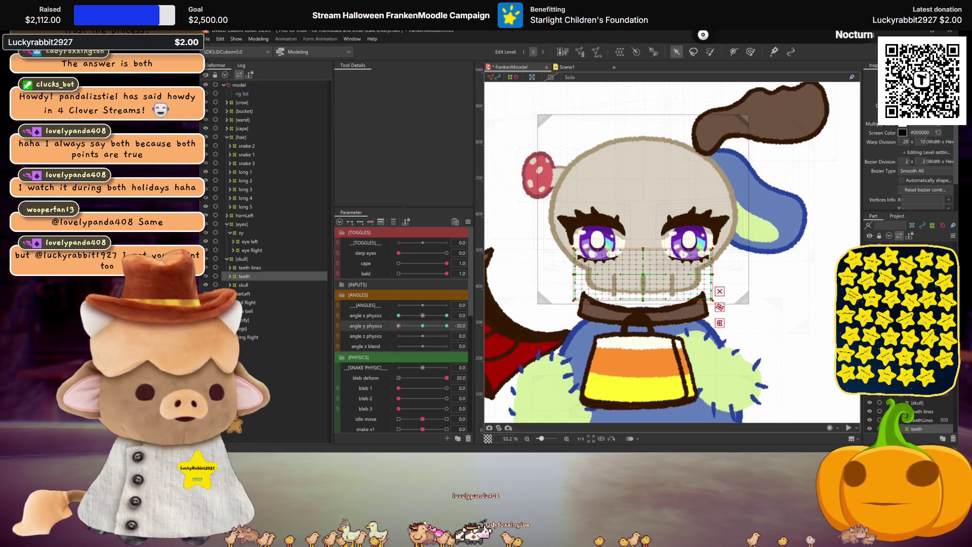
pyautogui.hotkey('ctrl', 'h')
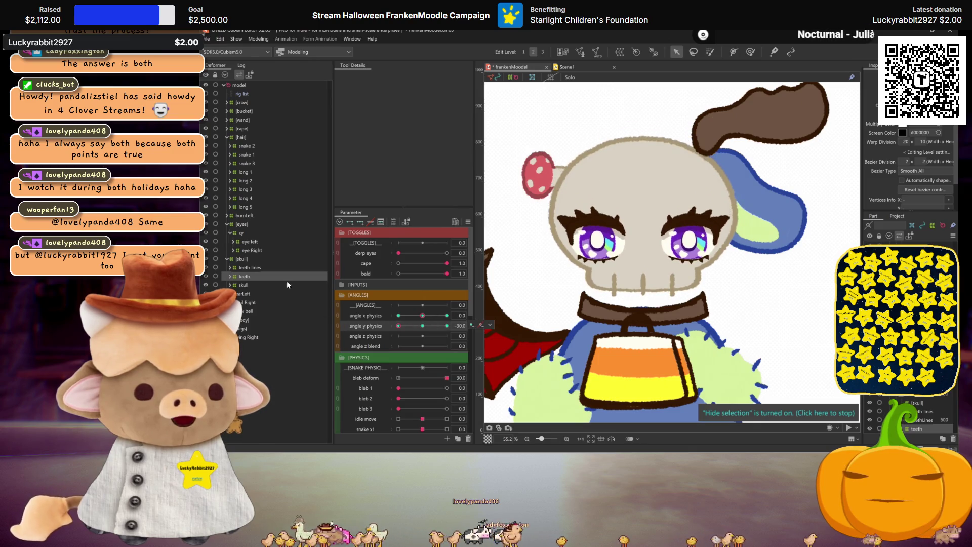
pyautogui.click(254, 267)
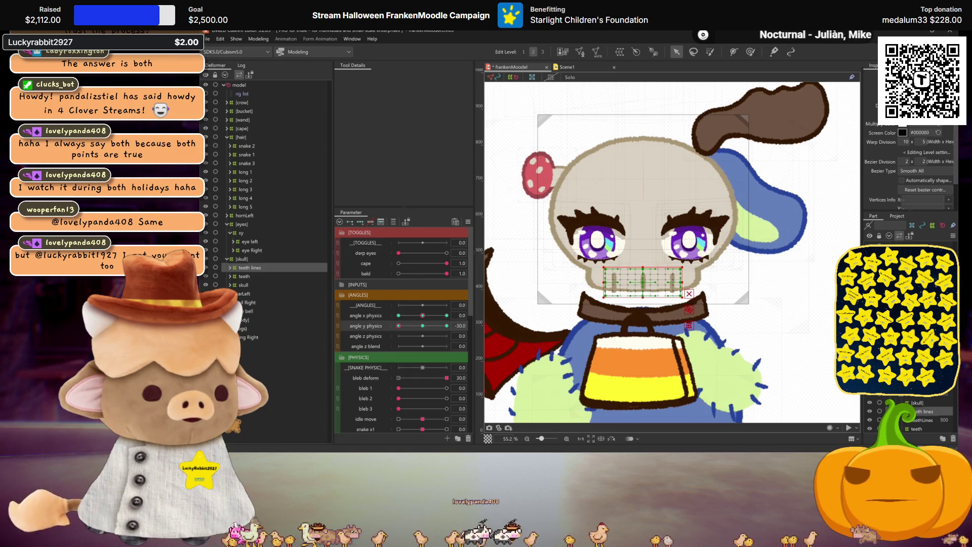
# Nudge the teeth lines grid edge upward, compare at angle y physics 30, then return to 0.
pyautogui.click(644, 286)
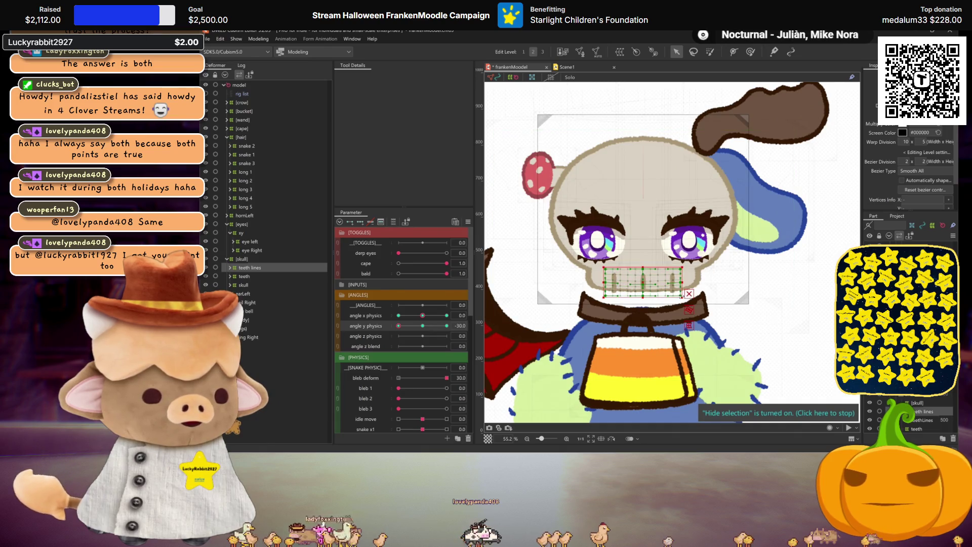
pyautogui.moveTo(681, 297); pyautogui.dragTo(681, 294)
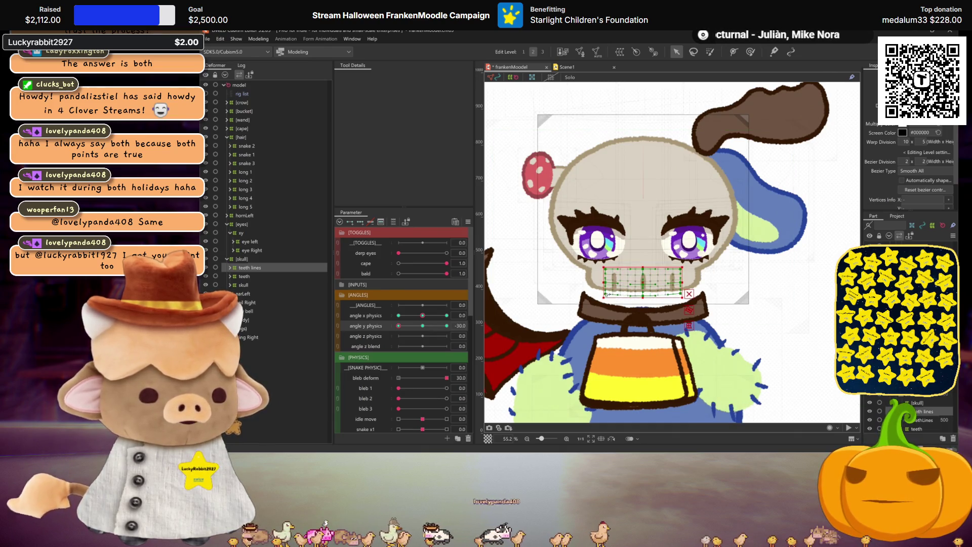
pyautogui.moveTo(424, 328)
pyautogui.mouseDown()
pyautogui.moveTo(446, 326)
pyautogui.moveTo(330, 322)
pyautogui.mouseUp()
pyautogui.moveTo(443, 326); pyautogui.dragTo(447, 326)
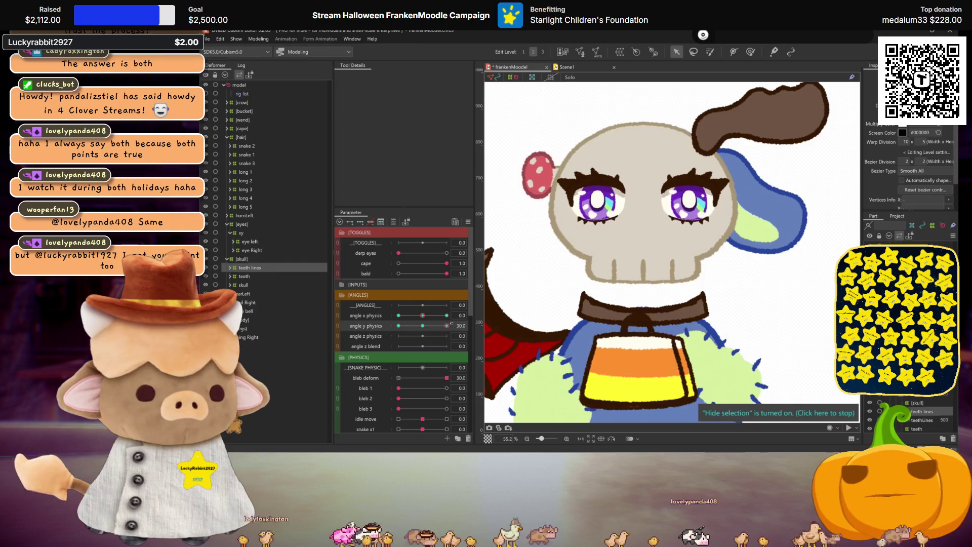
pyautogui.click(423, 327)
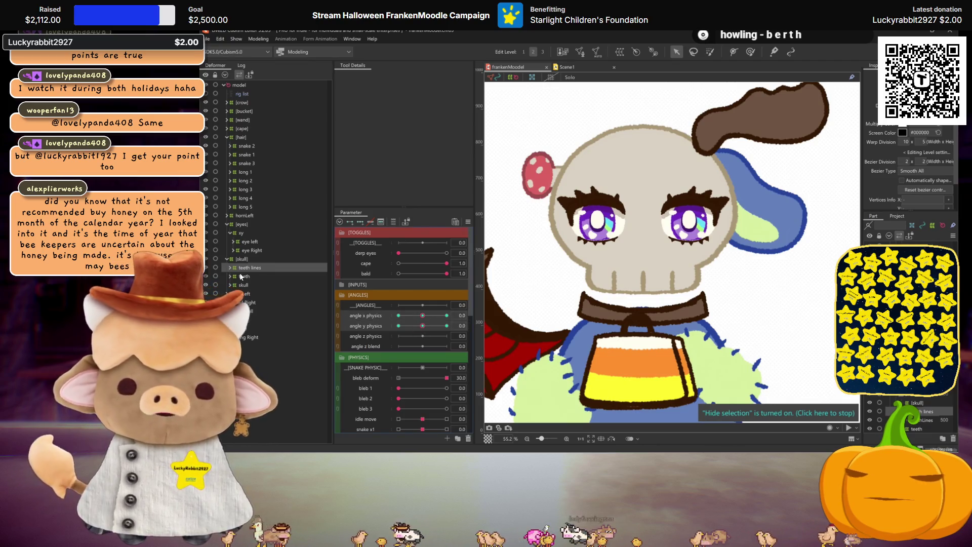
pyautogui.click(237, 233)
pyautogui.click(468, 222)
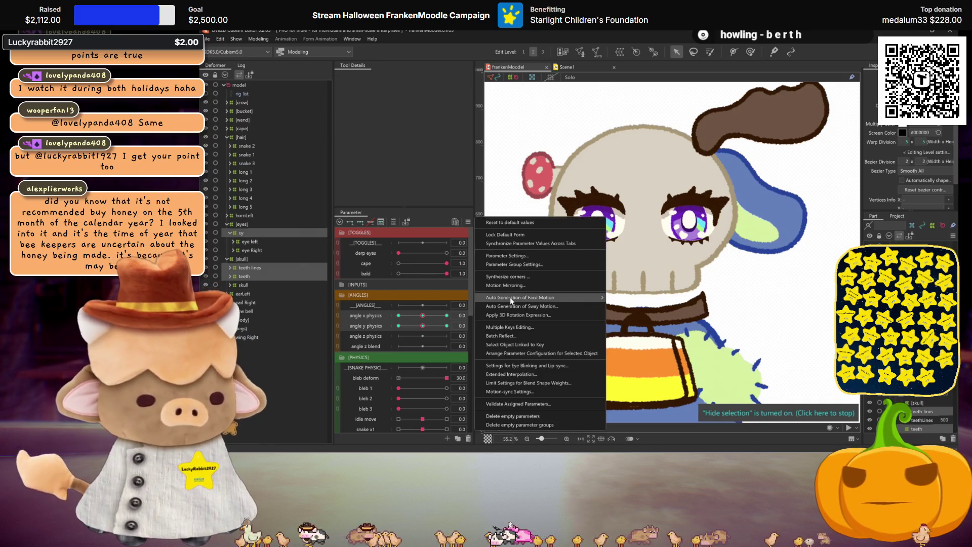
pyautogui.click(510, 222)
pyautogui.click(560, 332)
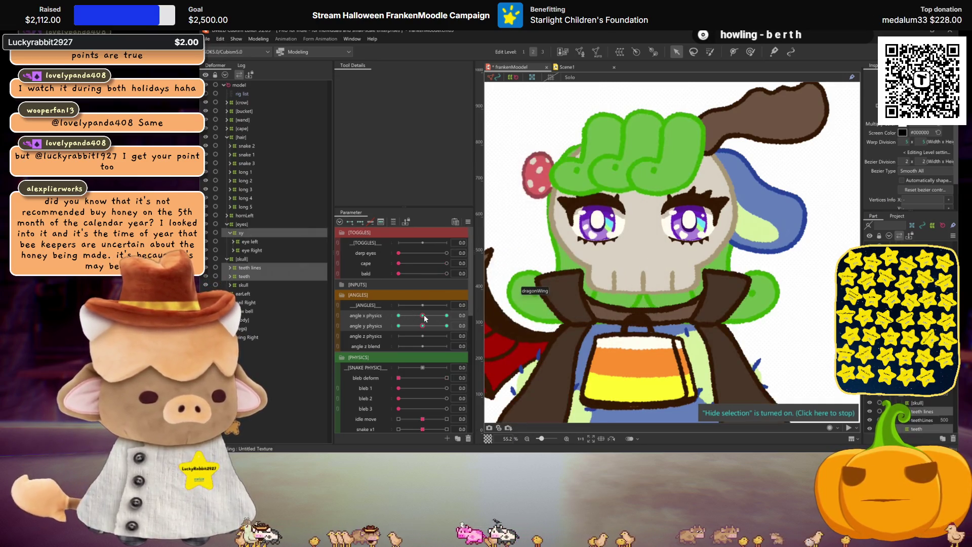
pyautogui.click(446, 263)
pyautogui.click(447, 273)
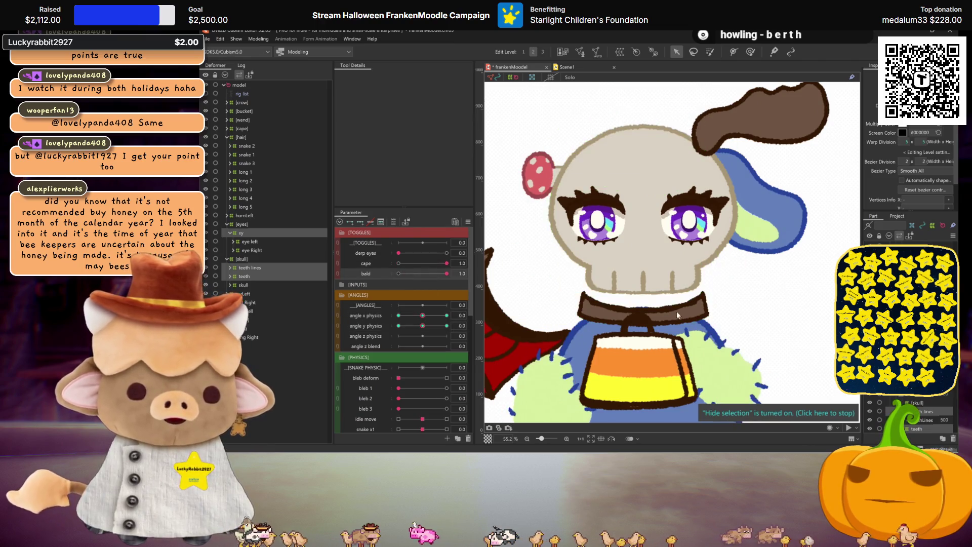
pyautogui.click(447, 315)
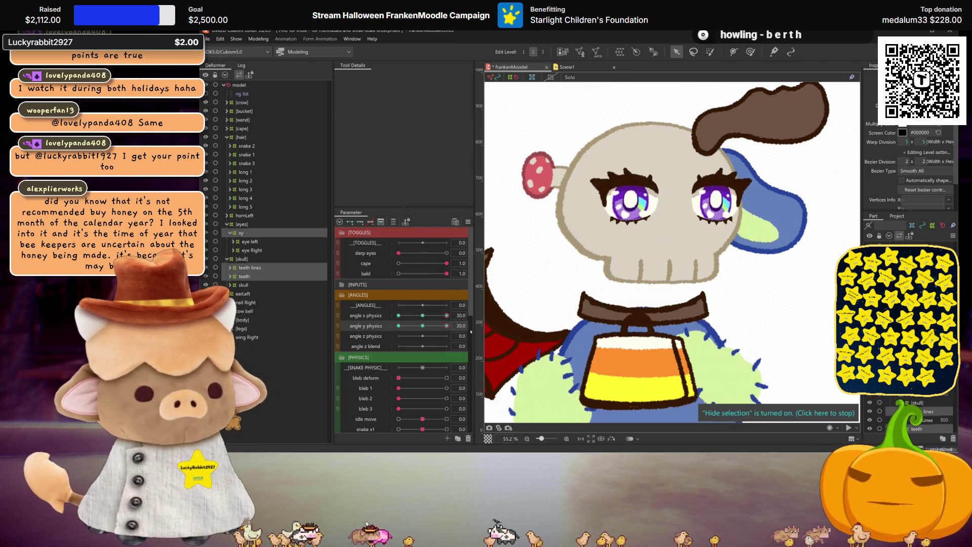
pyautogui.moveTo(427, 326)
pyautogui.mouseDown()
pyautogui.moveTo(435, 328)
pyautogui.moveTo(408, 337)
pyautogui.moveTo(421, 342)
pyautogui.moveTo(387, 348)
pyautogui.moveTo(470, 340)
pyautogui.mouseUp()
pyautogui.click(424, 315)
pyautogui.click(399, 326)
pyautogui.click(447, 316)
pyautogui.click(424, 316)
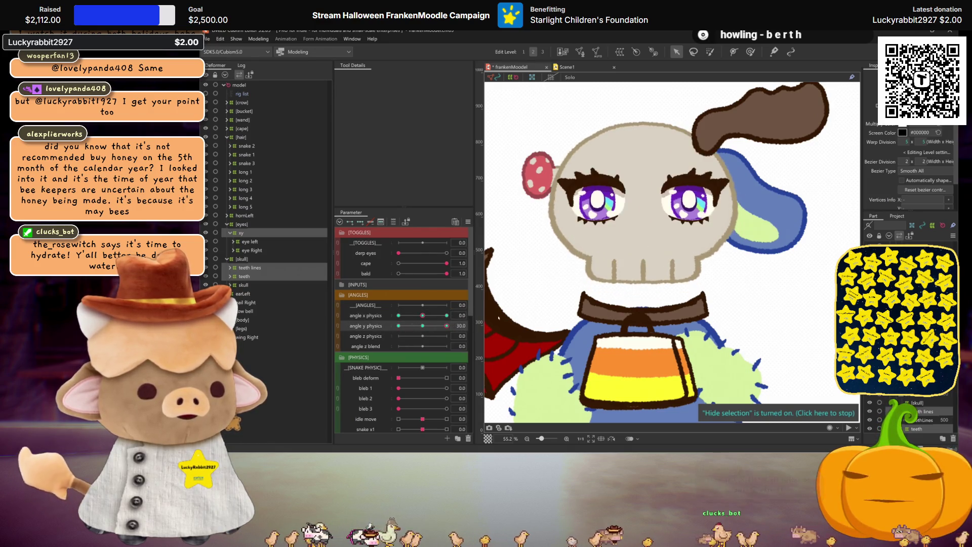
pyautogui.click(247, 276)
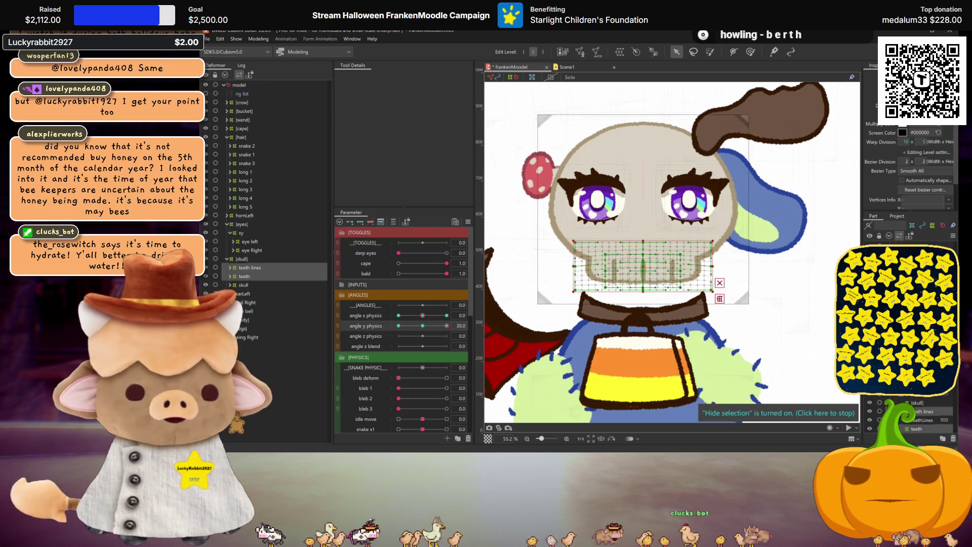
# Lift the teeth grid slightly at angle y physics 30, then compare at -30 and 0.
pyautogui.moveTo(640, 268); pyautogui.dragTo(644, 261)
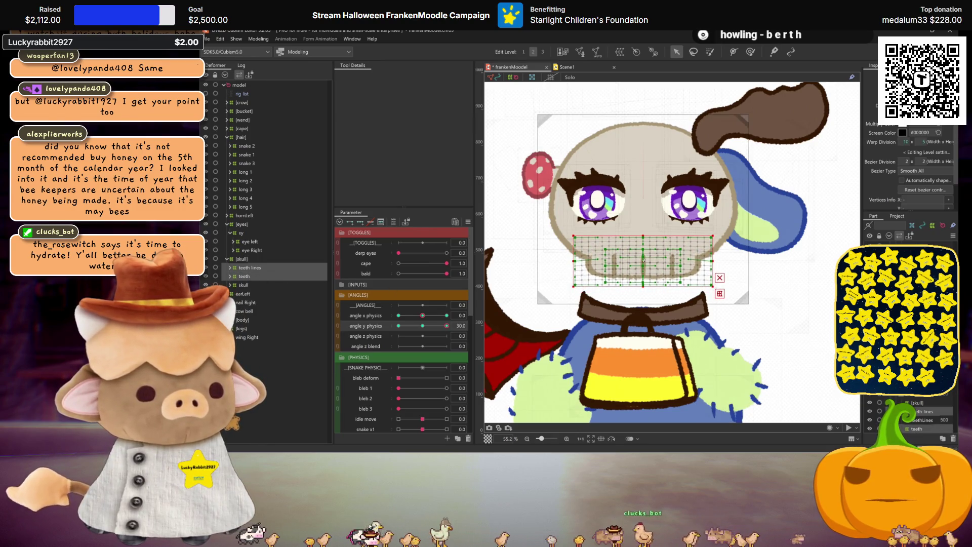
pyautogui.hotkey('ctrl', 'h')
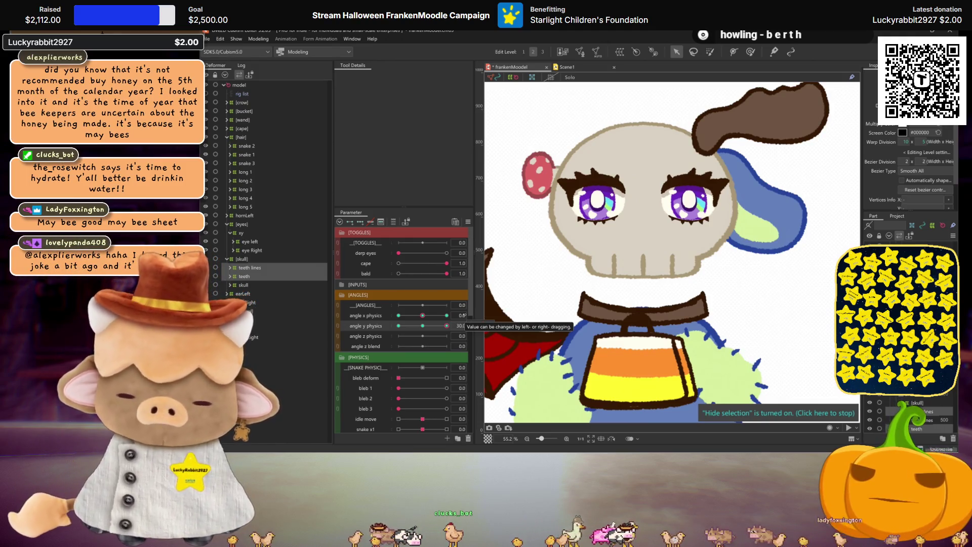
pyautogui.moveTo(423, 325); pyautogui.dragTo(399, 326)
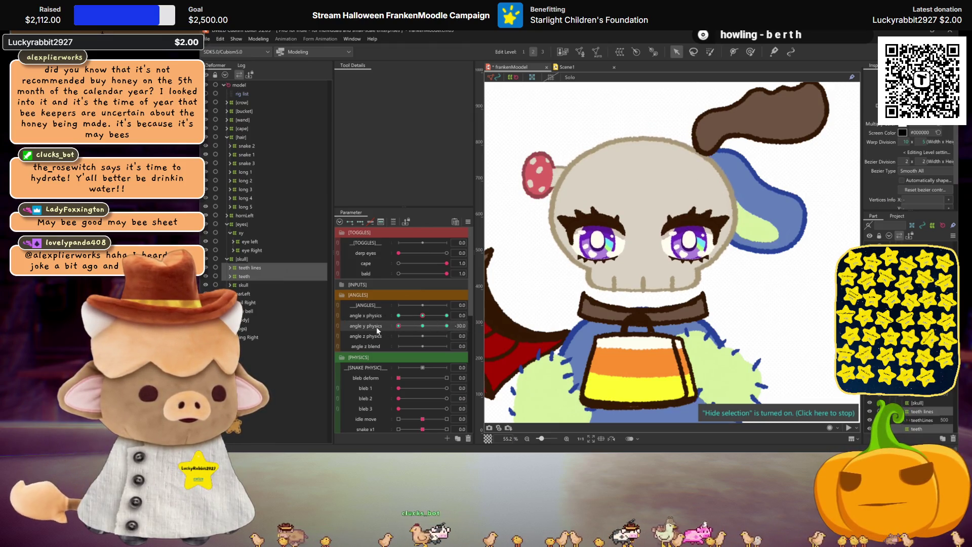
pyautogui.click(421, 325)
# Reset all parameters, re-enable the bald and cape toggles, and set angle x physics to 30.
pyautogui.click(469, 223)
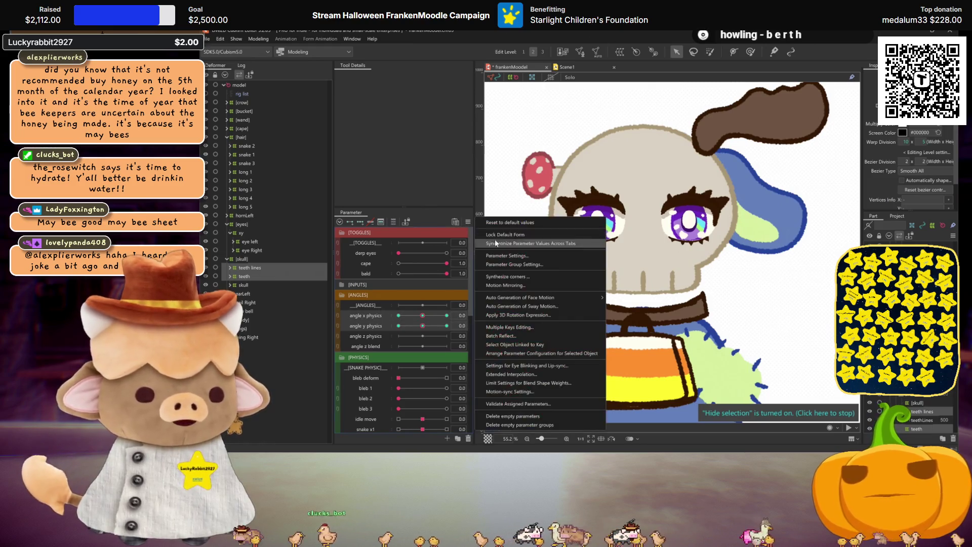
pyautogui.click(512, 277)
pyautogui.press('Return')
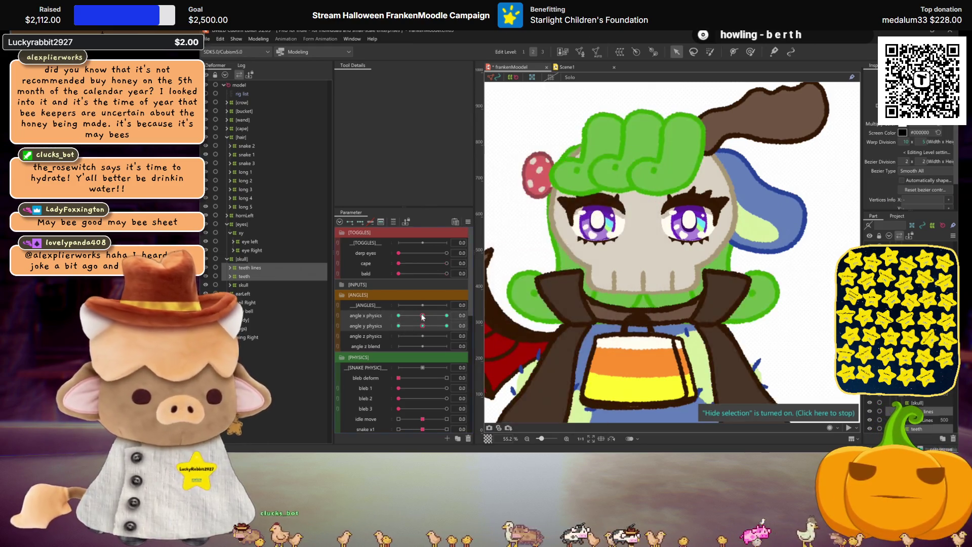
pyautogui.click(446, 273)
pyautogui.click(446, 263)
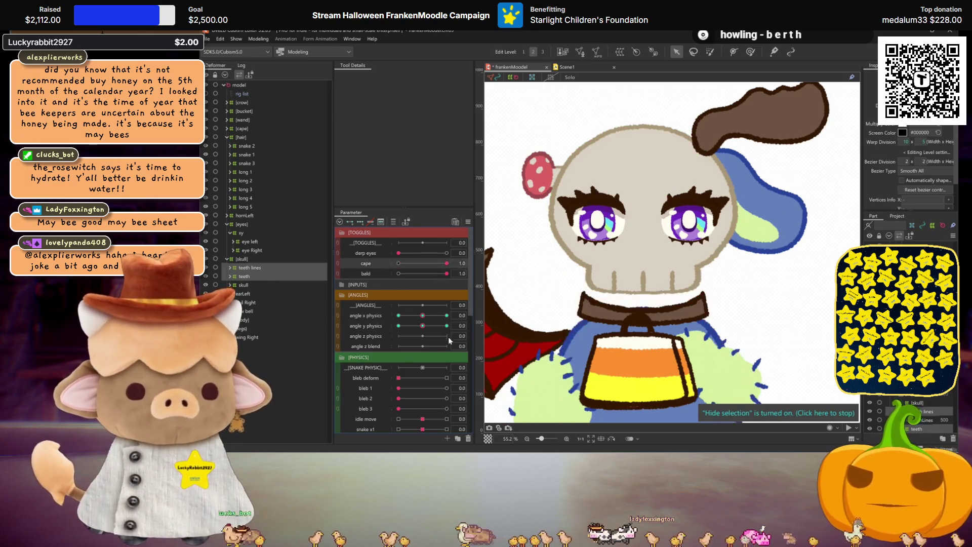
pyautogui.moveTo(436, 325)
pyautogui.mouseDown()
pyautogui.moveTo(342, 315)
pyautogui.moveTo(352, 326)
pyautogui.mouseUp()
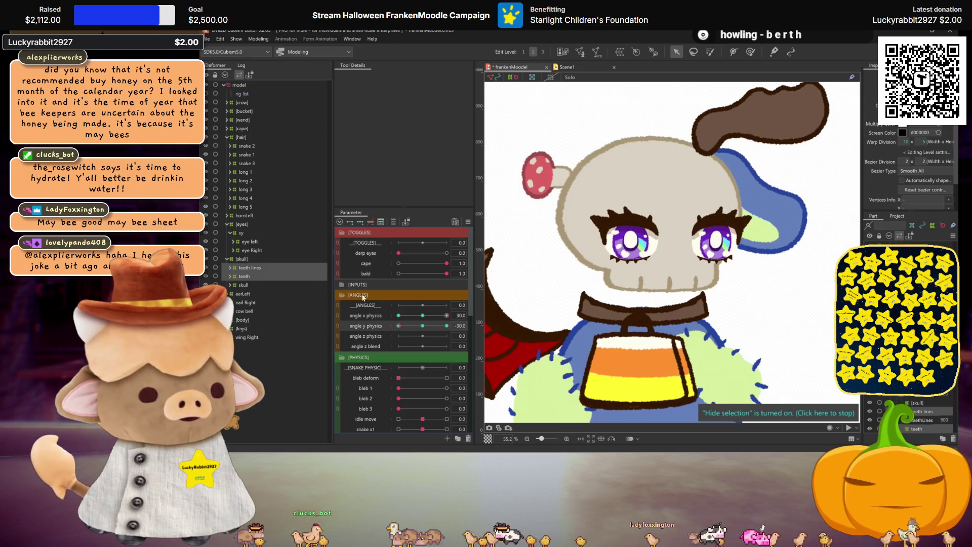
# Select the teeth deformer at angle y physics -30 and check its shape.
pyautogui.click(650, 222)
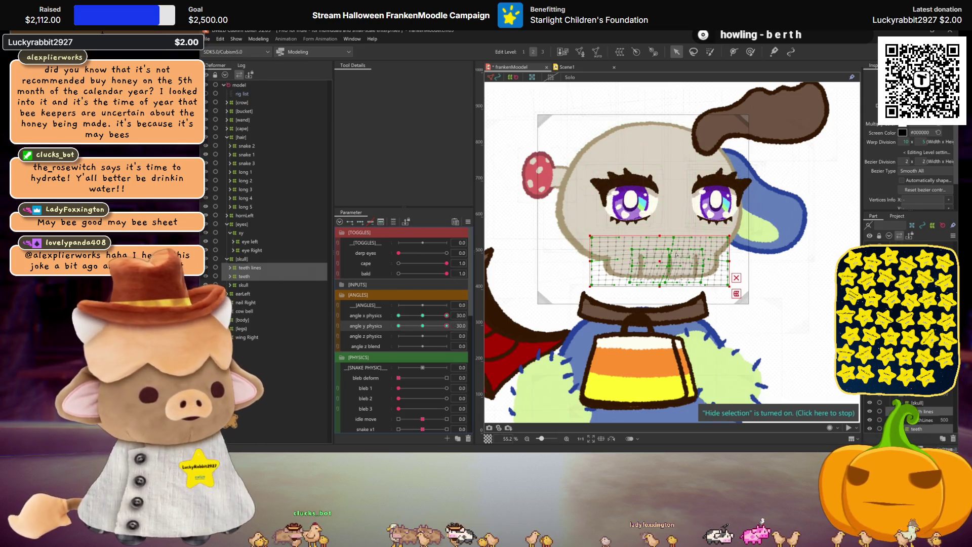
pyautogui.press('Escape')
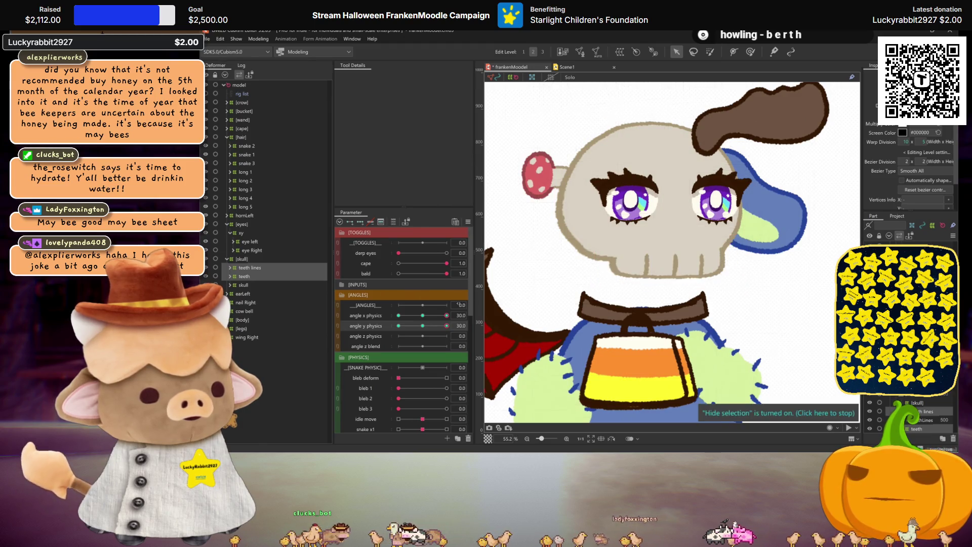
pyautogui.click(423, 326)
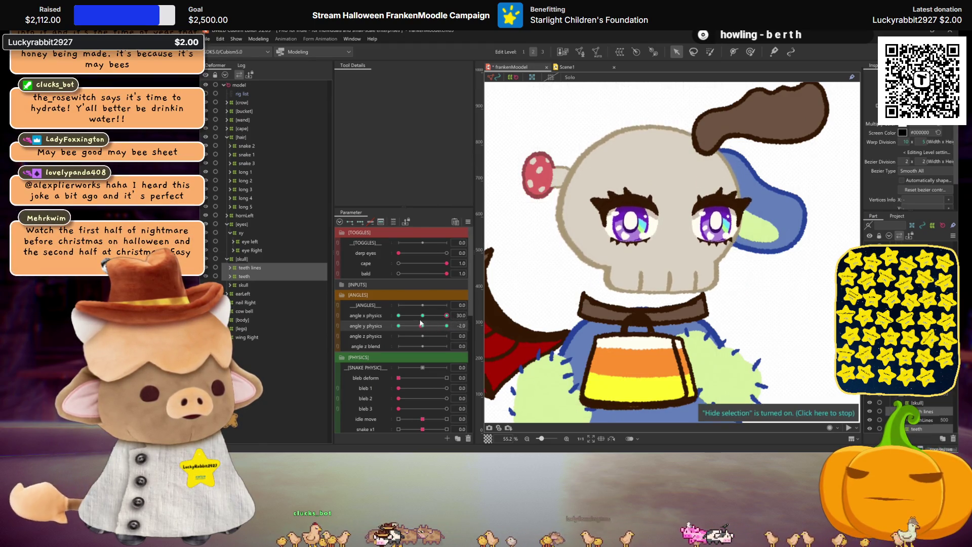
pyautogui.moveTo(422, 325); pyautogui.dragTo(374, 322)
pyautogui.click(654, 274)
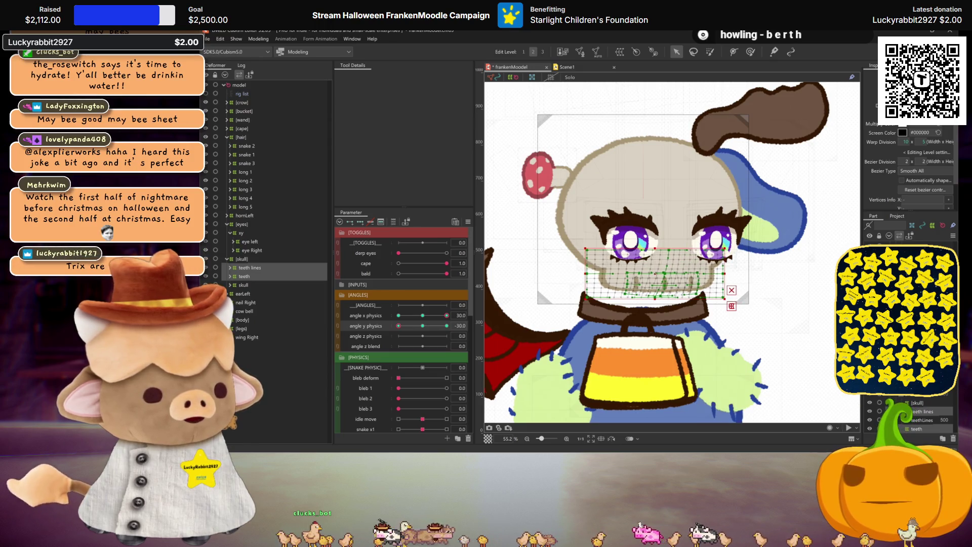
pyautogui.hotkey('ctrl', 'h')
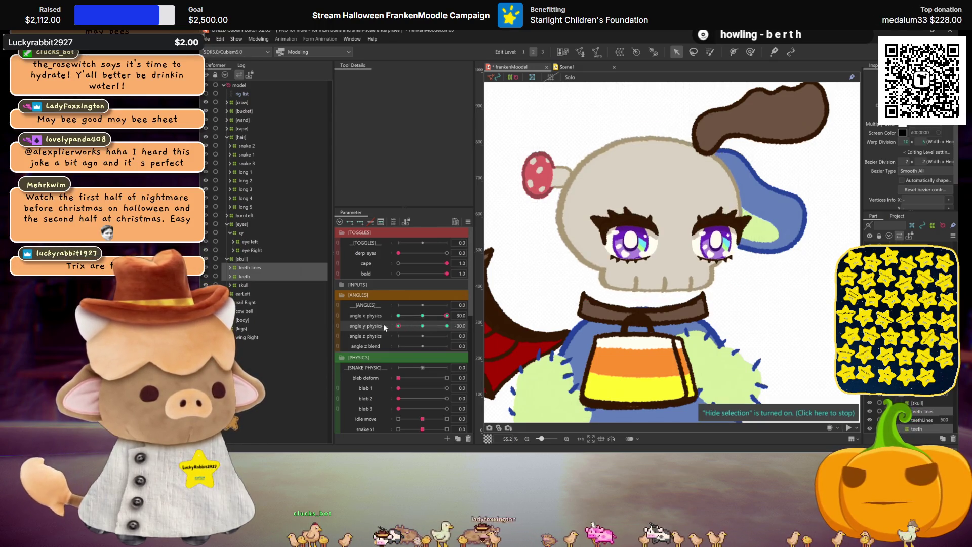
pyautogui.moveTo(422, 326)
pyautogui.mouseDown()
pyautogui.moveTo(409, 325)
pyautogui.moveTo(447, 326)
pyautogui.mouseUp()
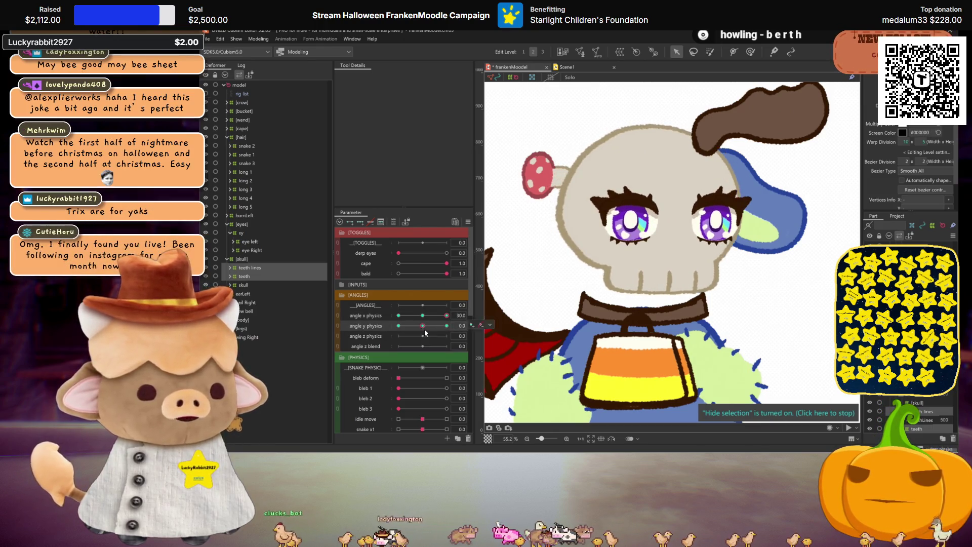
# Mirror the teeth and teeth lines motion on angle x physics, check at -30, reset angles to 0.
pyautogui.rightClick(363, 316)
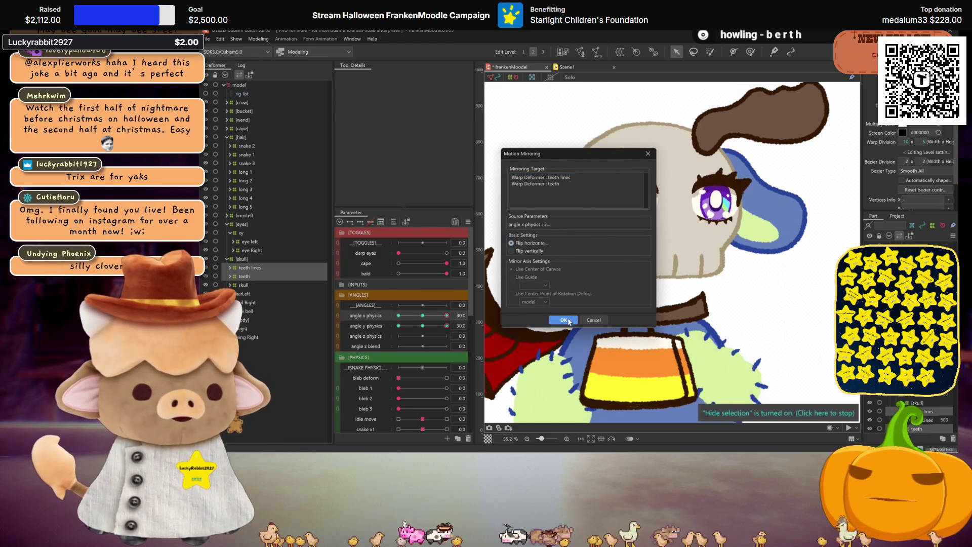
pyautogui.click(566, 320)
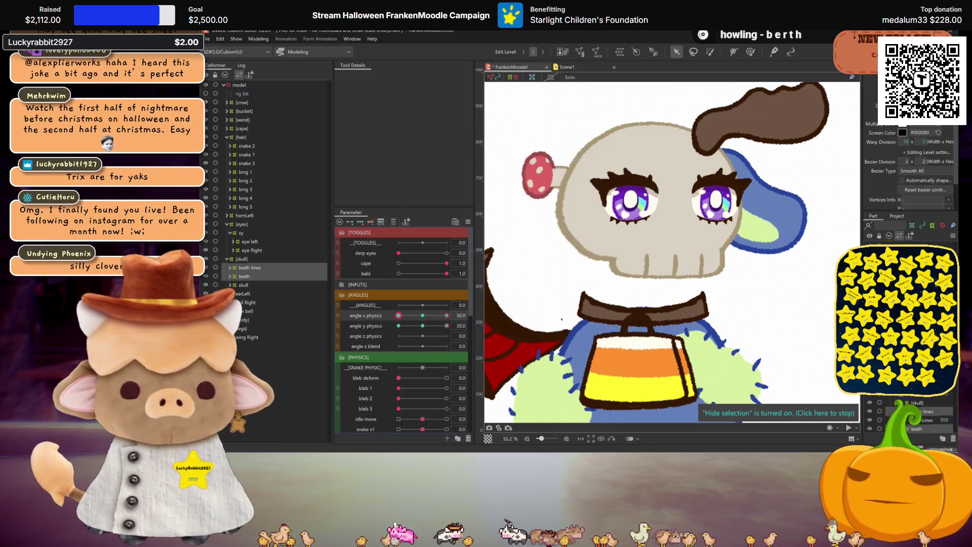
pyautogui.click(399, 326)
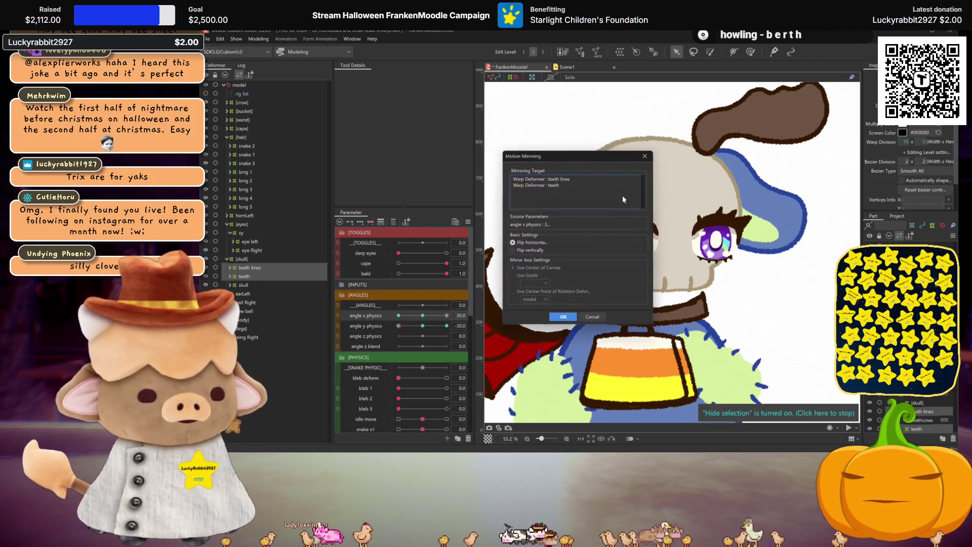
pyautogui.click(566, 320)
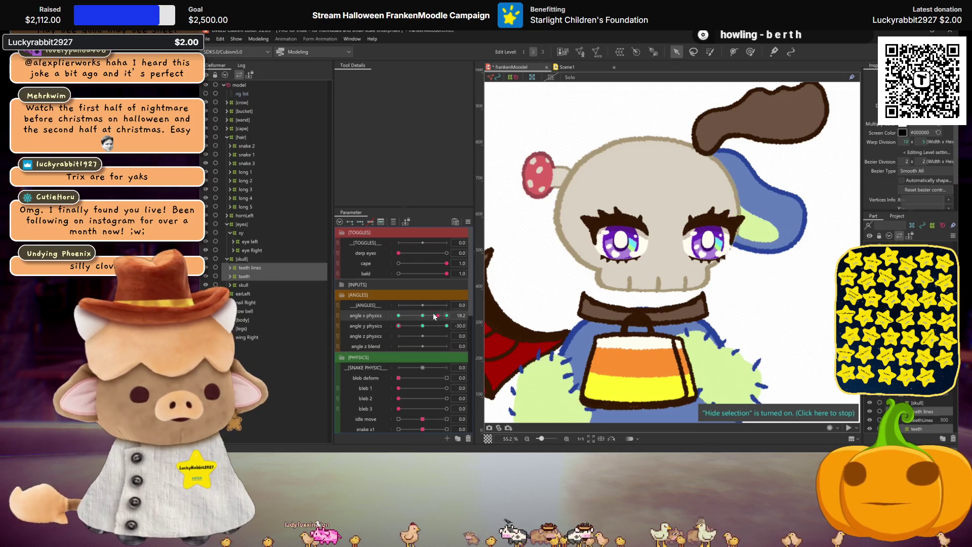
pyautogui.click(399, 316)
pyautogui.click(367, 301)
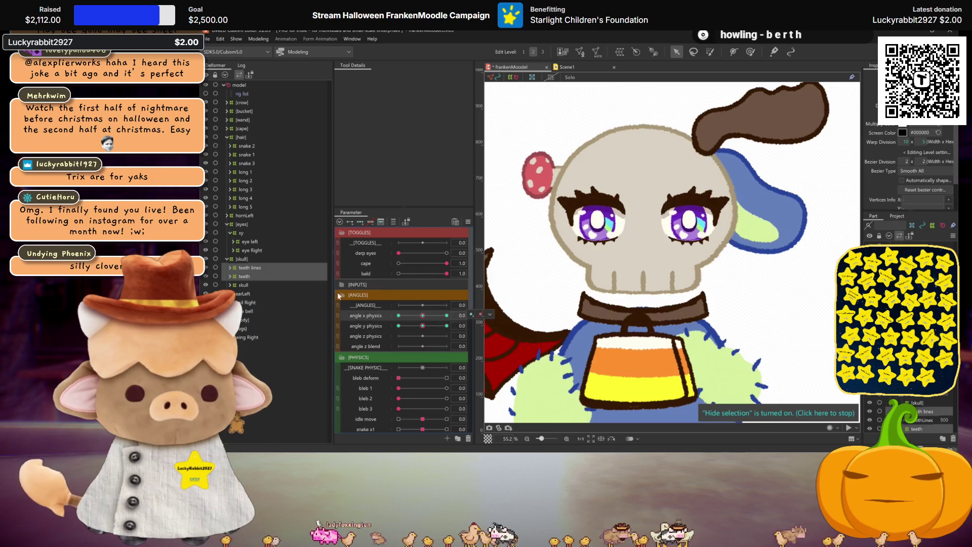
pyautogui.click(237, 242)
pyautogui.click(232, 241)
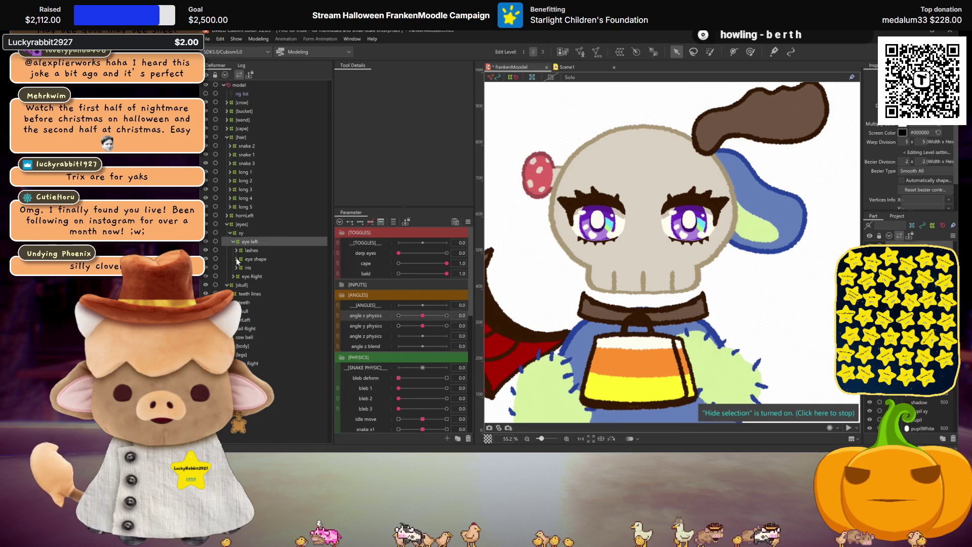
# Check angle x physics at -30, then set angle x and angle y physics to 30.
pyautogui.click(236, 259)
pyautogui.click(399, 316)
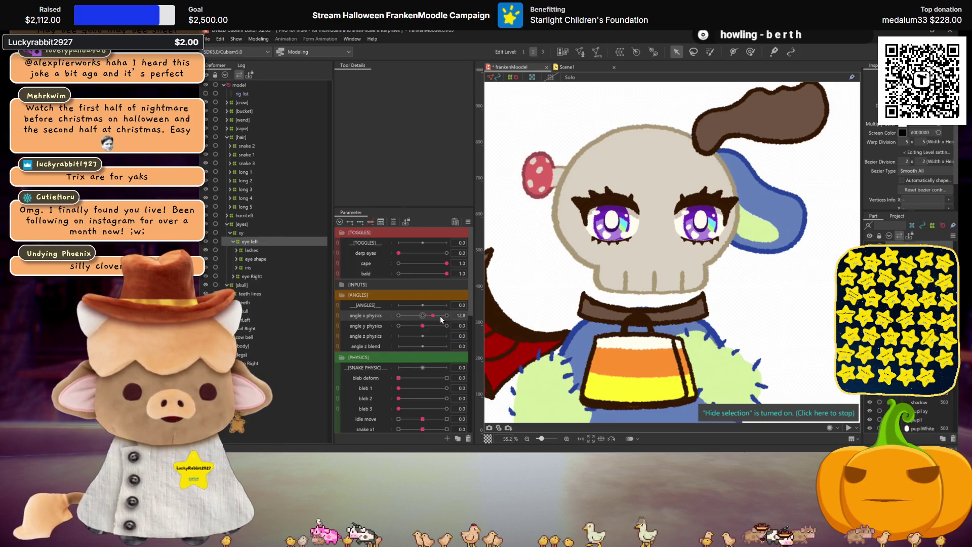
pyautogui.click(446, 315)
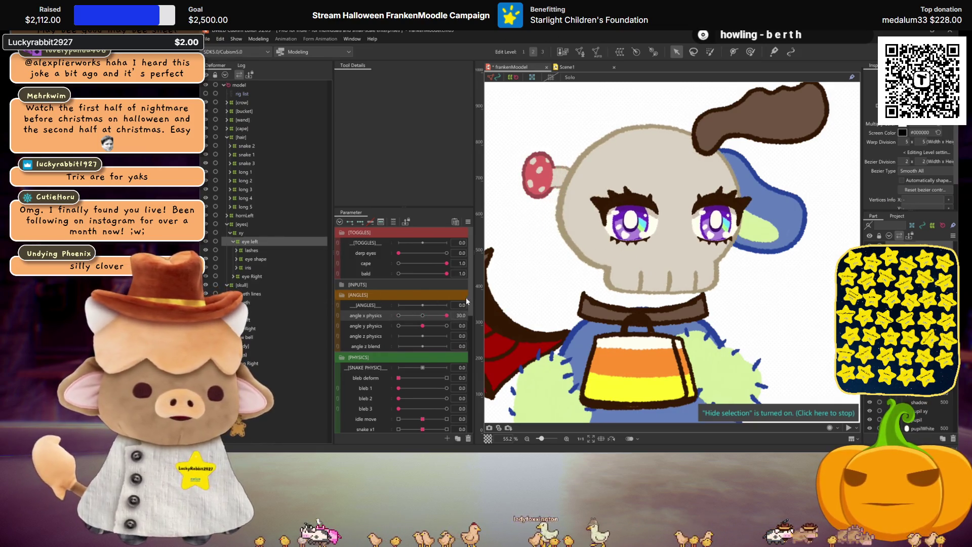
pyautogui.moveTo(404, 326); pyautogui.dragTo(463, 305)
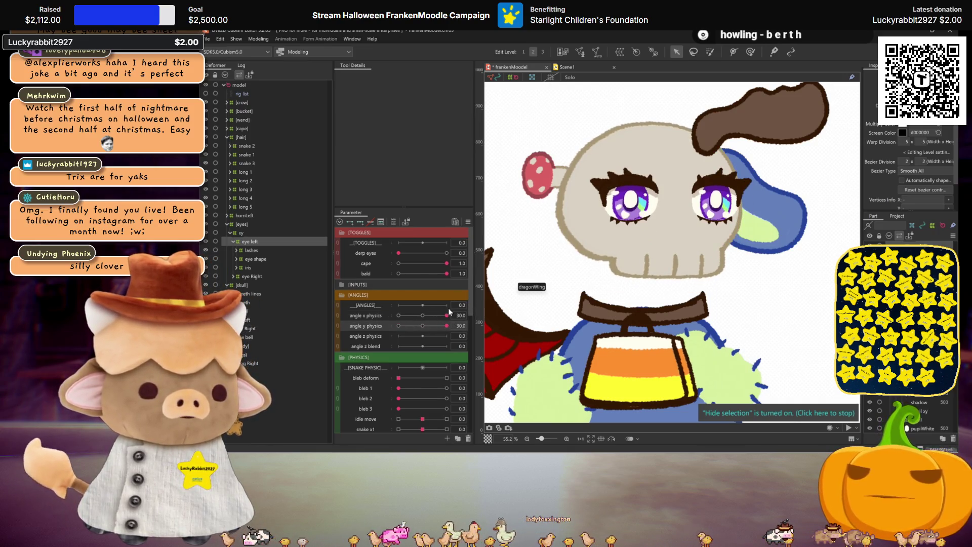
# Browse the eye left deformers, collapse them, and select the xy warp deformer to show its grid.
pyautogui.click(257, 259)
pyautogui.keyDown('ctrl'); pyautogui.click(248, 250); pyautogui.keyUp('ctrl')
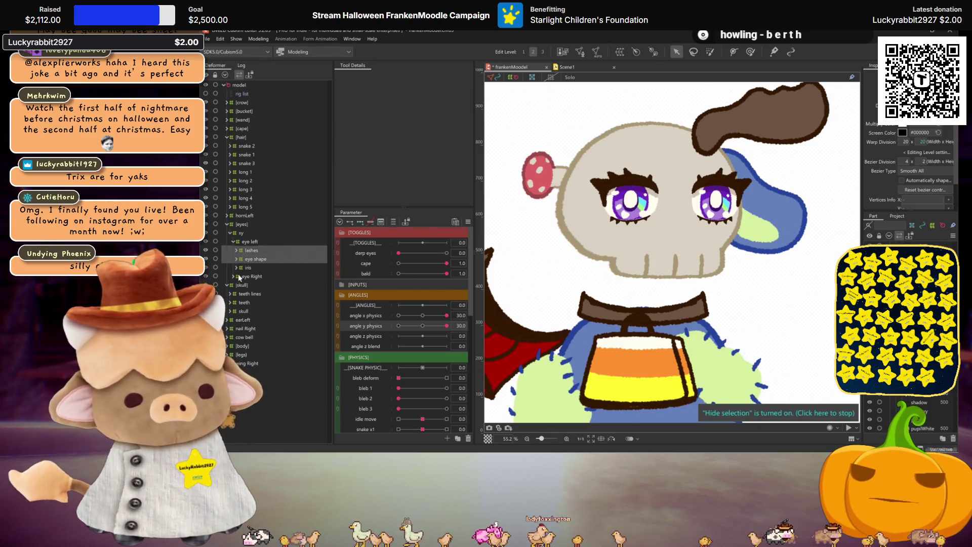
pyautogui.keyDown('ctrl'); pyautogui.click(240, 267); pyautogui.keyUp('ctrl')
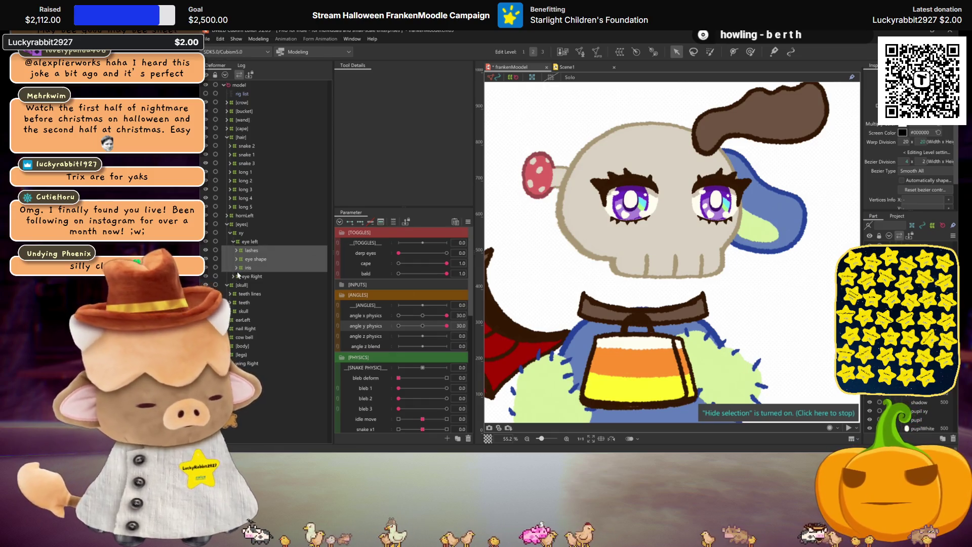
pyautogui.click(242, 266)
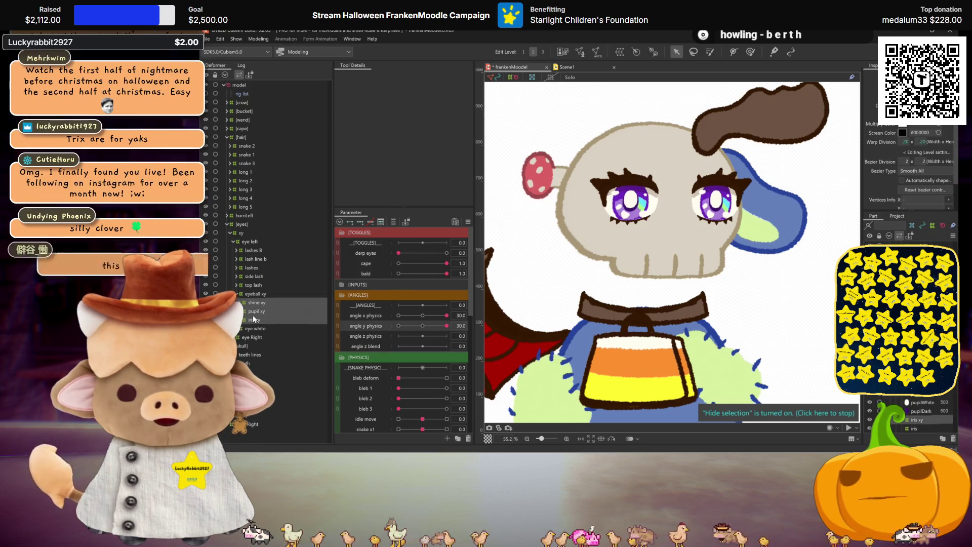
pyautogui.click(242, 299)
pyautogui.click(237, 294)
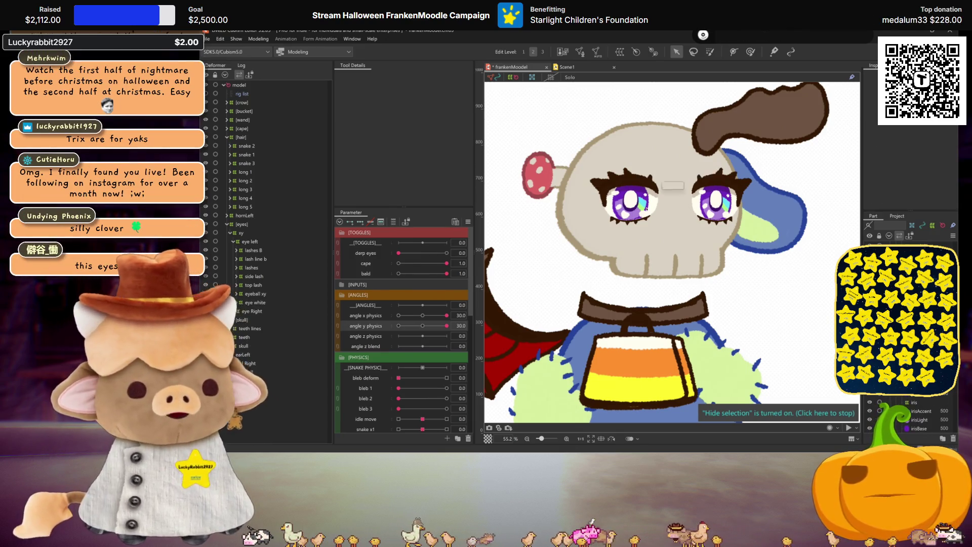
pyautogui.click(233, 242)
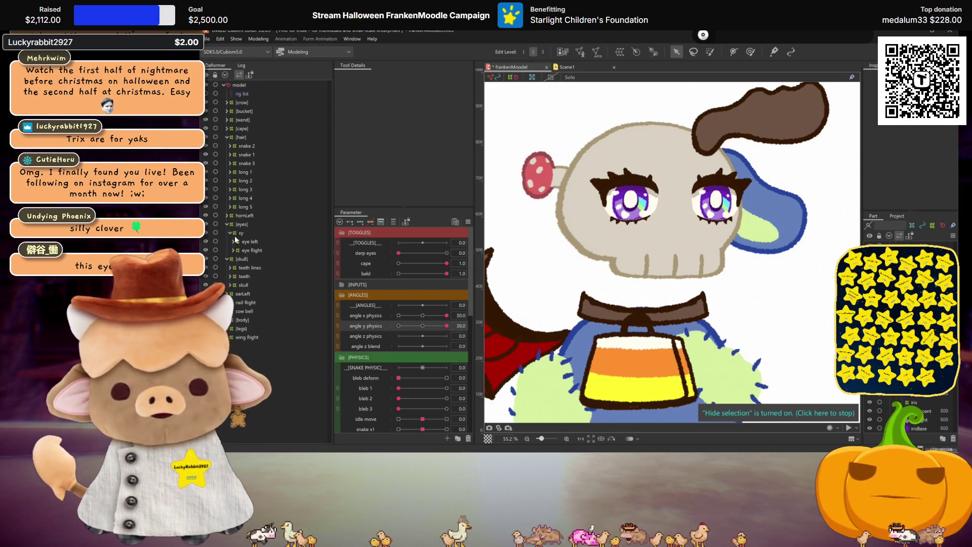
pyautogui.click(241, 233)
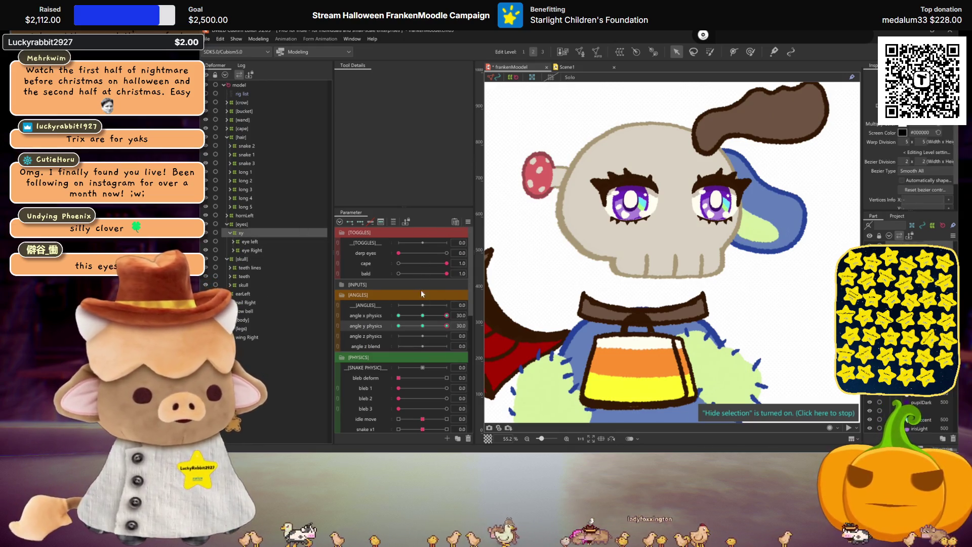
pyautogui.click(715, 164)
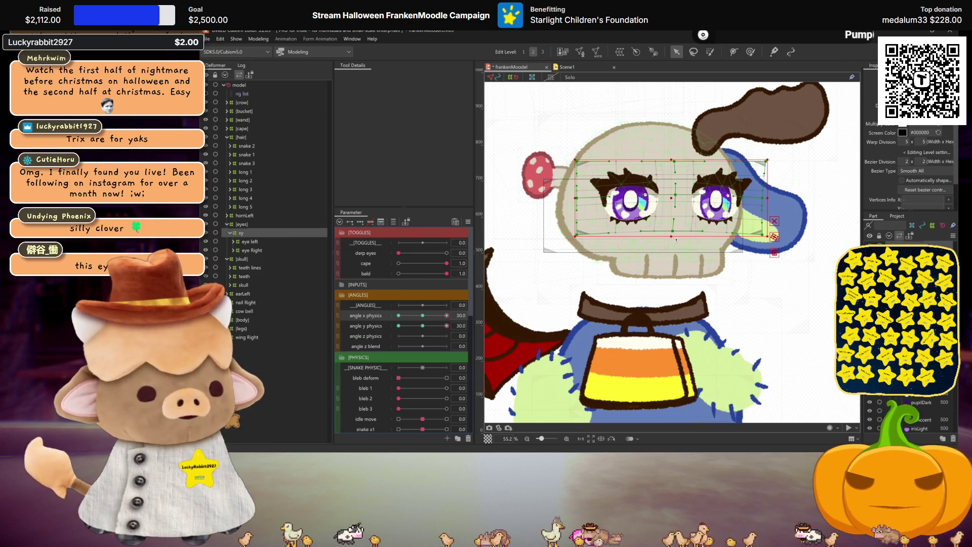
# Apply a perspective temporary deform widening the xy warp's bottom, then recheck angle y at 30.
pyautogui.hotkey('ctrl', 't')
pyautogui.click(400, 77)
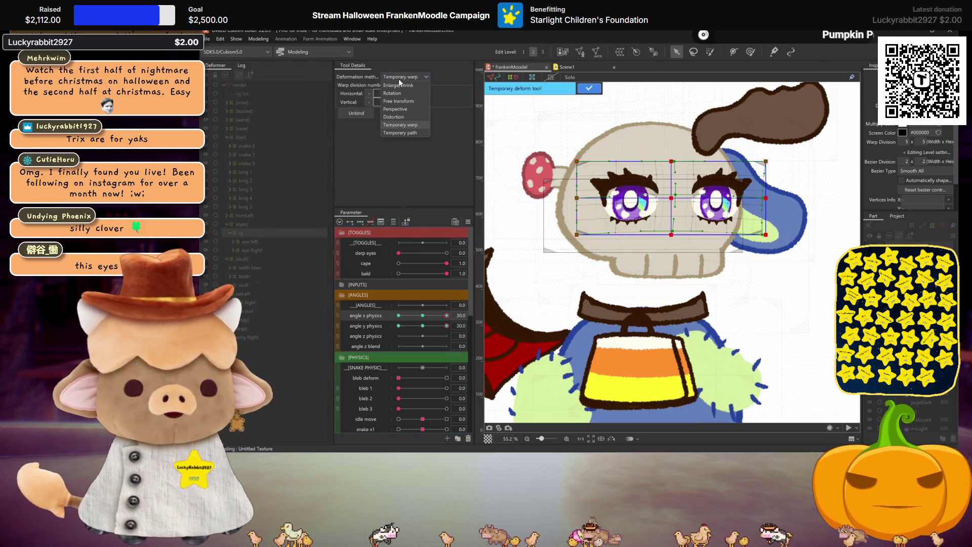
pyautogui.click(404, 109)
pyautogui.moveTo(671, 234); pyautogui.dragTo(677, 236)
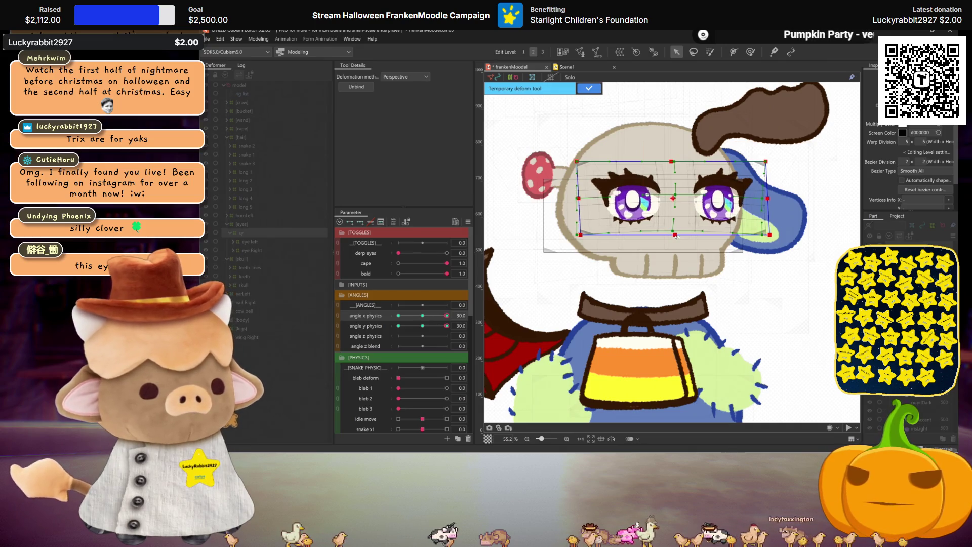
pyautogui.click(597, 89)
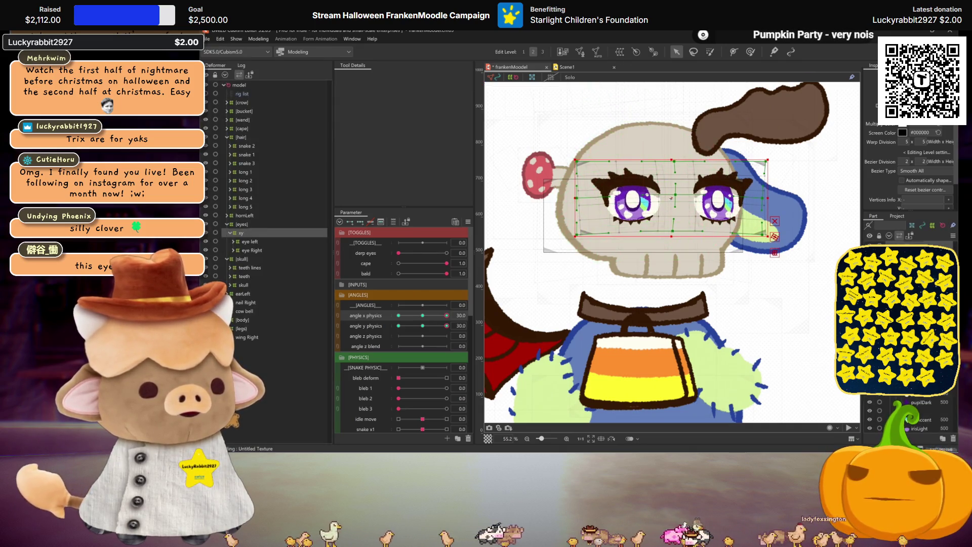
pyautogui.moveTo(672, 198); pyautogui.dragTo(674, 198)
pyautogui.hotkey('ctrl', 'h')
pyautogui.click(421, 327)
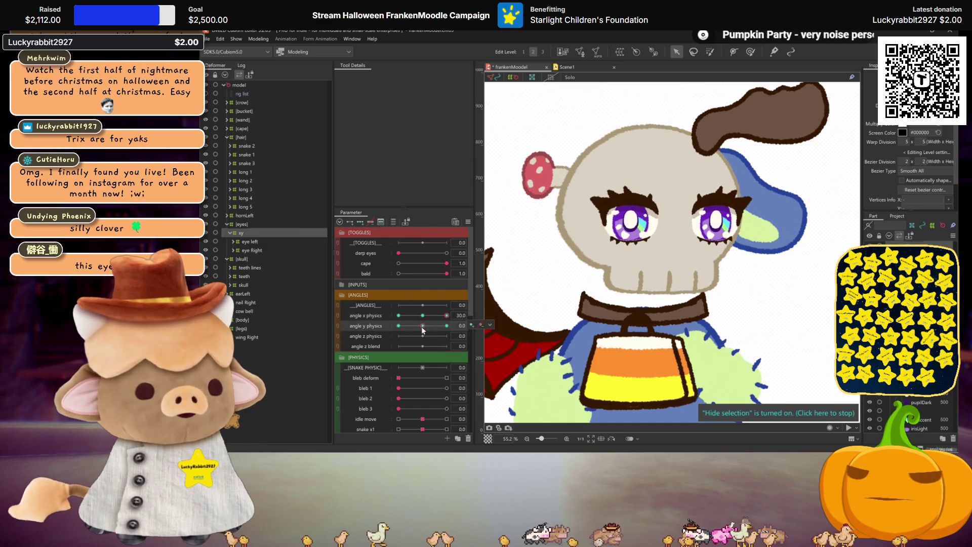
pyautogui.moveTo(423, 326); pyautogui.dragTo(447, 326)
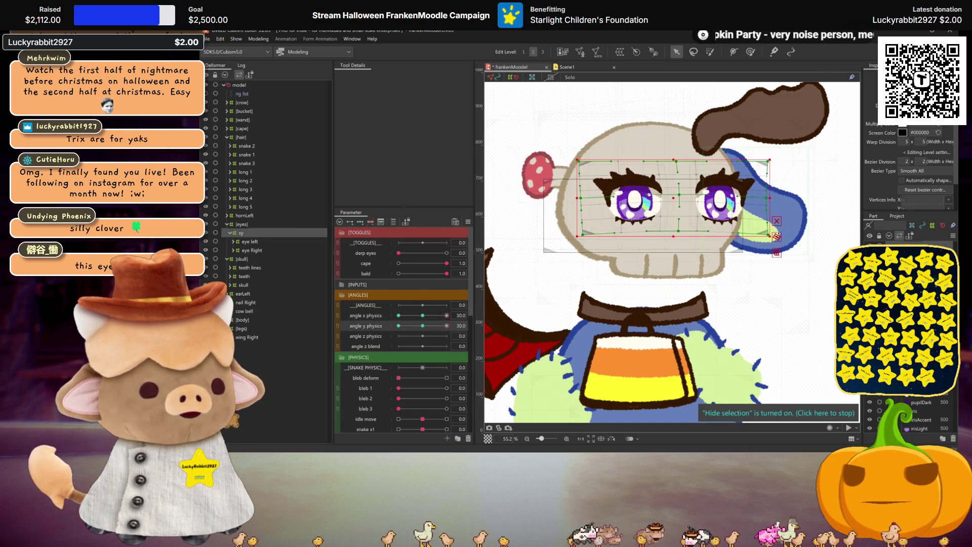
# Run another perspective temporary deform on the eyes and finish it.
pyautogui.click(414, 76)
pyautogui.click(406, 110)
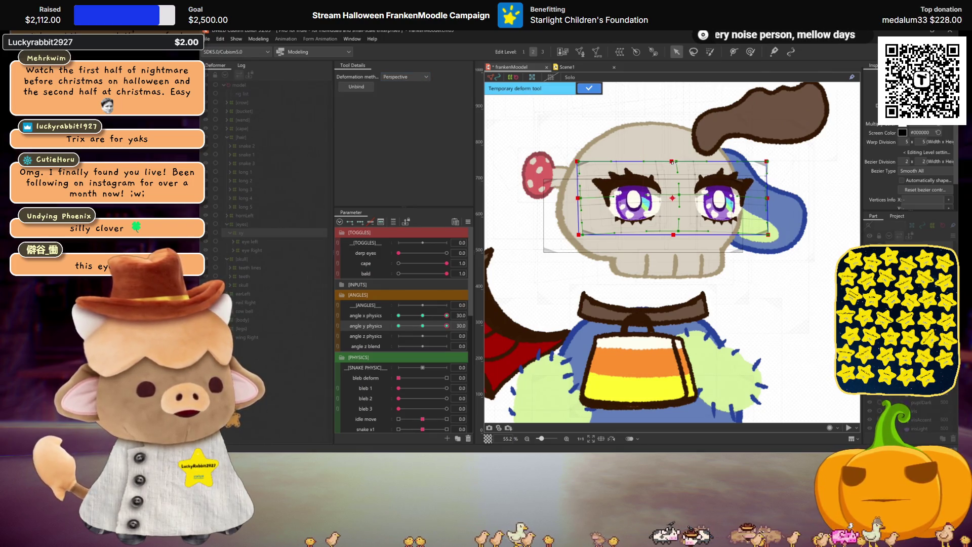
pyautogui.hotkey('ctrl', 'h')
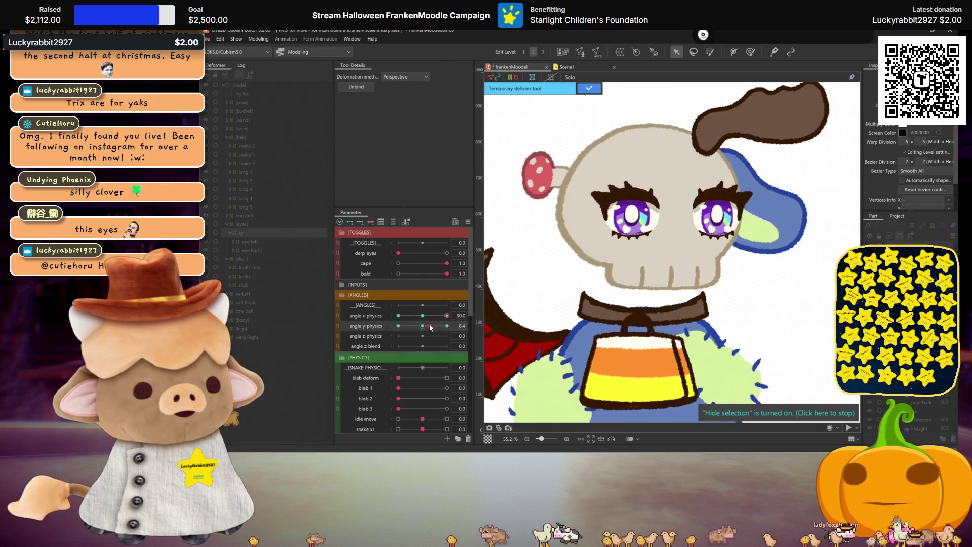
pyautogui.click(590, 89)
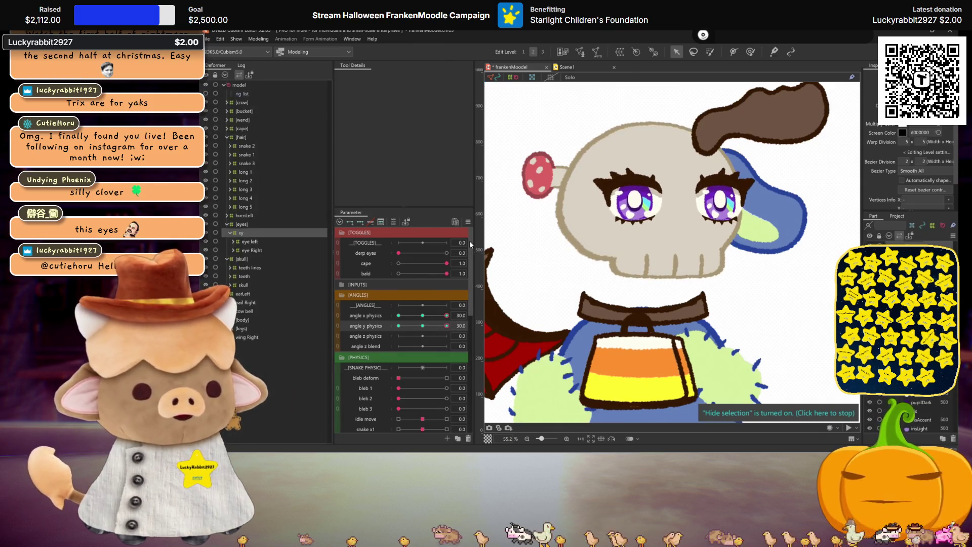
# Undo an accidental row move, mirror the eye motion on angle x physics, and check at -30.
pyautogui.moveTo(365, 311); pyautogui.dragTo(366, 350)
pyautogui.hotkey('ctrl', 'z')
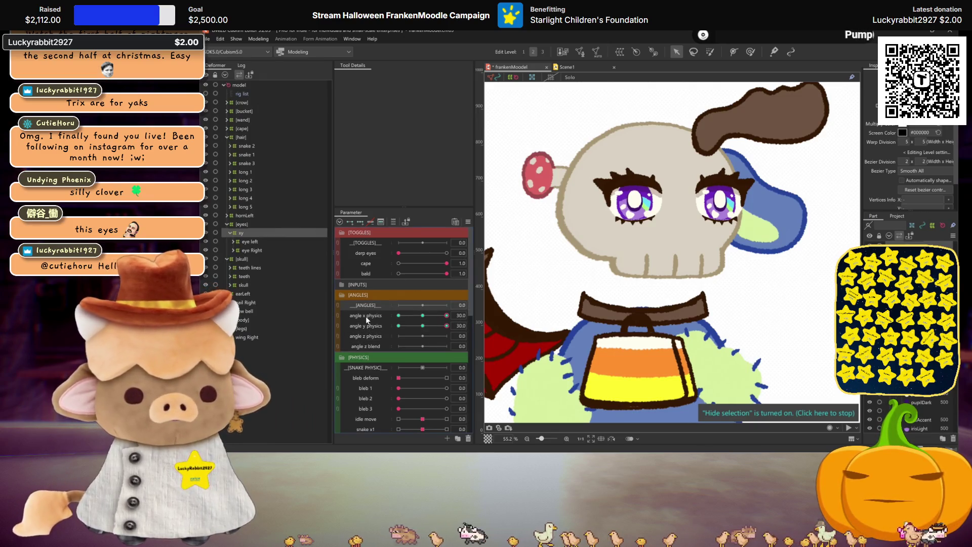
pyautogui.click(365, 316)
pyautogui.click(570, 318)
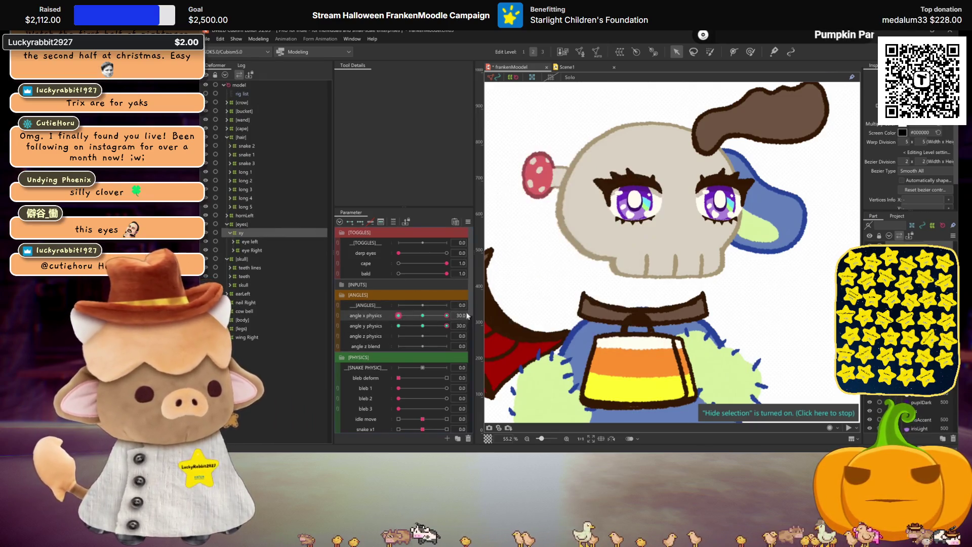
pyautogui.click(399, 316)
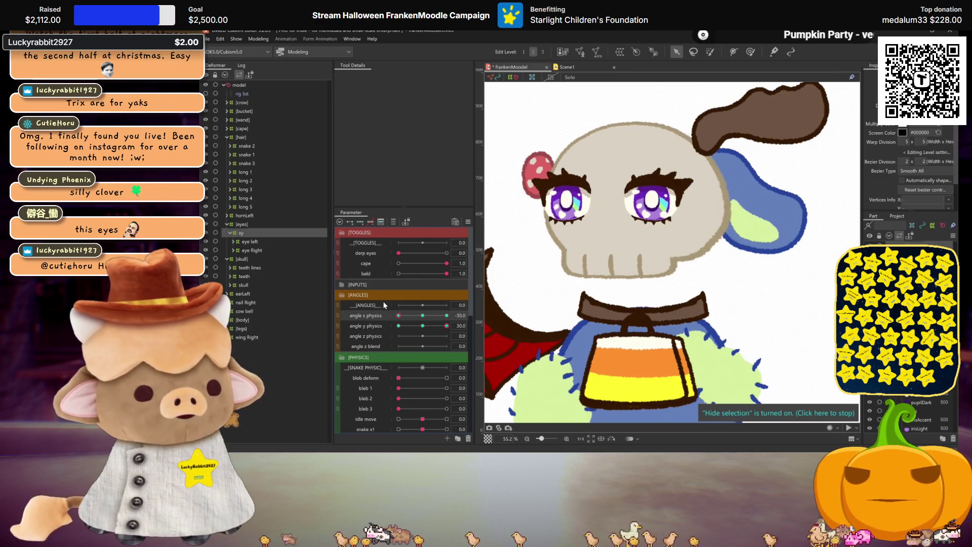
pyautogui.scroll(3, 592, 251)
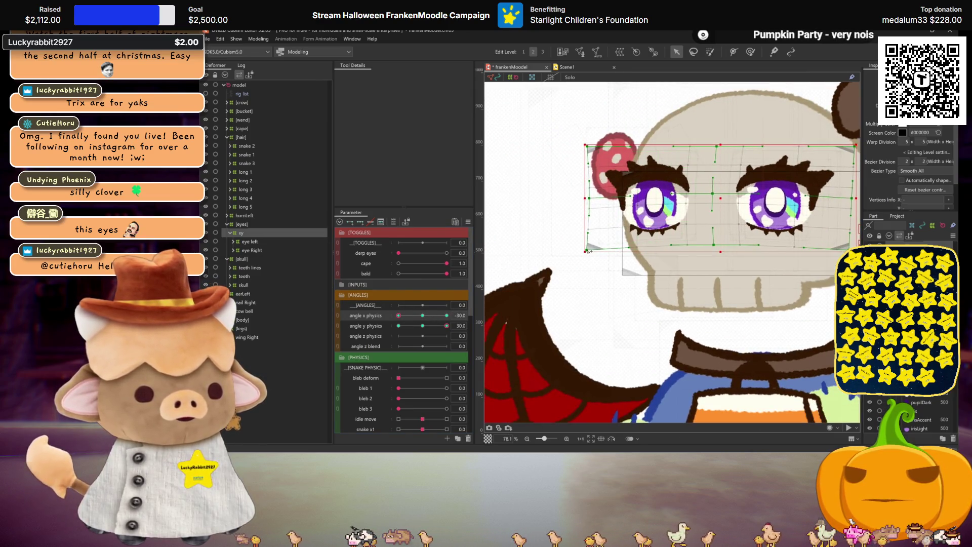
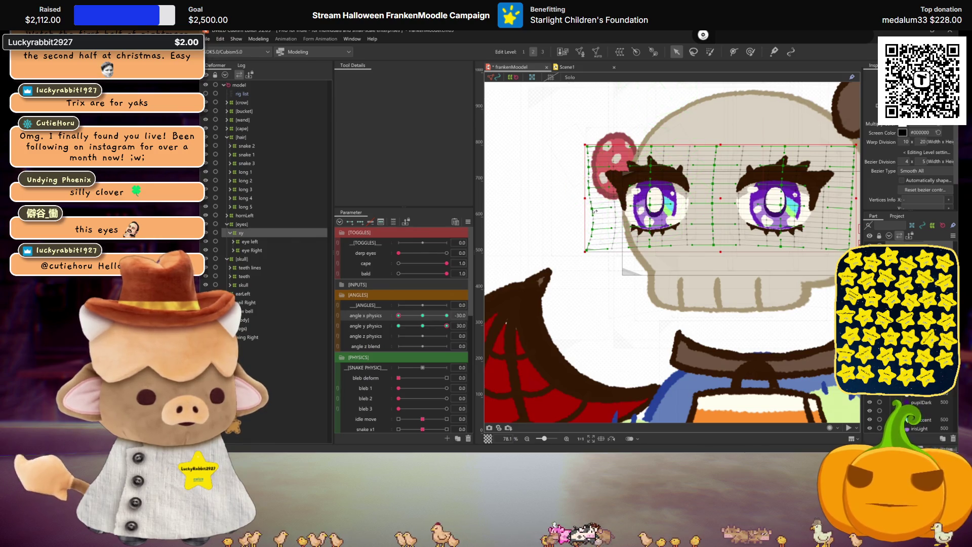
# Hide the deformer grid and turn the head to each side to preview the face.
pyautogui.press('h')
pyautogui.scroll(-2, 598, 212)
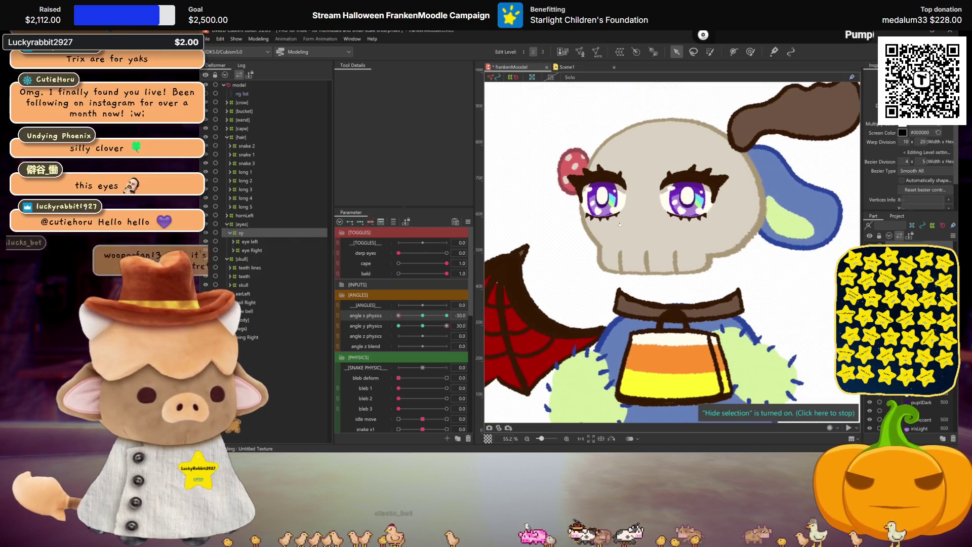
pyautogui.moveTo(422, 318); pyautogui.dragTo(389, 319)
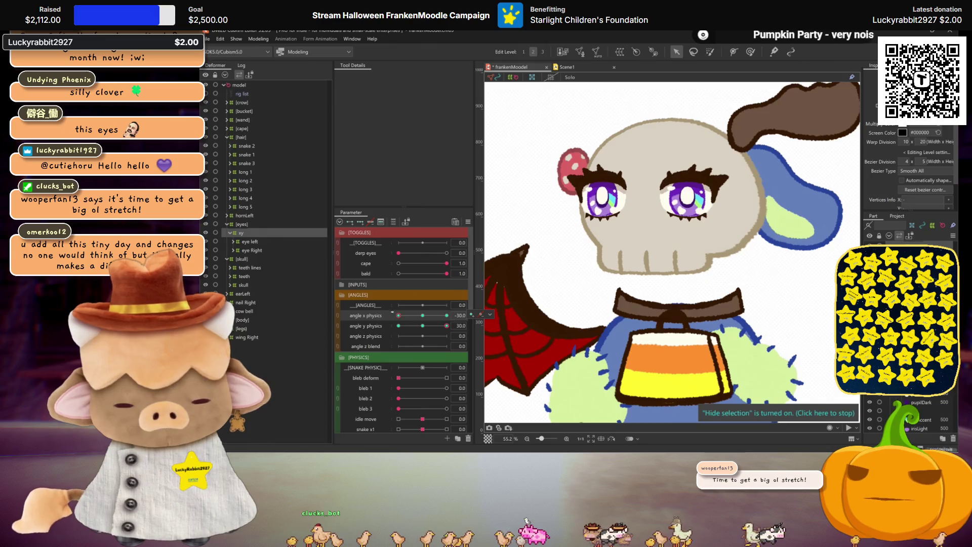
pyautogui.doubleClick(623, 277)
pyautogui.click(563, 321)
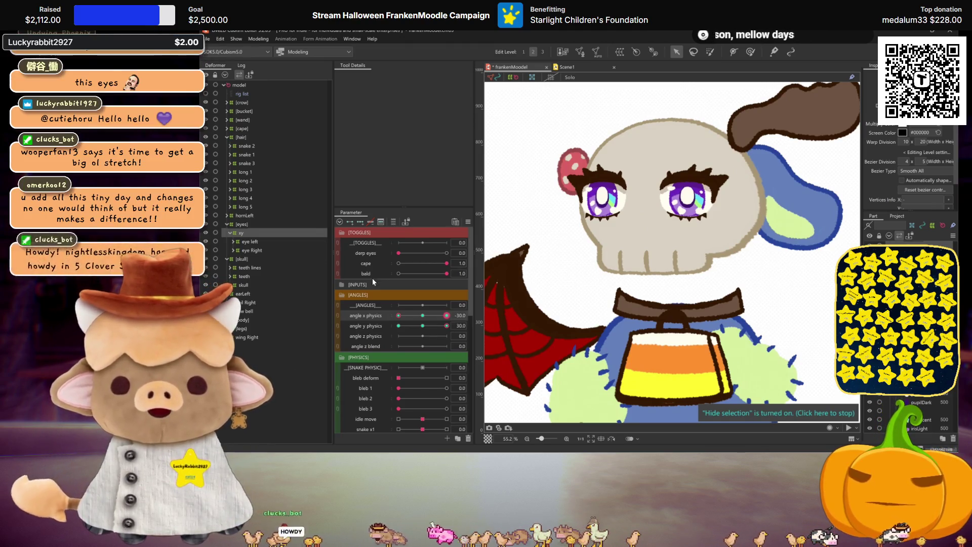
pyautogui.moveTo(396, 314)
pyautogui.mouseDown()
pyautogui.moveTo(451, 313)
pyautogui.moveTo(384, 328)
pyautogui.mouseUp()
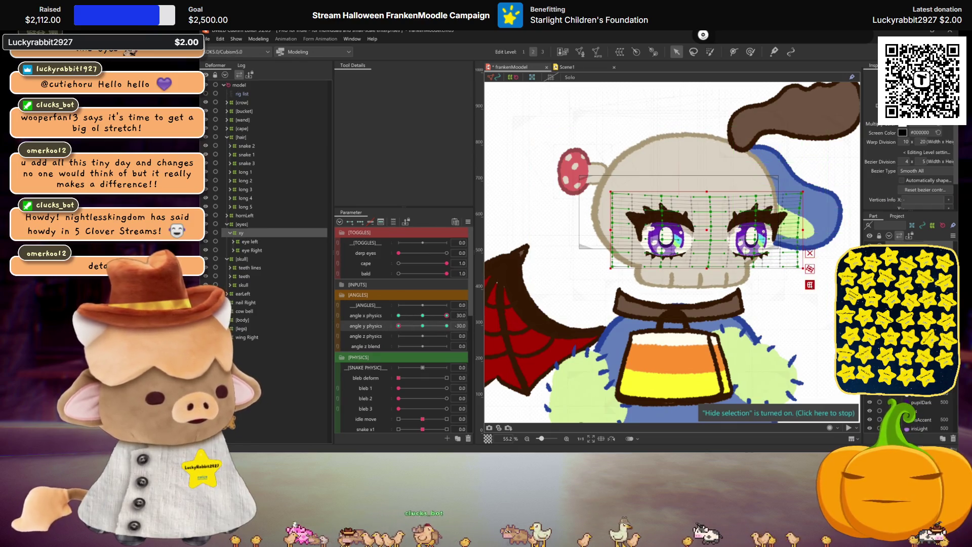
# Apply a Perspective temporary deform to the eye warp and set bezier division height to 2.
pyautogui.press('t')
pyautogui.click(418, 78)
pyautogui.click(416, 109)
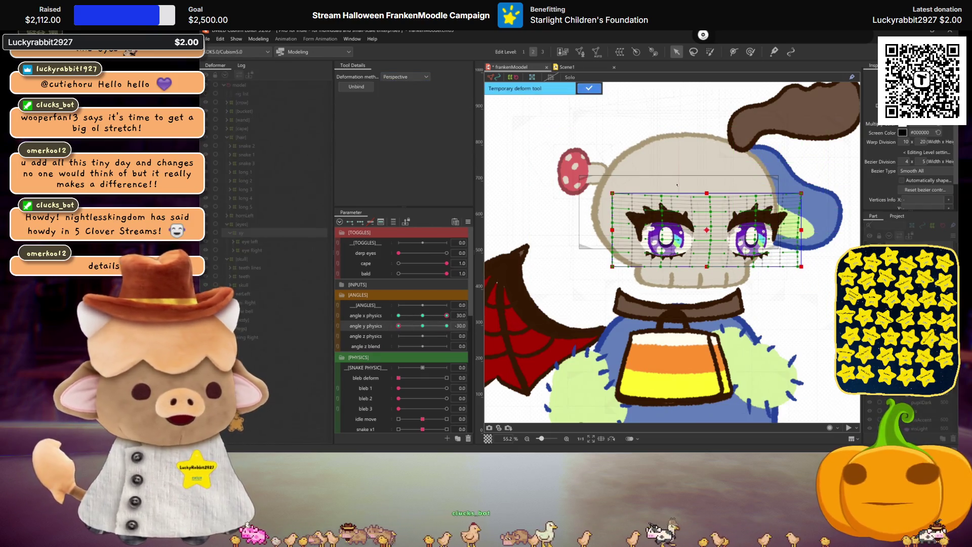
pyautogui.press('Return')
pyautogui.scroll(3, 710, 268)
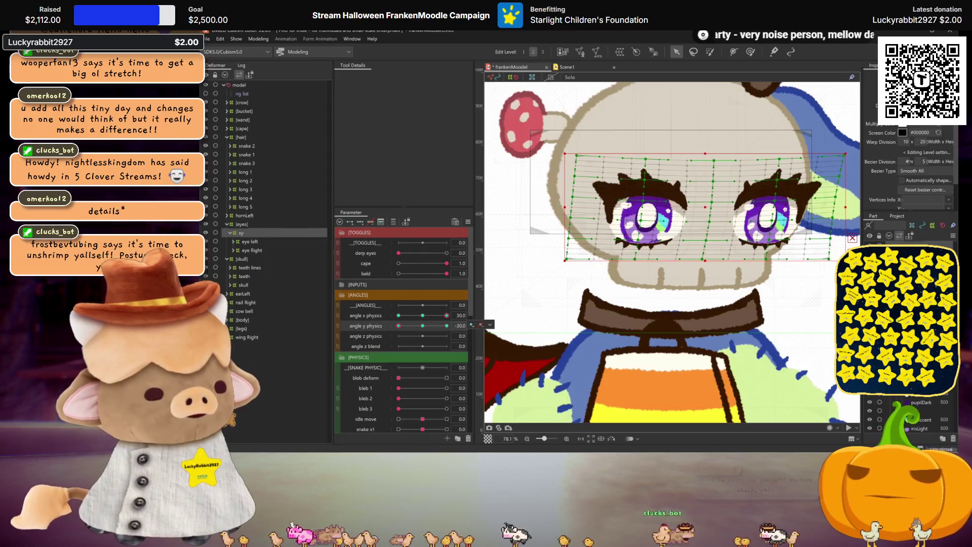
pyautogui.press('Tab')
pyautogui.write('2')
pyautogui.press('Return')
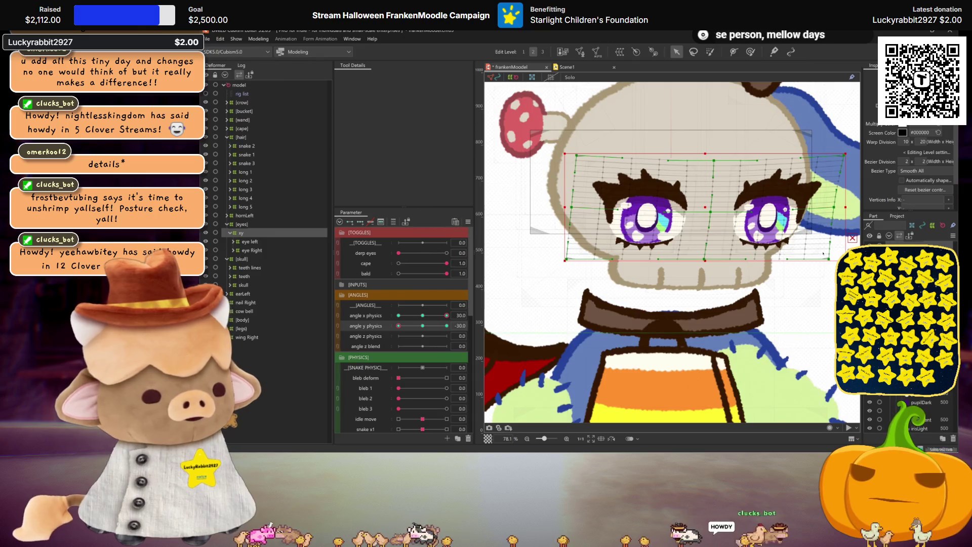
# Check the face at the -30 angle y pose and straighten the warp's right edge.
pyautogui.moveTo(425, 327); pyautogui.dragTo(385, 327)
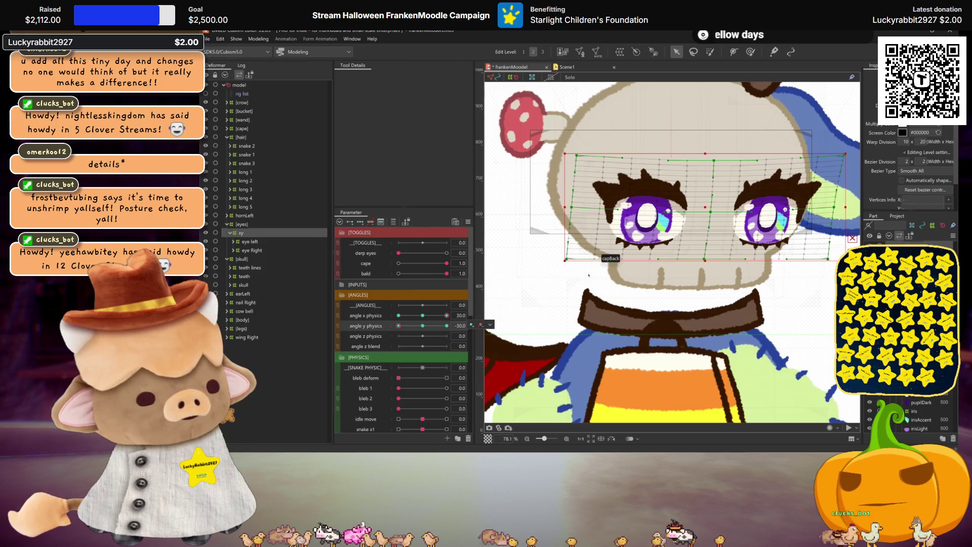
pyautogui.hotkey('ctrl', 'h')
pyautogui.scroll(-2, 611, 297)
pyautogui.click(422, 327)
pyautogui.moveTo(421, 326)
pyautogui.mouseDown()
pyautogui.moveTo(443, 327)
pyautogui.moveTo(367, 318)
pyautogui.mouseUp()
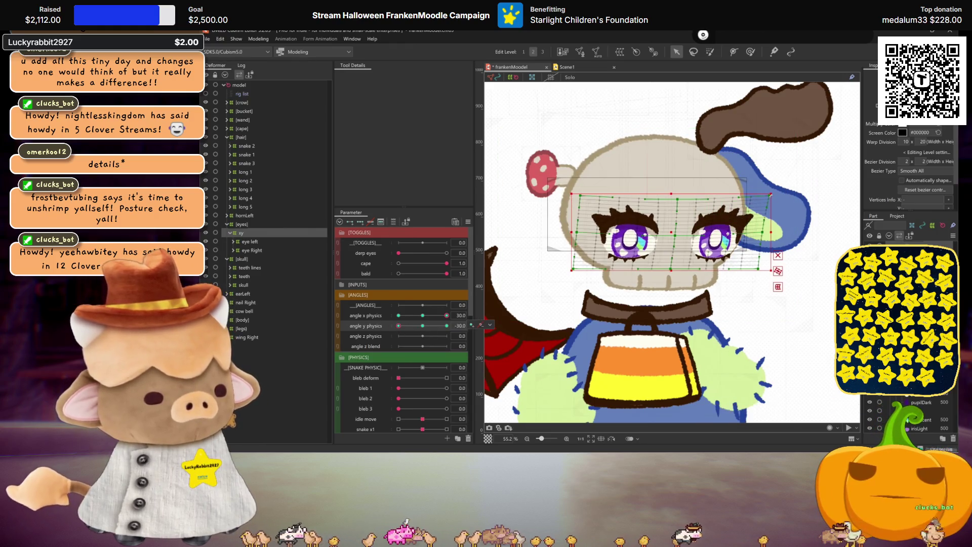
pyautogui.moveTo(774, 198); pyautogui.dragTo(767, 224)
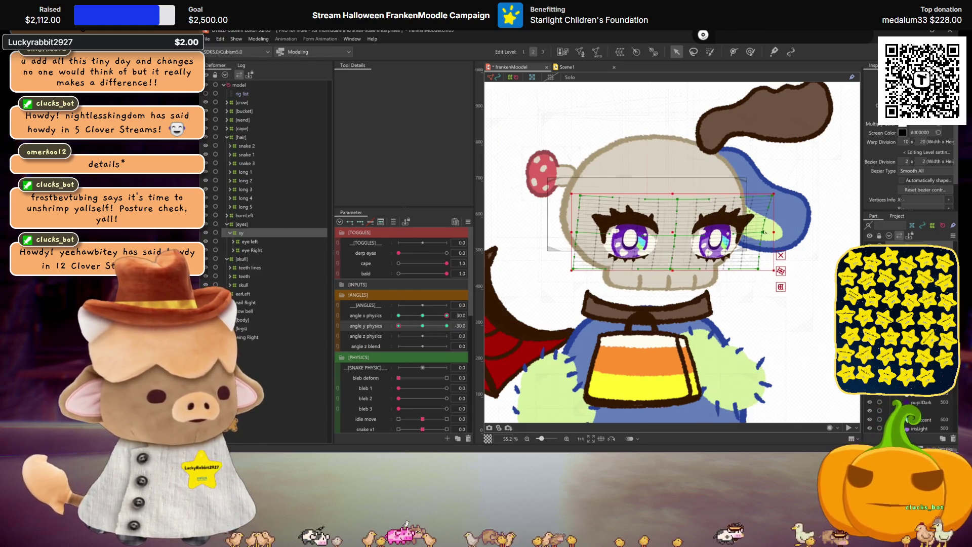
# Mirror the angle x physics motion to the opposite side, then recentre the head's vertical angle.
pyautogui.moveTo(399, 327)
pyautogui.mouseDown()
pyautogui.moveTo(422, 326)
pyautogui.moveTo(375, 327)
pyautogui.moveTo(453, 324)
pyautogui.moveTo(365, 322)
pyautogui.mouseUp()
pyautogui.click(365, 317)
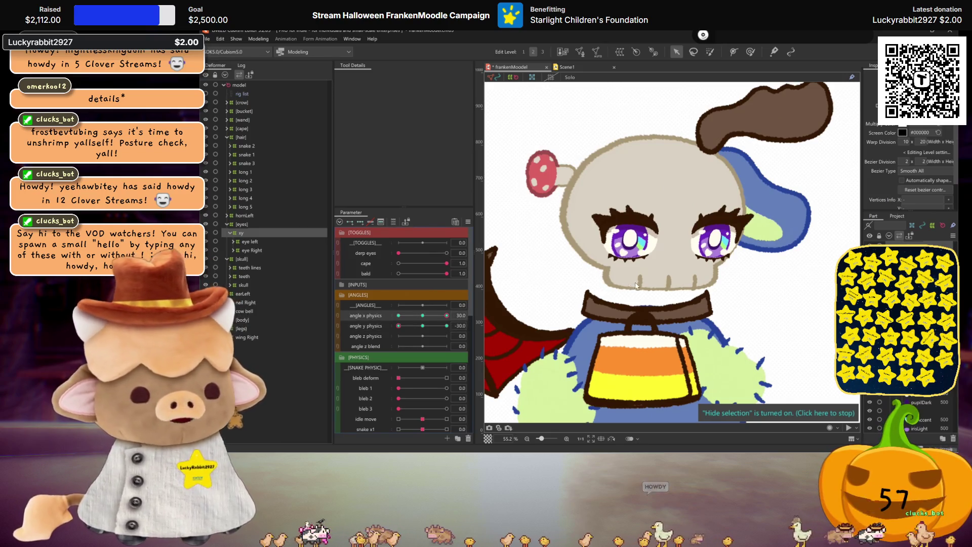
pyautogui.click(575, 320)
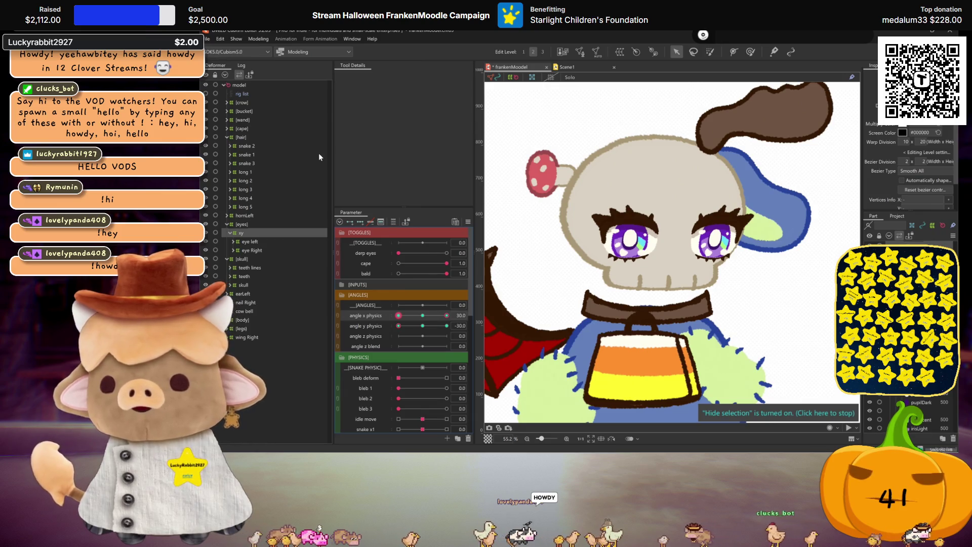
pyautogui.click(418, 325)
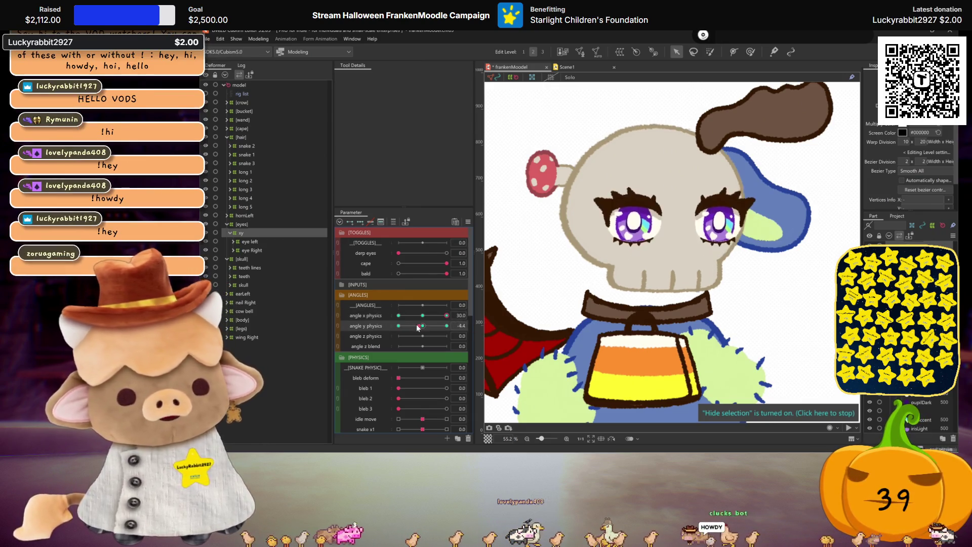
pyautogui.hotkey('ctrl', 'z')
pyautogui.click(364, 317)
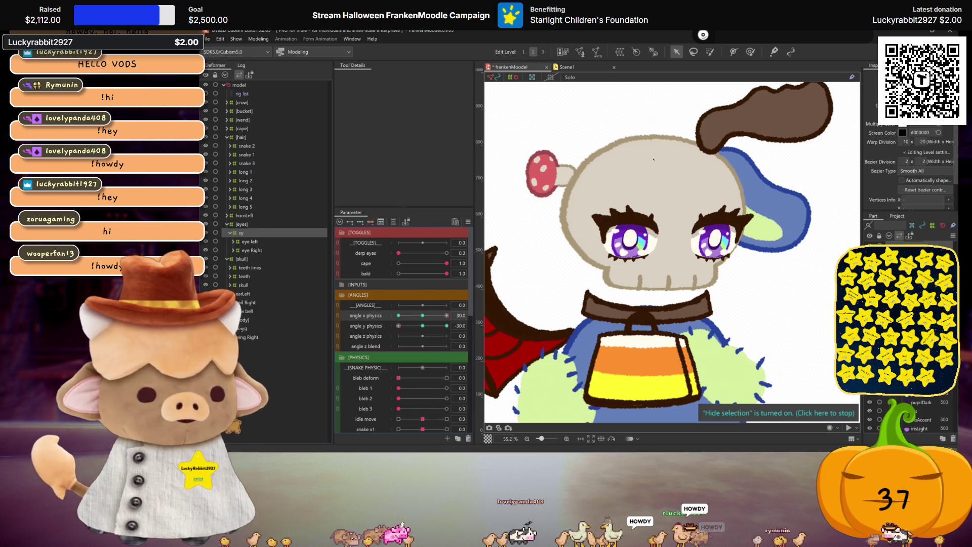
pyautogui.hotkey('ctrl', 'm')
pyautogui.click(564, 322)
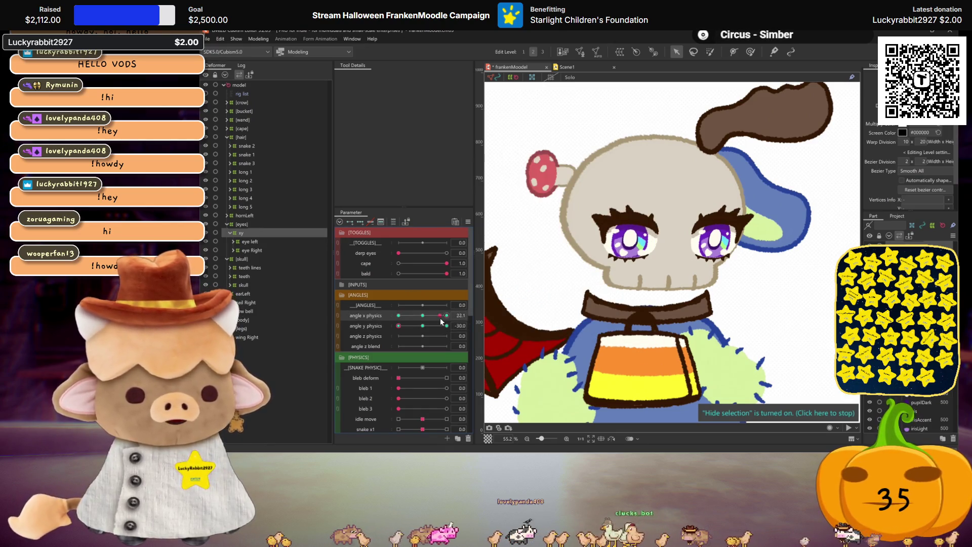
pyautogui.moveTo(414, 325); pyautogui.dragTo(472, 322)
pyautogui.click(398, 326)
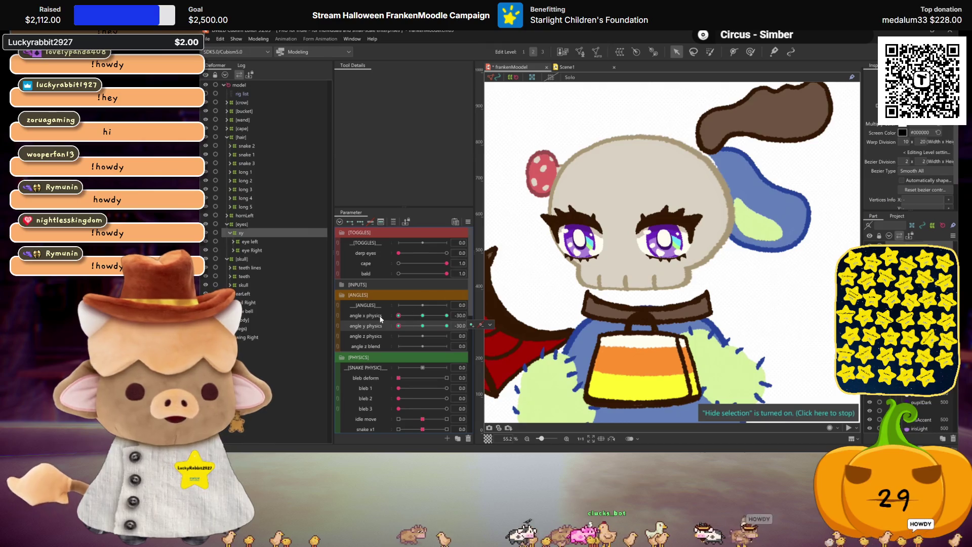
pyautogui.press('q')
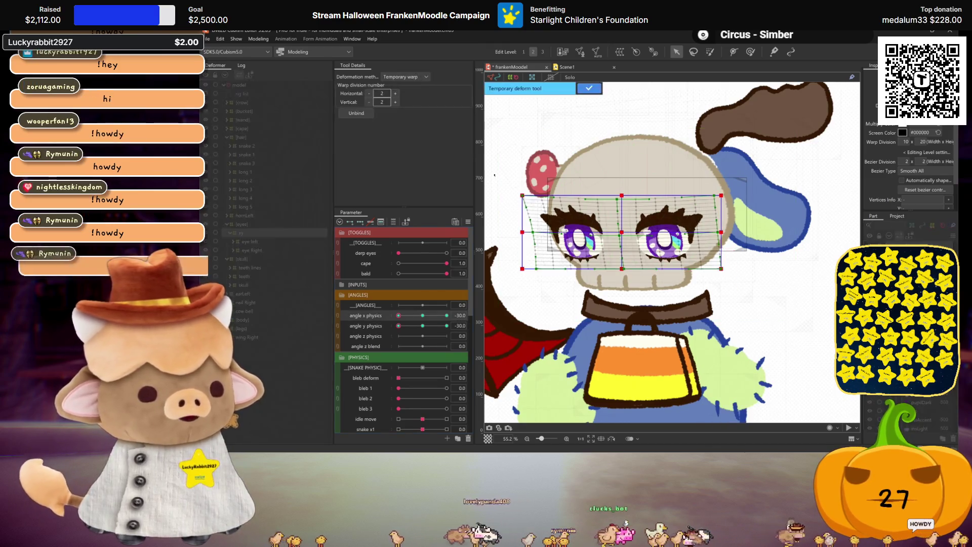
pyautogui.click(415, 108)
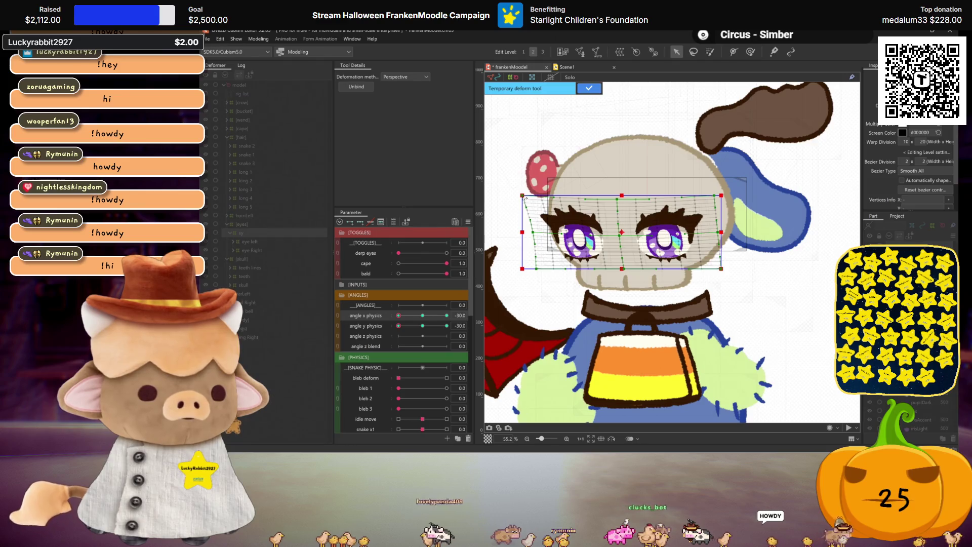
pyautogui.moveTo(525, 200); pyautogui.dragTo(525, 201)
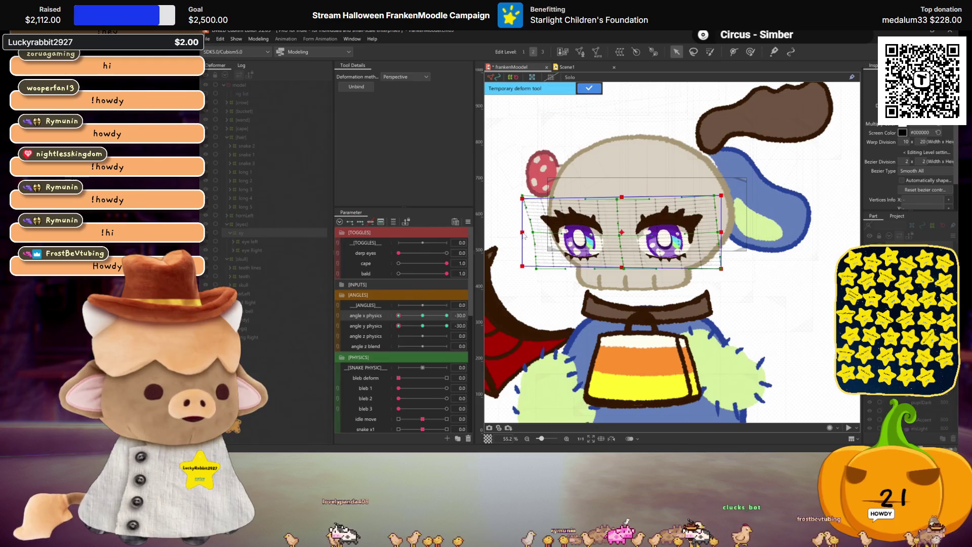
pyautogui.hotkey('ctrl', 'h')
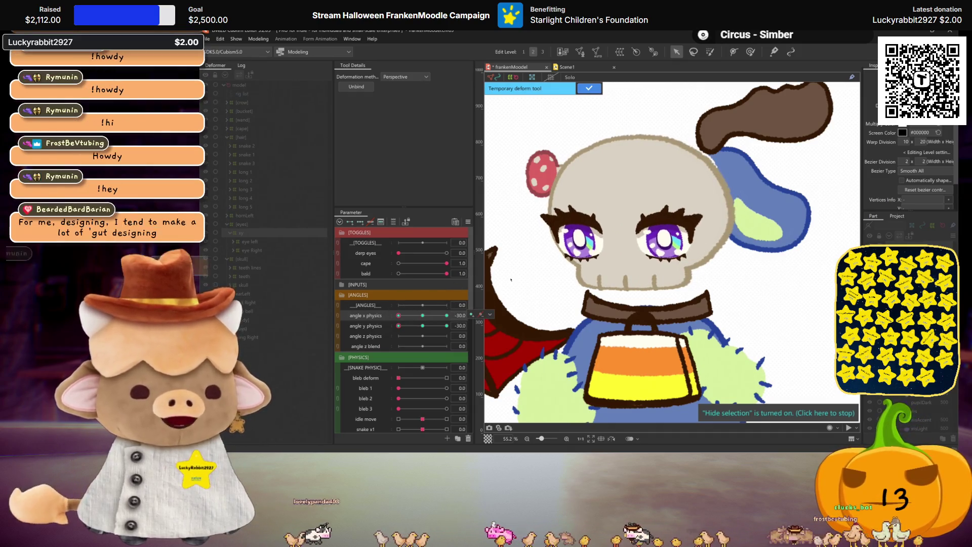
pyautogui.click(555, 228)
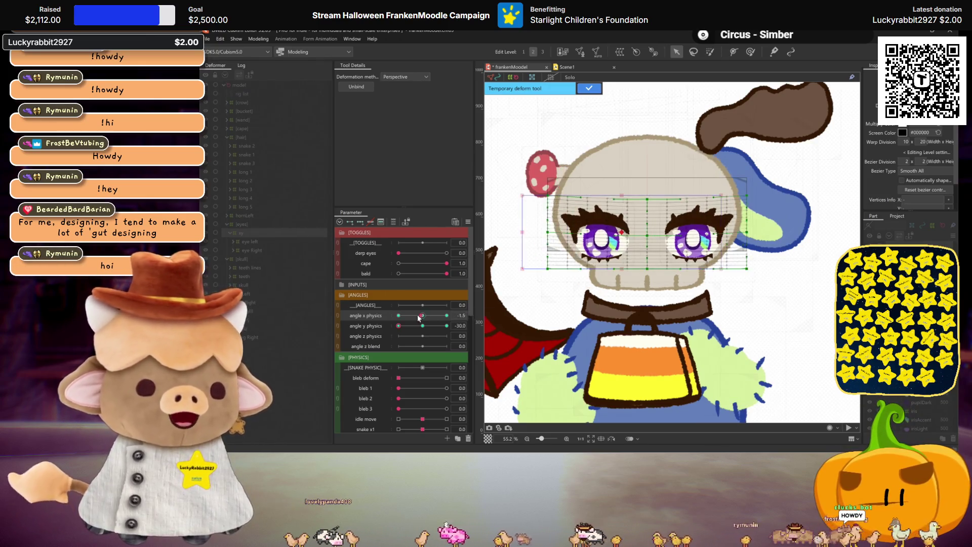
pyautogui.moveTo(522, 195); pyautogui.dragTo(523, 197)
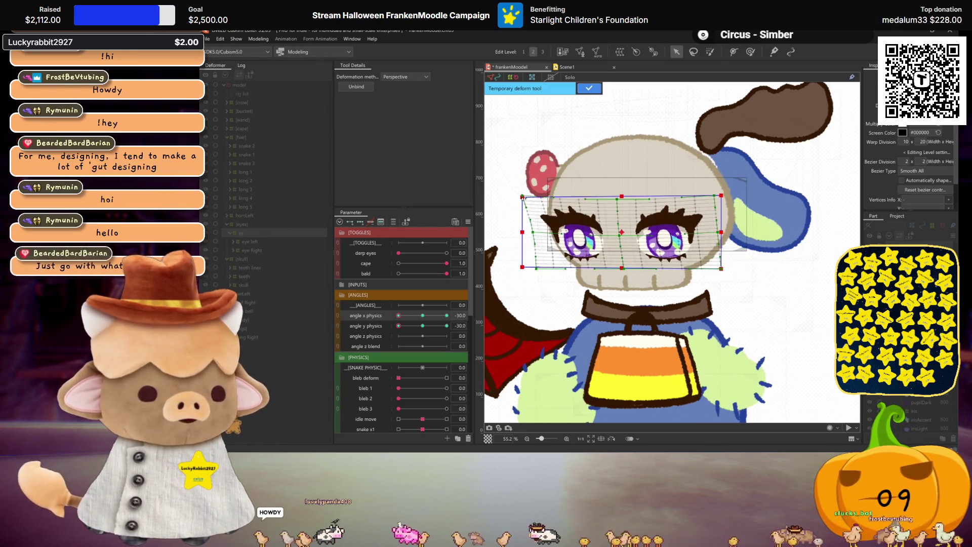
pyautogui.moveTo(526, 234); pyautogui.dragTo(527, 235)
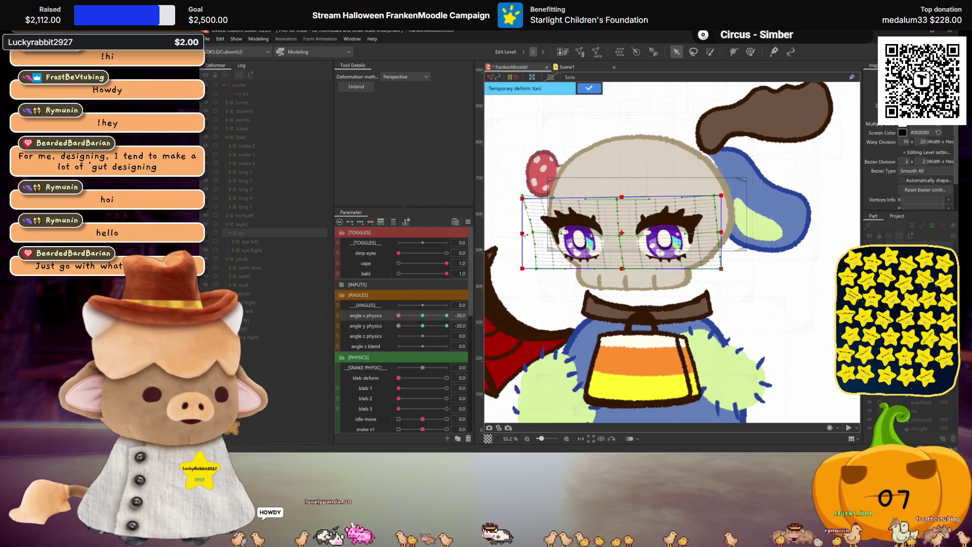
pyautogui.hotkey('ctrl', 'h')
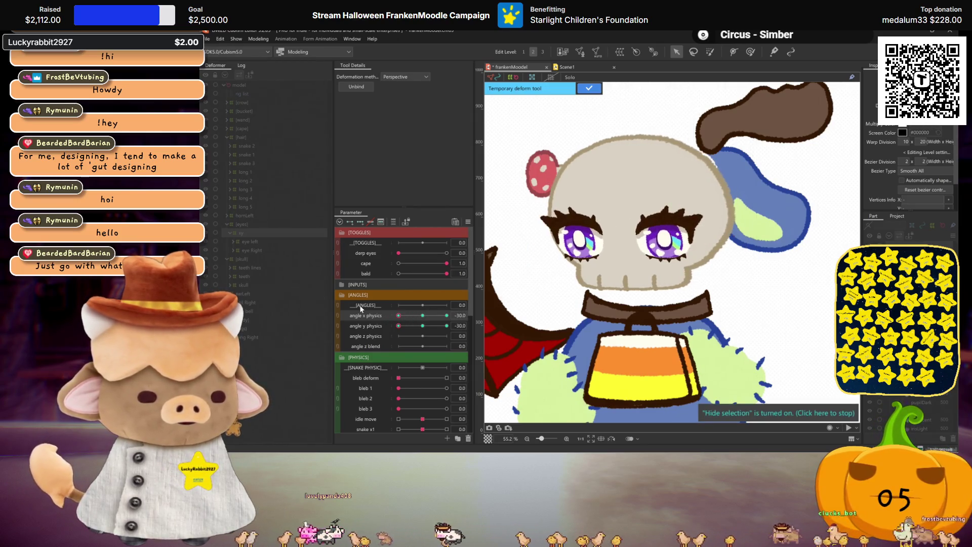
pyautogui.press('Return')
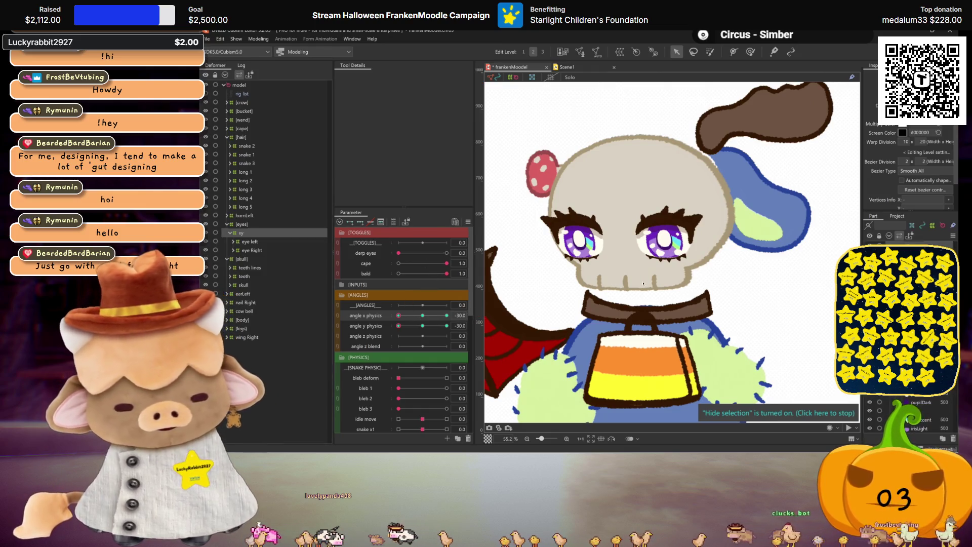
pyautogui.hotkey('ctrl', 'm')
pyautogui.click(564, 320)
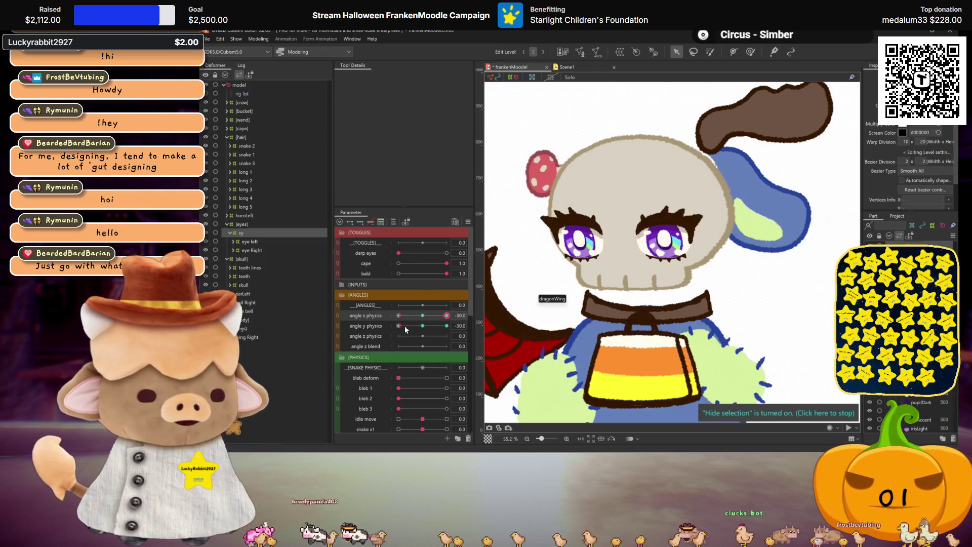
pyautogui.moveTo(405, 329); pyautogui.dragTo(447, 325)
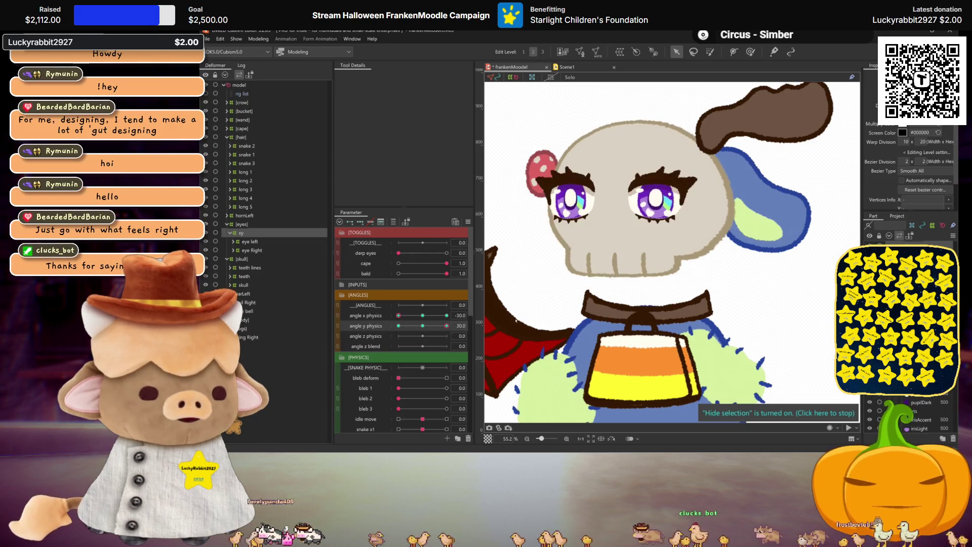
pyautogui.click(626, 225)
pyautogui.hotkey('ctrl', 't')
pyautogui.click(399, 77)
pyautogui.click(402, 104)
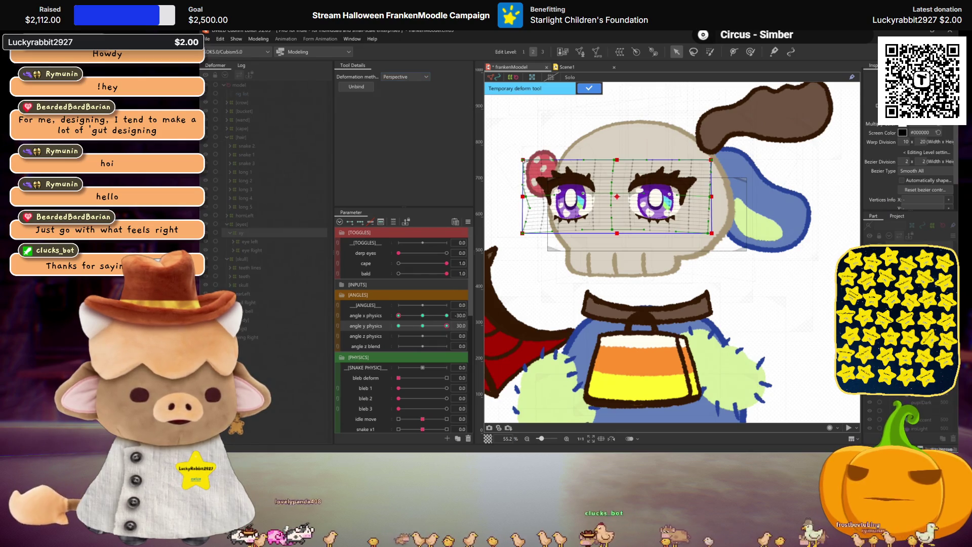
pyautogui.moveTo(525, 161); pyautogui.dragTo(525, 163)
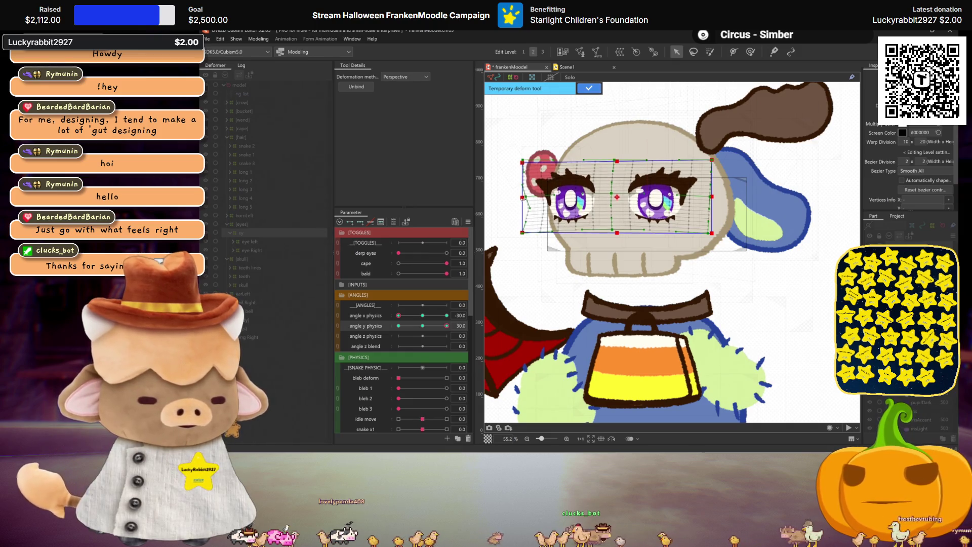
pyautogui.hotkey('ctrl', 'h')
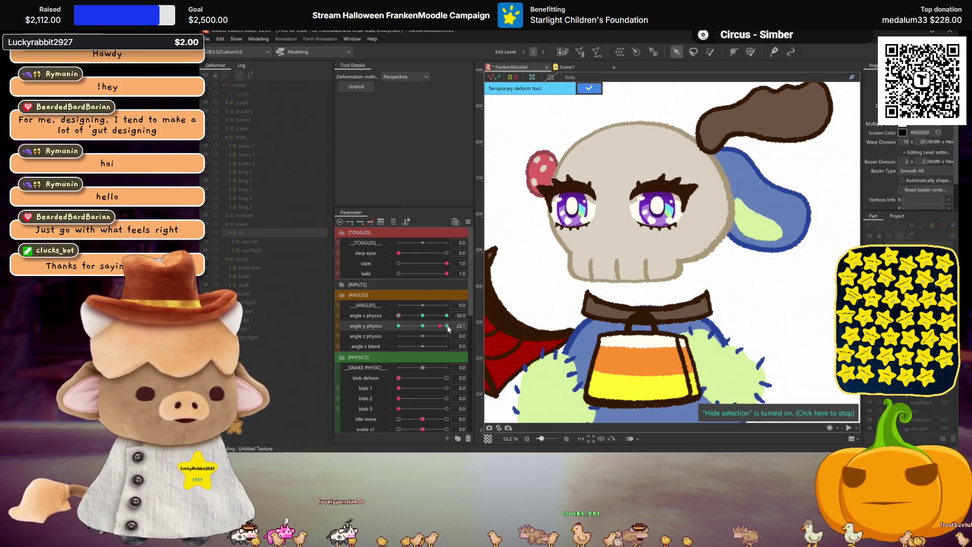
pyautogui.press('Return')
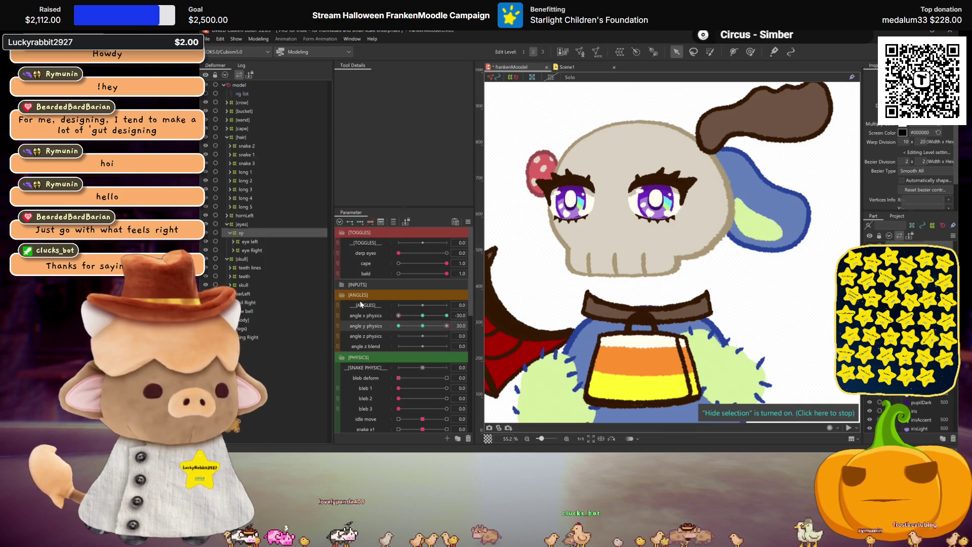
pyautogui.moveTo(448, 316)
pyautogui.mouseDown()
pyautogui.moveTo(415, 317)
pyautogui.moveTo(425, 325)
pyautogui.mouseUp()
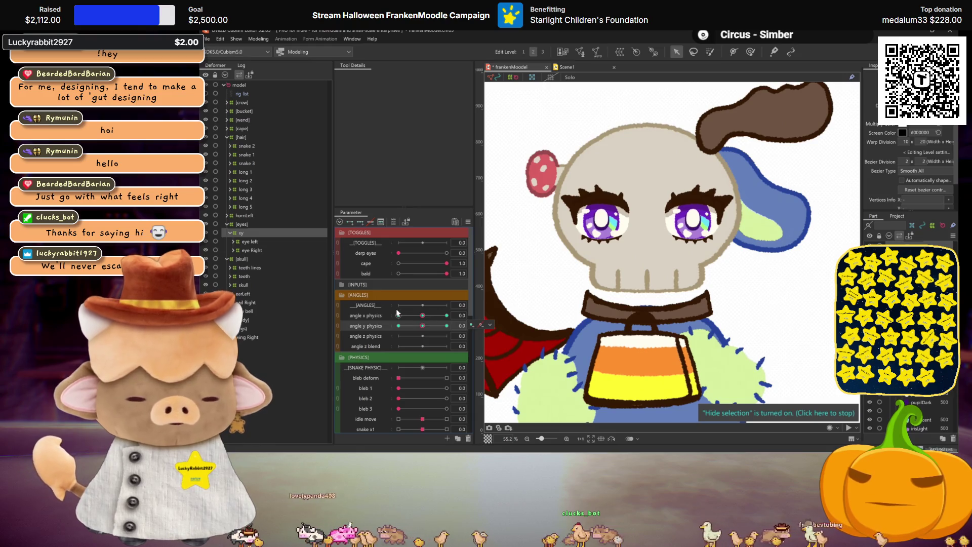
pyautogui.click(258, 39)
pyautogui.click(294, 217)
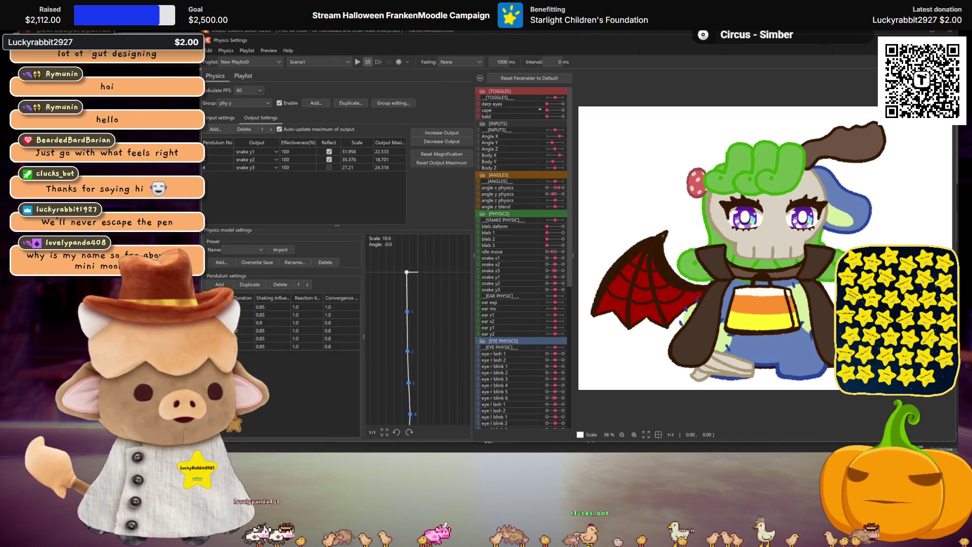
# Turn the cape on in the physics preview, then close Physics Settings.
pyautogui.click(547, 110)
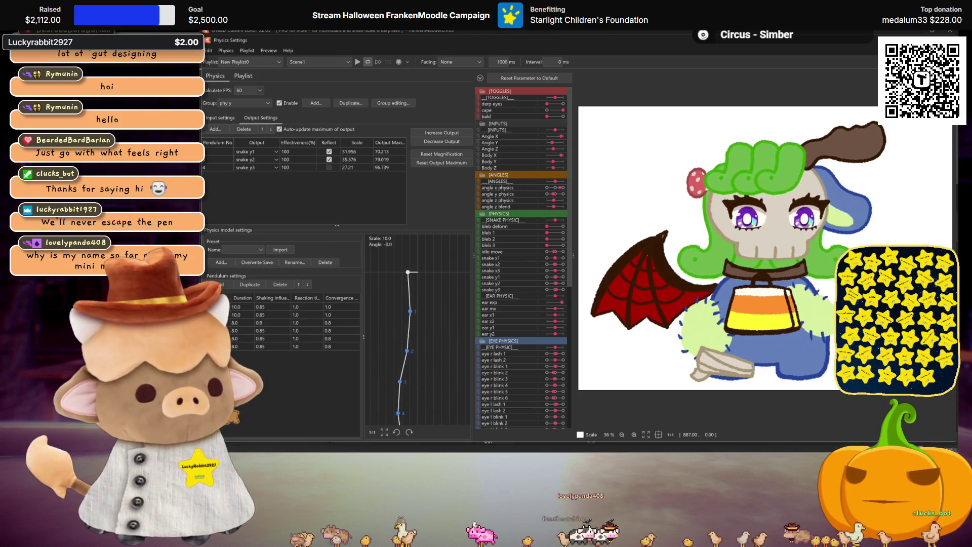
pyautogui.press('Escape')
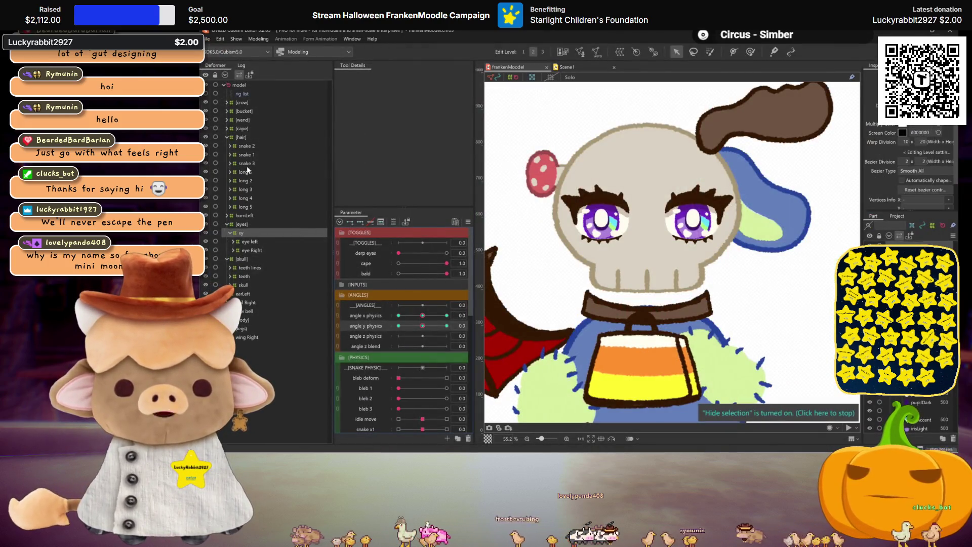
# Select the long 1–5 hair deformers and expand long 1 to show snake Phys.
pyautogui.click(247, 171)
pyautogui.keyDown('shift'); pyautogui.click(254, 209); pyautogui.keyUp('shift')
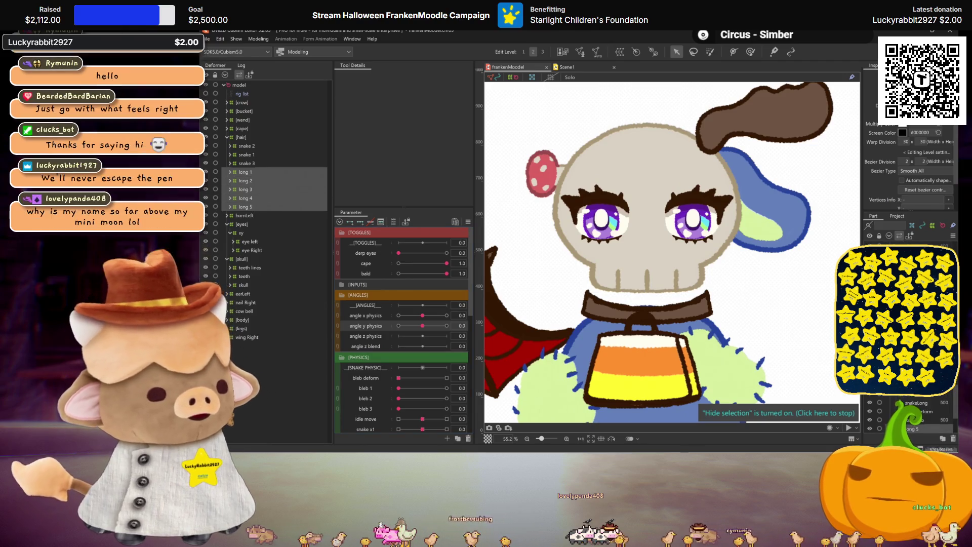
pyautogui.click(230, 172)
pyautogui.press('Escape')
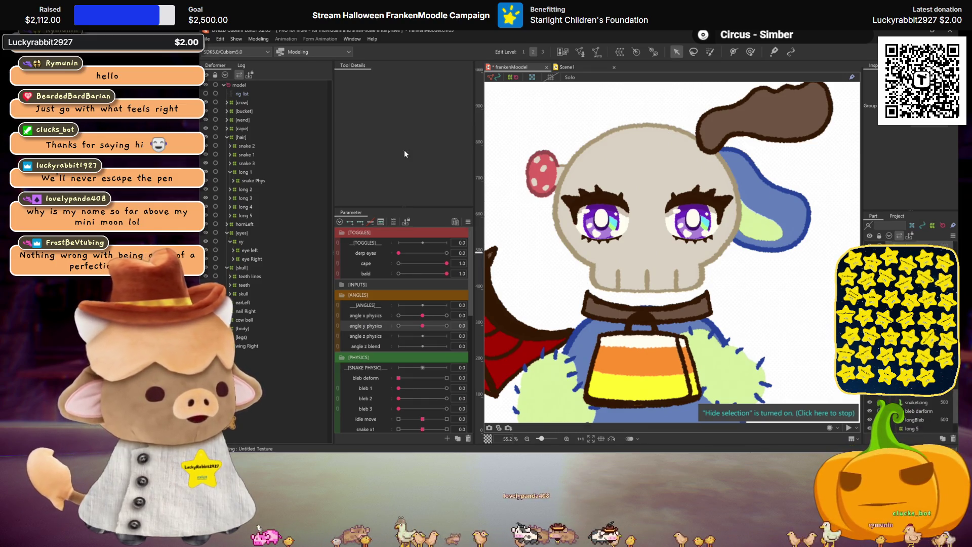
# Swing the model in Physics Settings to test the physics, then save the model.
pyautogui.click(267, 39)
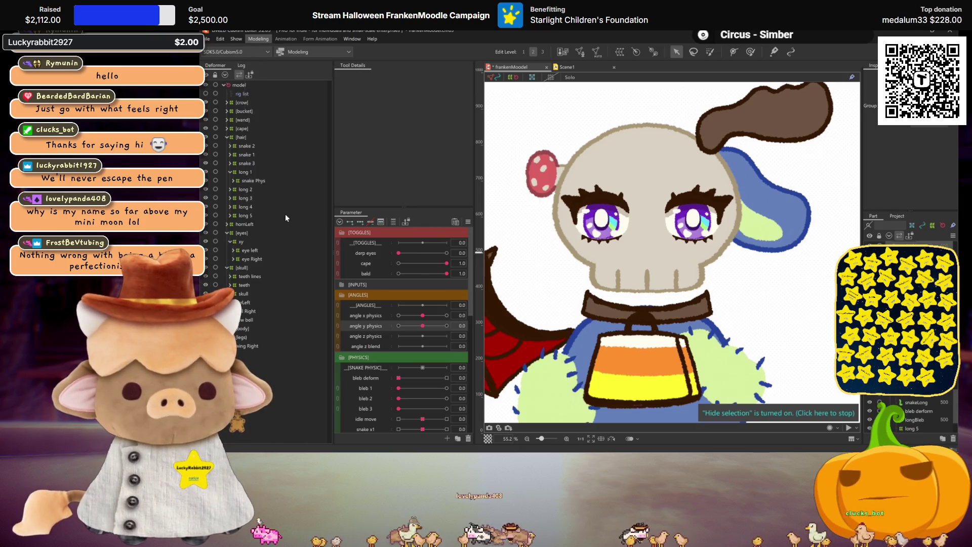
pyautogui.click(285, 212)
pyautogui.moveTo(633, 264)
pyautogui.mouseDown()
pyautogui.moveTo(800, 255)
pyautogui.moveTo(897, 104)
pyautogui.mouseUp()
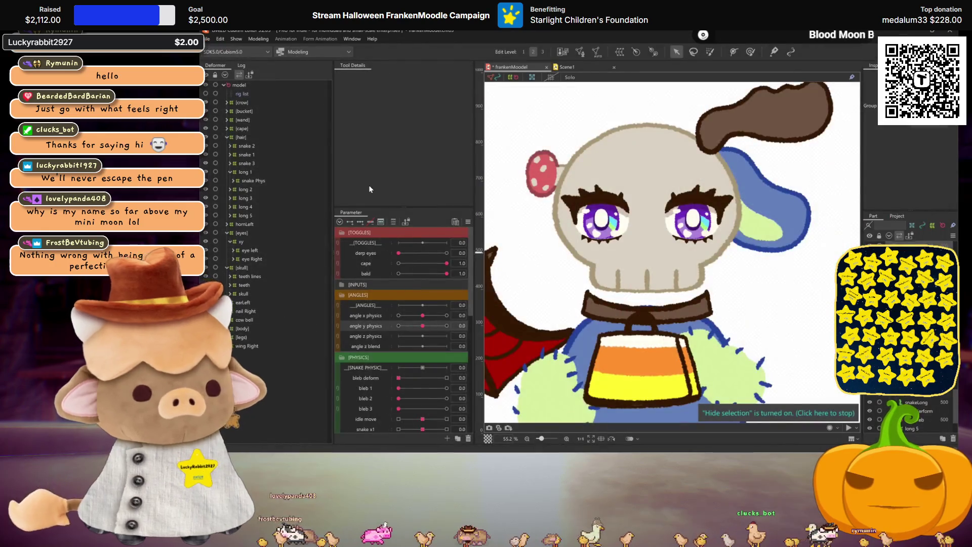
pyautogui.hotkey('ctrl', 's')
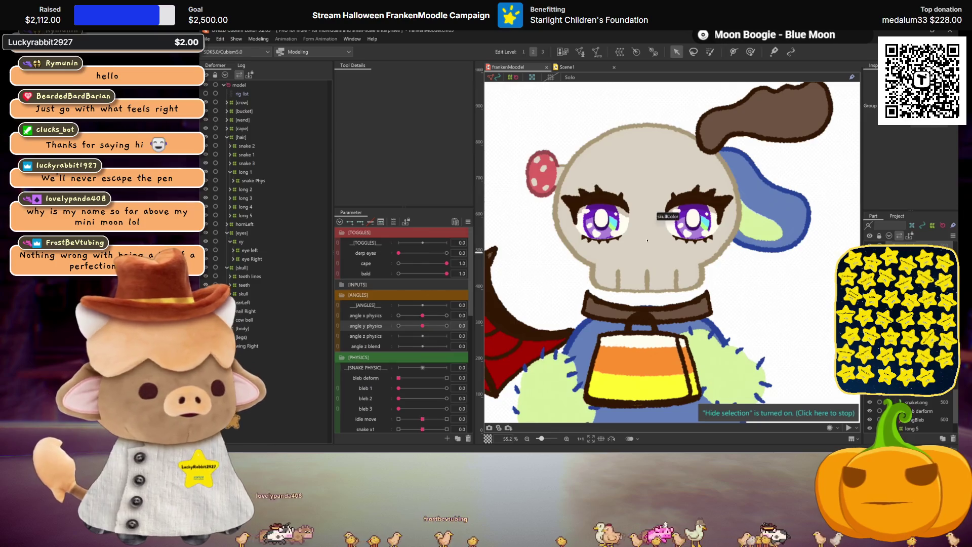
# Test the cape and bald toggles and the angle x physics head turn.
pyautogui.scroll(-2, 654, 234)
pyautogui.click(390, 264)
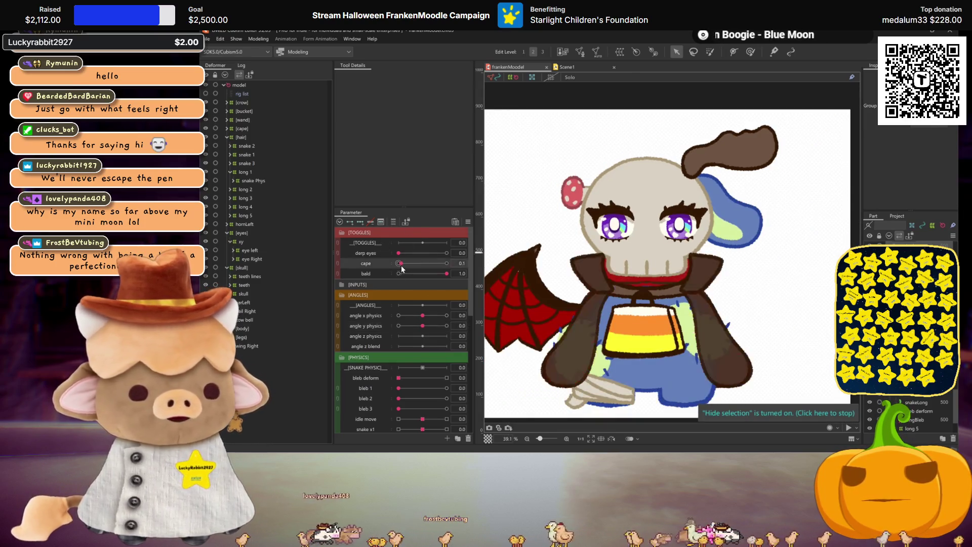
pyautogui.moveTo(398, 274); pyautogui.dragTo(502, 276)
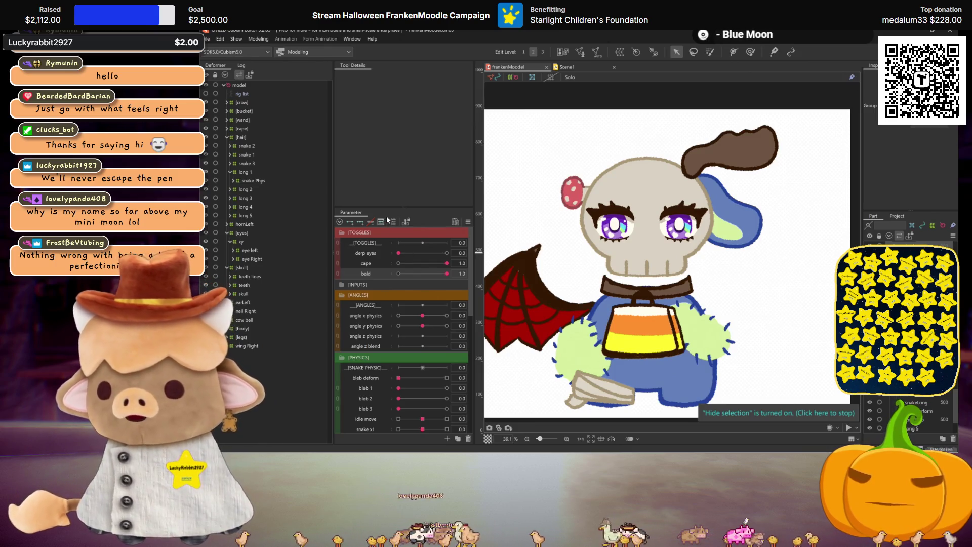
pyautogui.scroll(2, 616, 271)
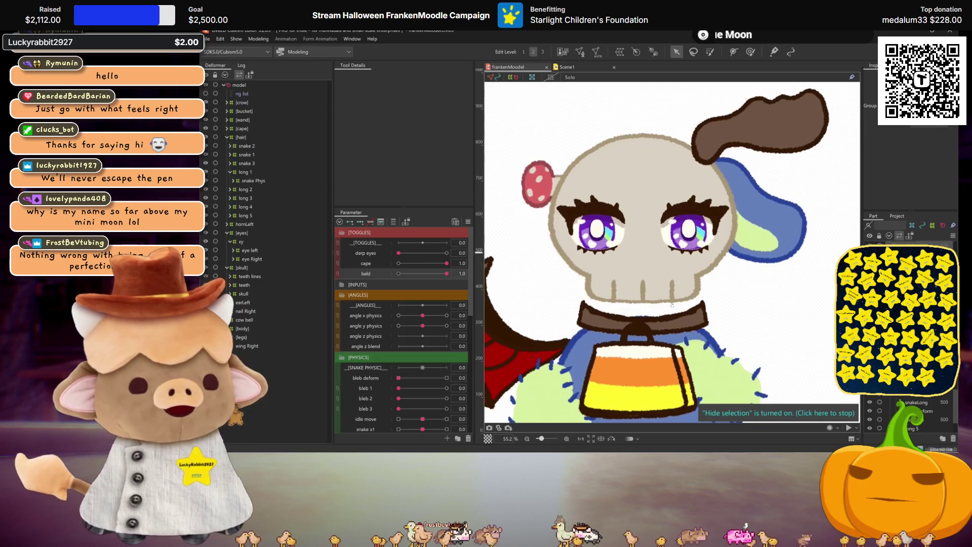
pyautogui.moveTo(422, 315)
pyautogui.mouseDown()
pyautogui.moveTo(450, 318)
pyautogui.moveTo(345, 318)
pyautogui.moveTo(424, 317)
pyautogui.mouseUp()
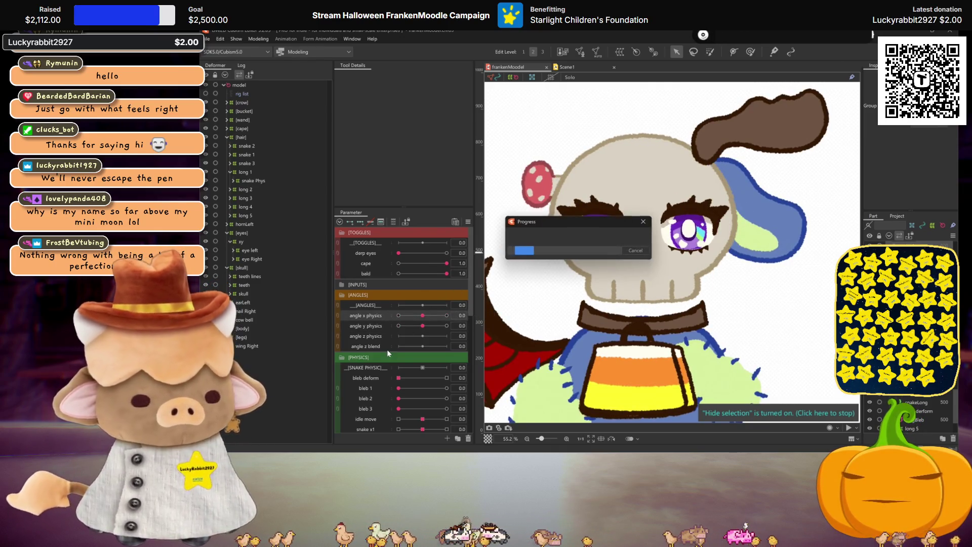
pyautogui.scroll(-4, 403, 348)
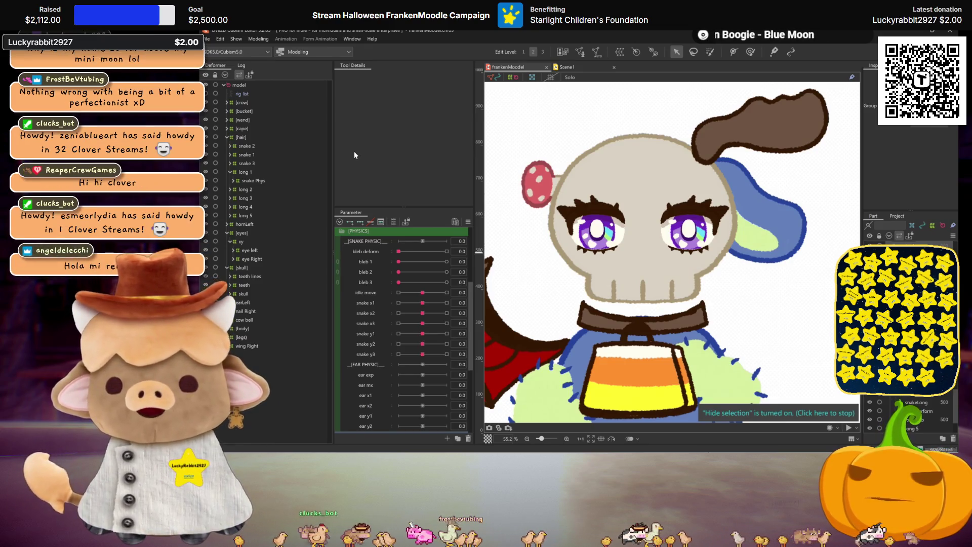
pyautogui.click(428, 294)
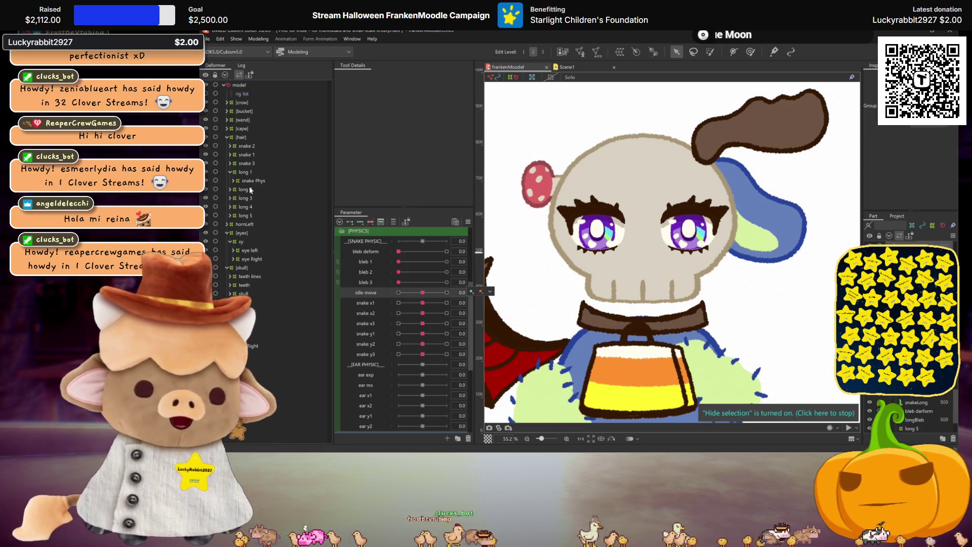
pyautogui.click(231, 173)
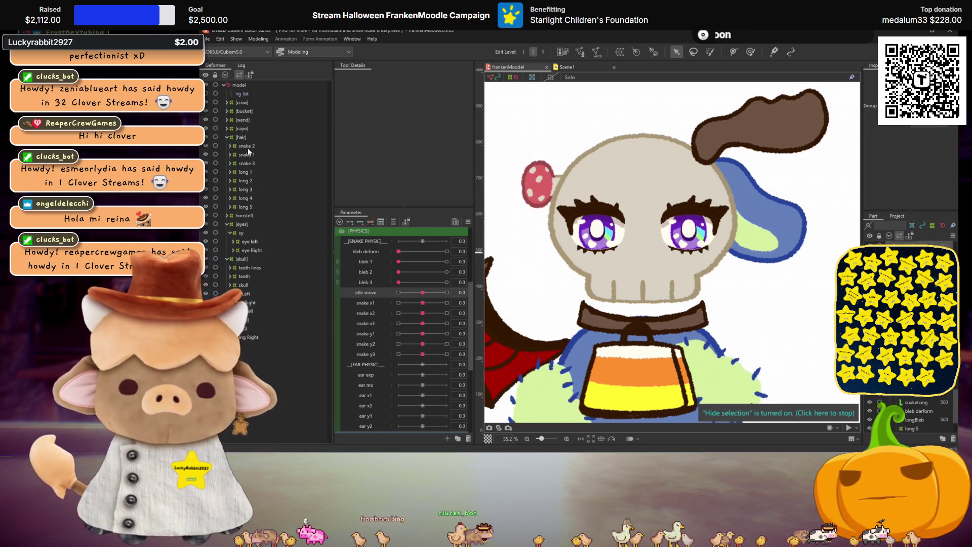
pyautogui.scroll(3, 391, 283)
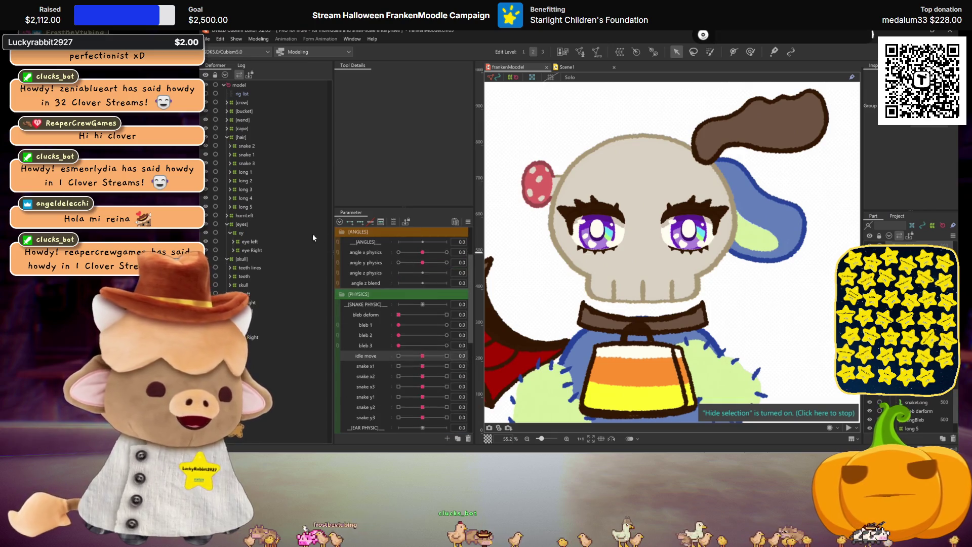
pyautogui.scroll(1, 392, 283)
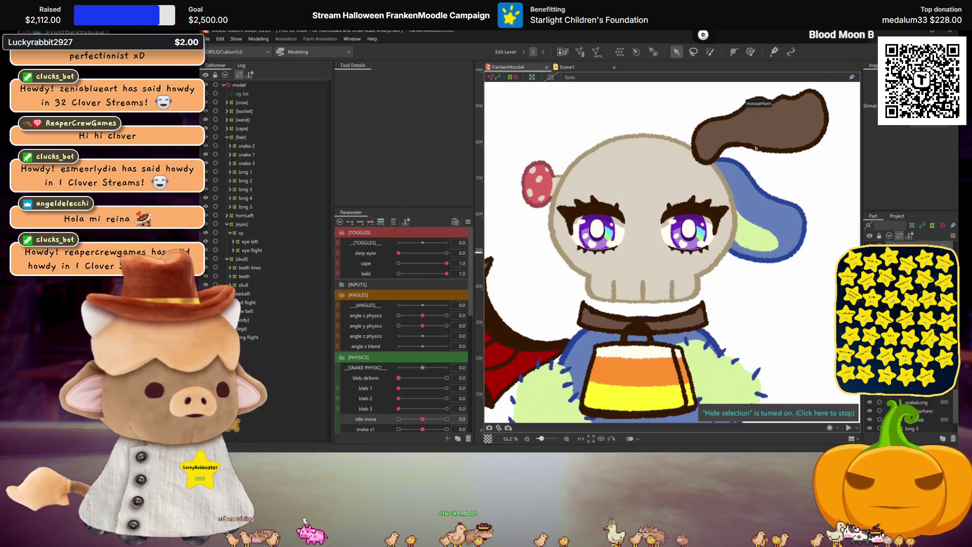
pyautogui.scroll(-3, 672, 274)
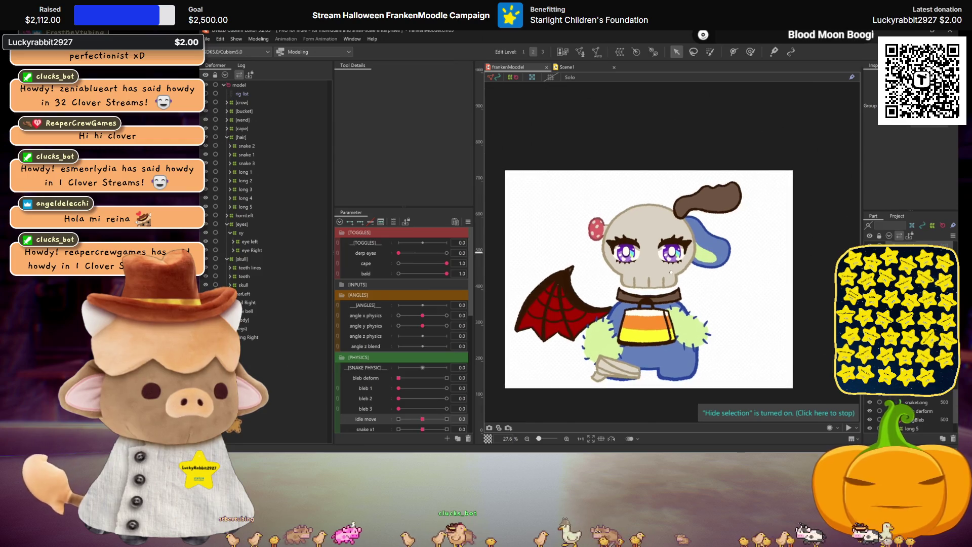
pyautogui.scroll(1, 672, 274)
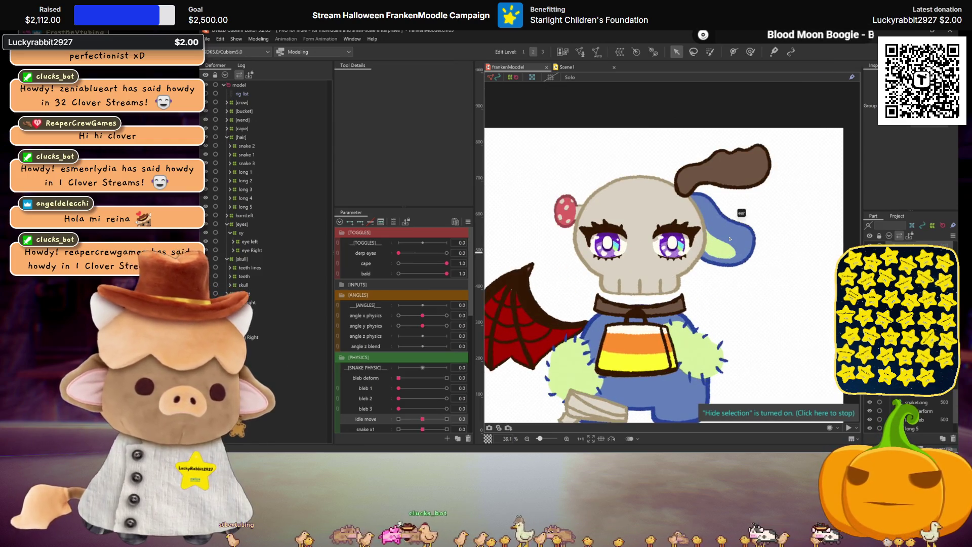
# Set bald to 0 and duplicate the hornLeft, earLeft and nail deformers down to nailBaseL.
pyautogui.click(398, 274)
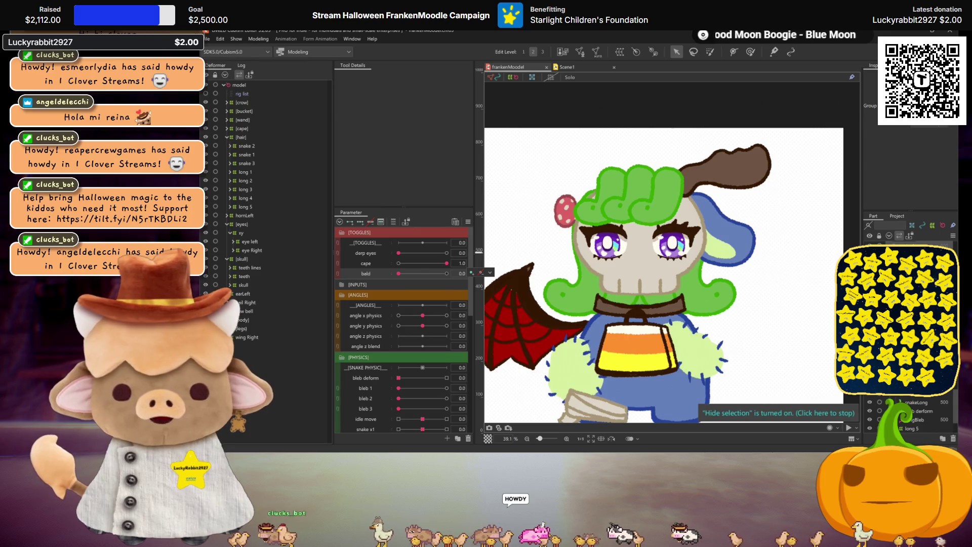
pyautogui.click(251, 292)
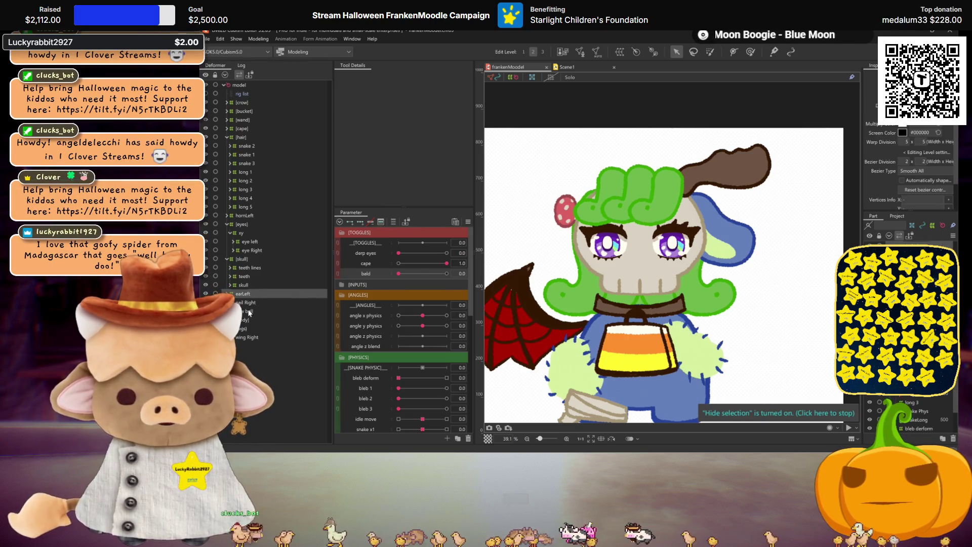
pyautogui.keyDown('ctrl'); pyautogui.click(251, 304); pyautogui.keyUp('ctrl')
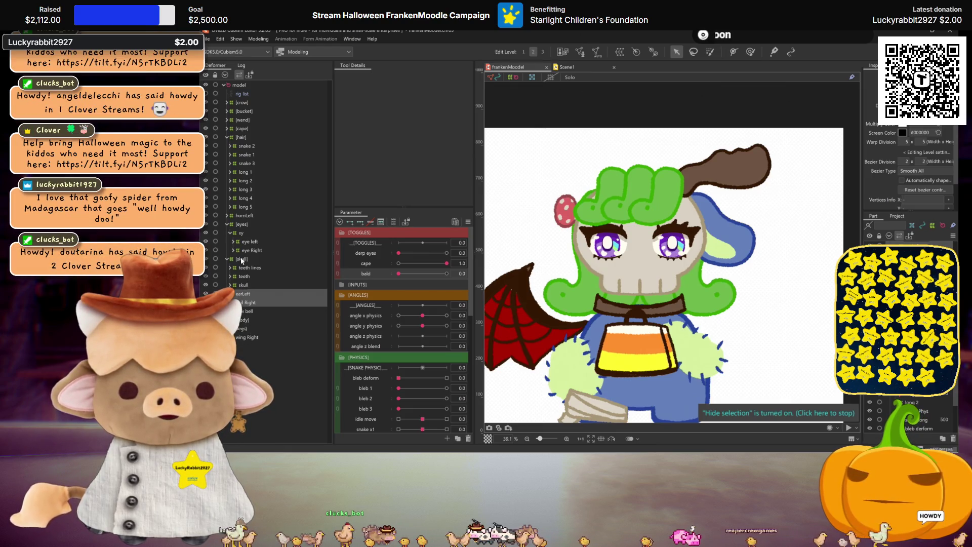
pyautogui.click(246, 214)
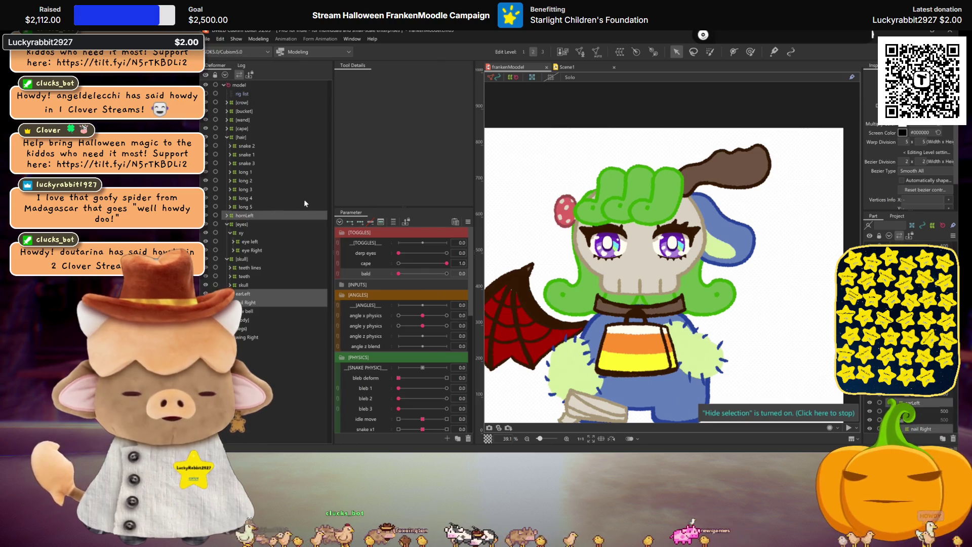
pyautogui.doubleClick(248, 216)
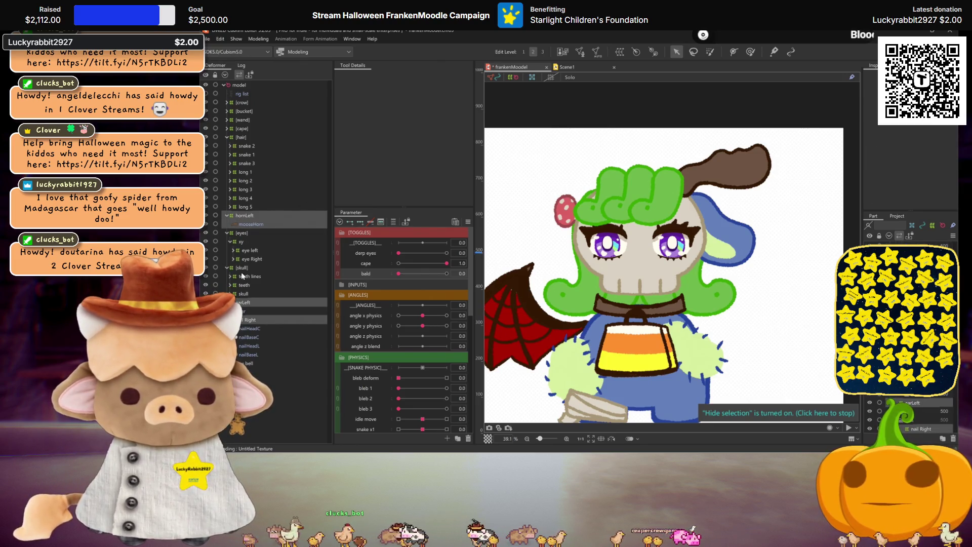
pyautogui.keyDown('shift'); pyautogui.click(248, 354); pyautogui.keyUp('shift')
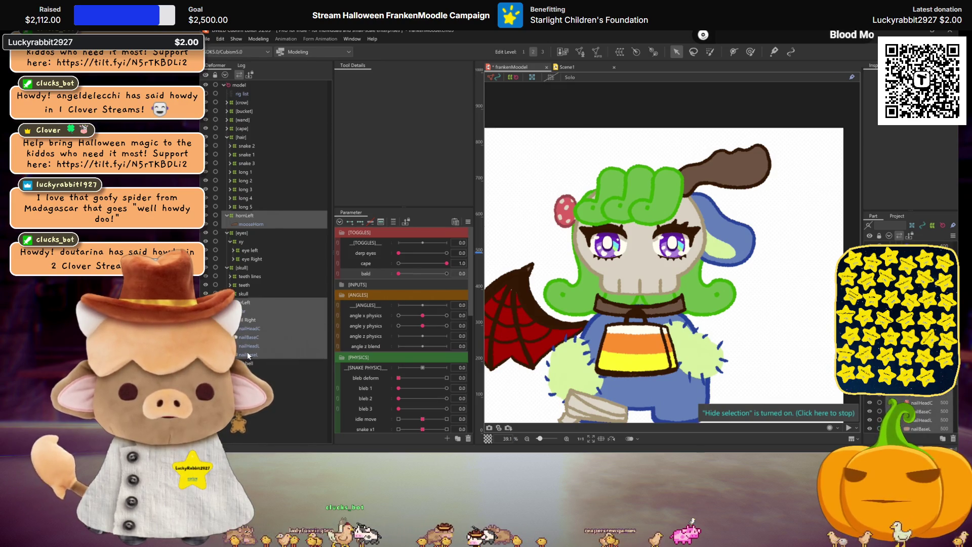
pyautogui.hotkey('ctrl', 'v')
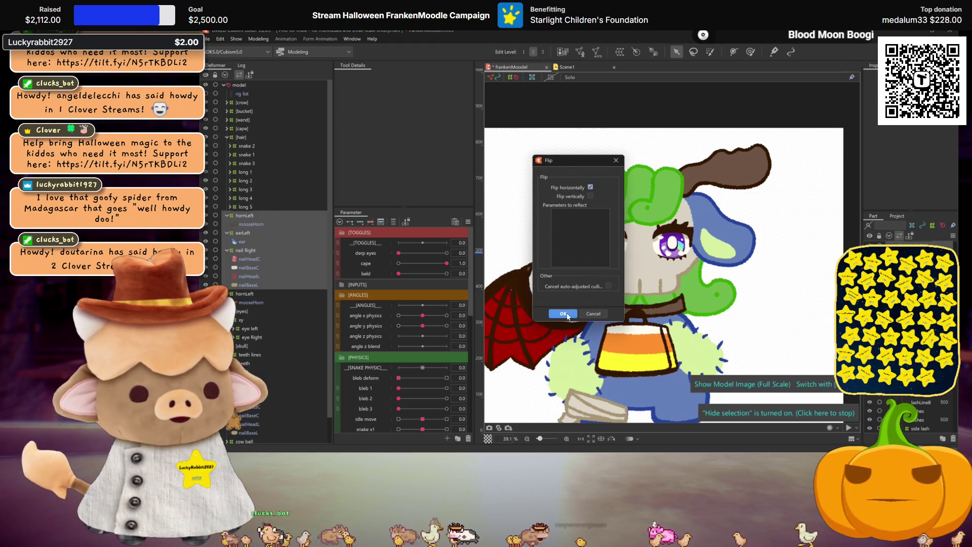
# Confirm the horizontal flip of the copied horn, ear and nail deformers and zoom out.
pyautogui.click(559, 315)
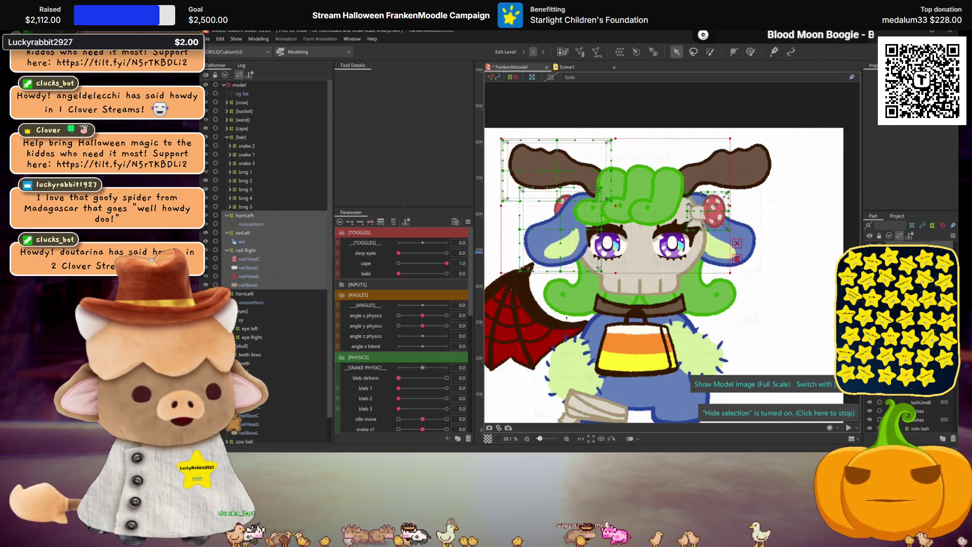
pyautogui.scroll(-2, 612, 235)
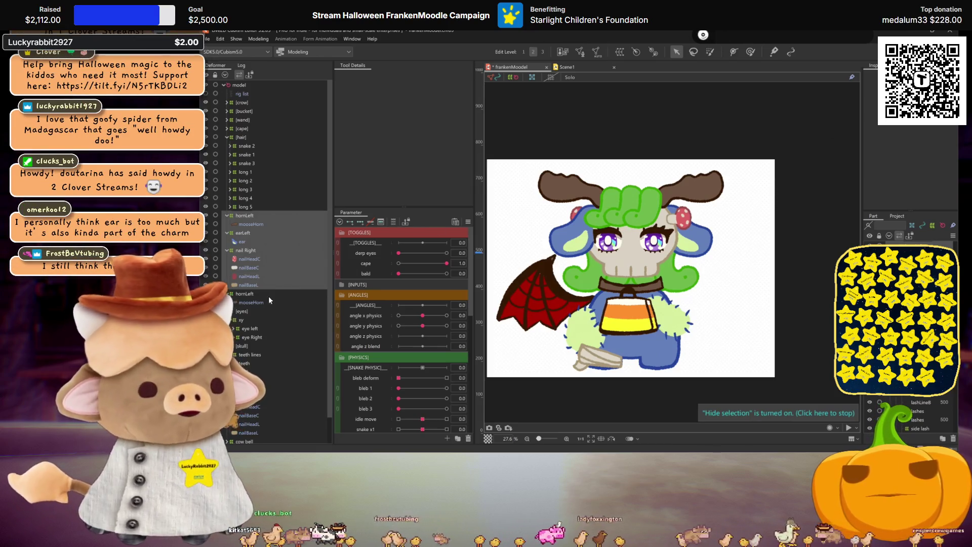
# Move the earLeft warp deformer and its ear from under hornLeft to below skull.
pyautogui.click(248, 253)
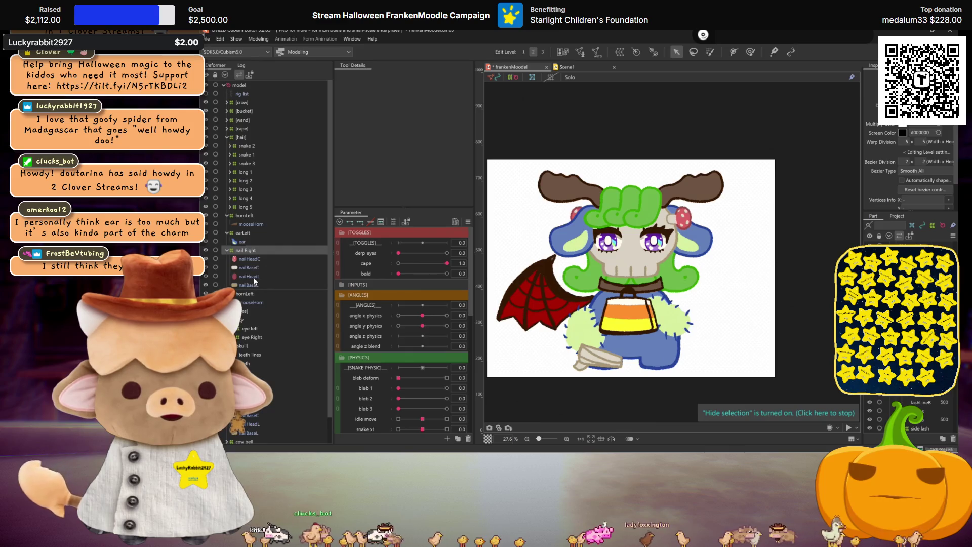
pyautogui.scroll(2, 677, 221)
pyautogui.scroll(-1, 701, 196)
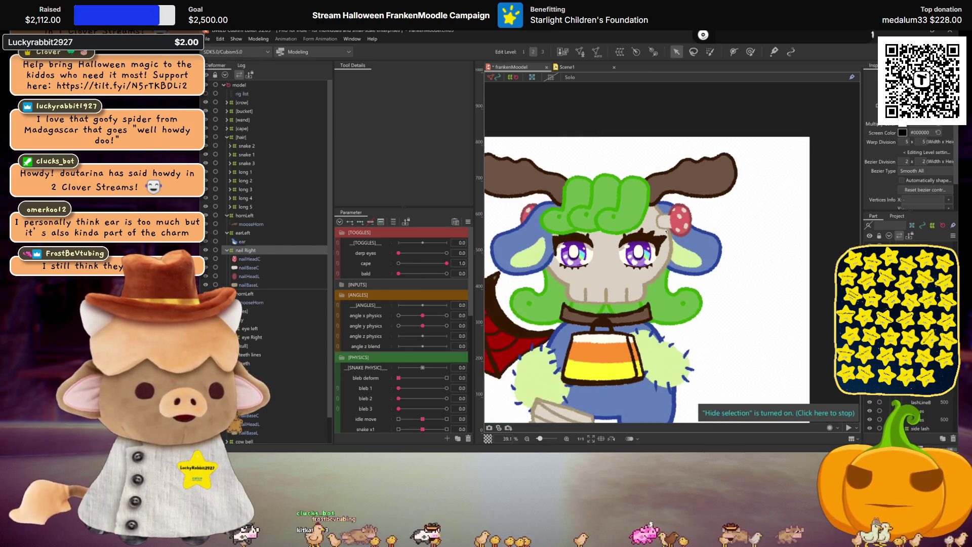
pyautogui.scroll(-1, 679, 256)
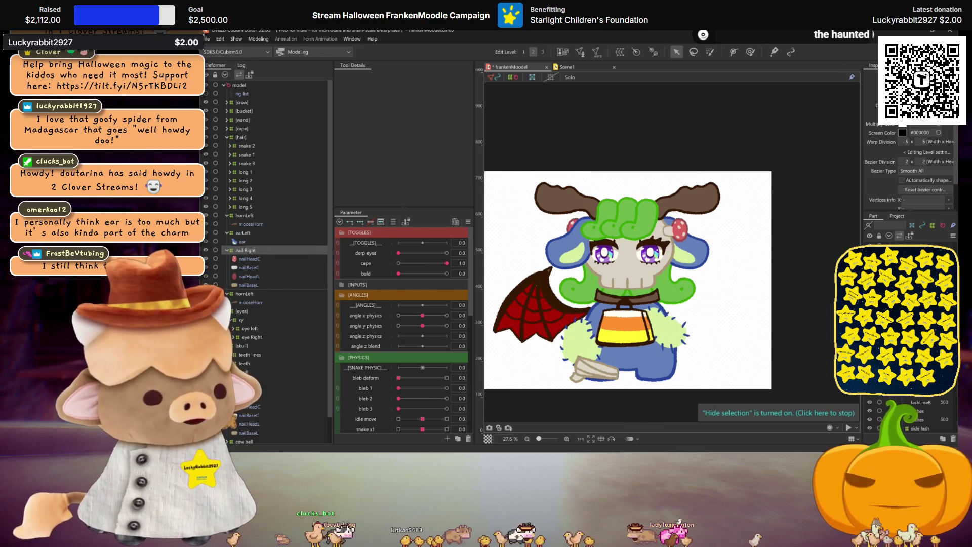
pyautogui.click(242, 241)
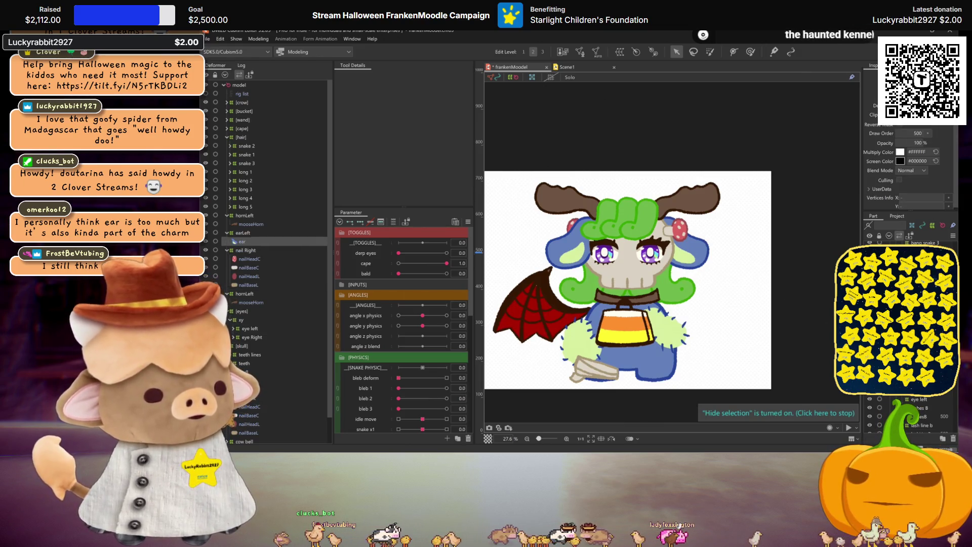
pyautogui.click(243, 233)
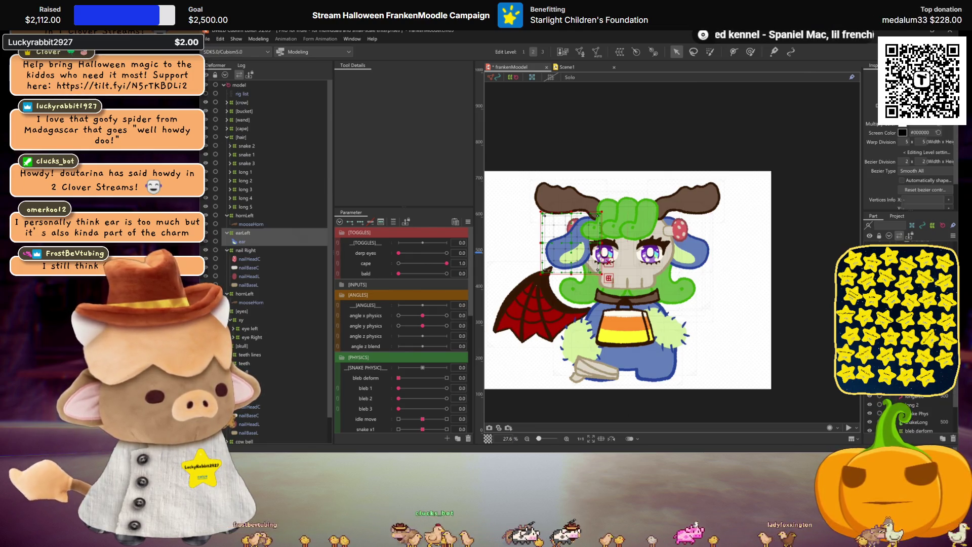
pyautogui.moveTo(243, 233); pyautogui.dragTo(243, 329)
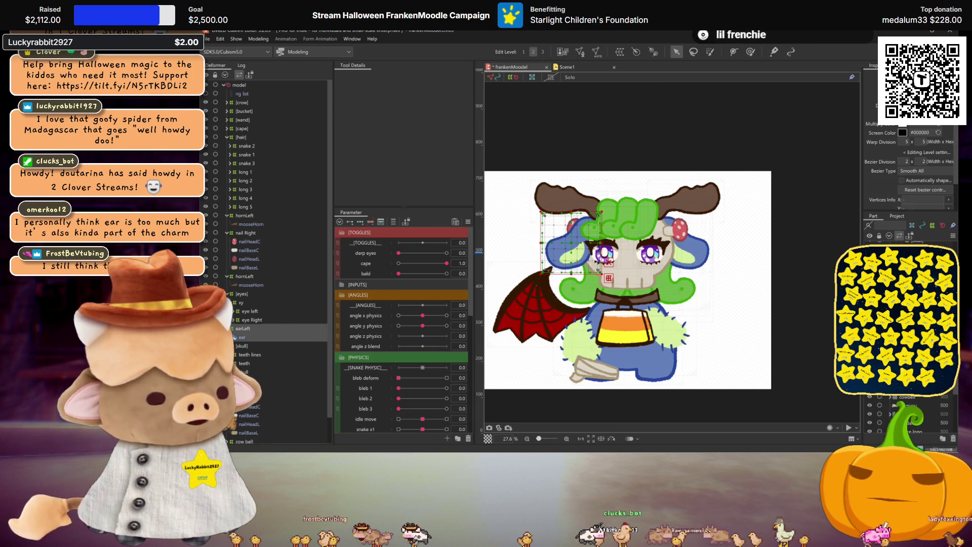
pyautogui.moveTo(243, 328); pyautogui.dragTo(243, 363)
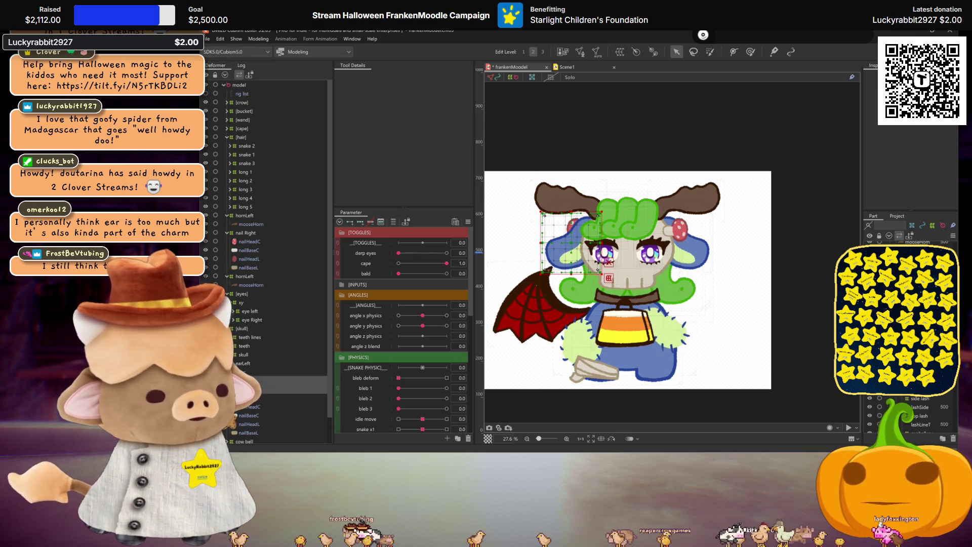
# Select the nail Right deformer that parents the red mushroom nailHeadC.
pyautogui.click(680, 229)
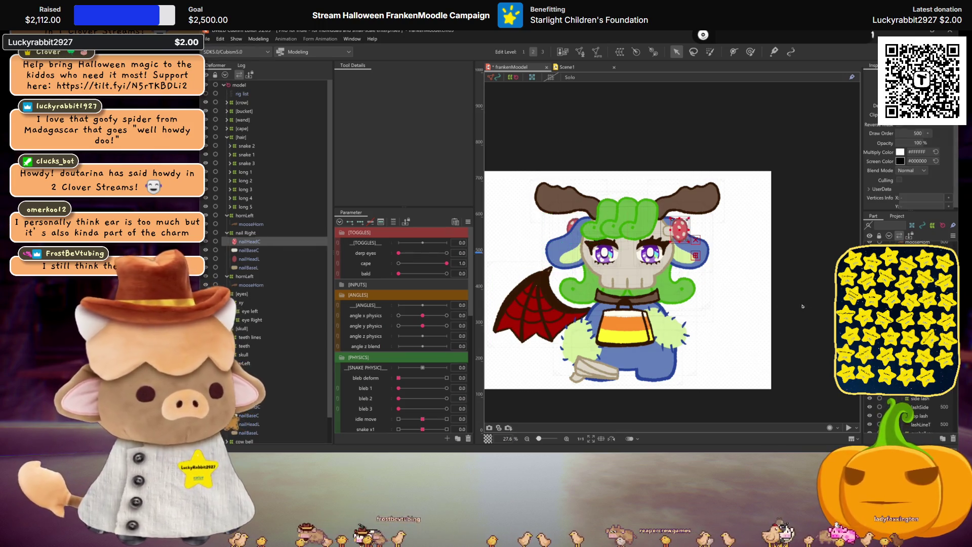
pyautogui.click(676, 229)
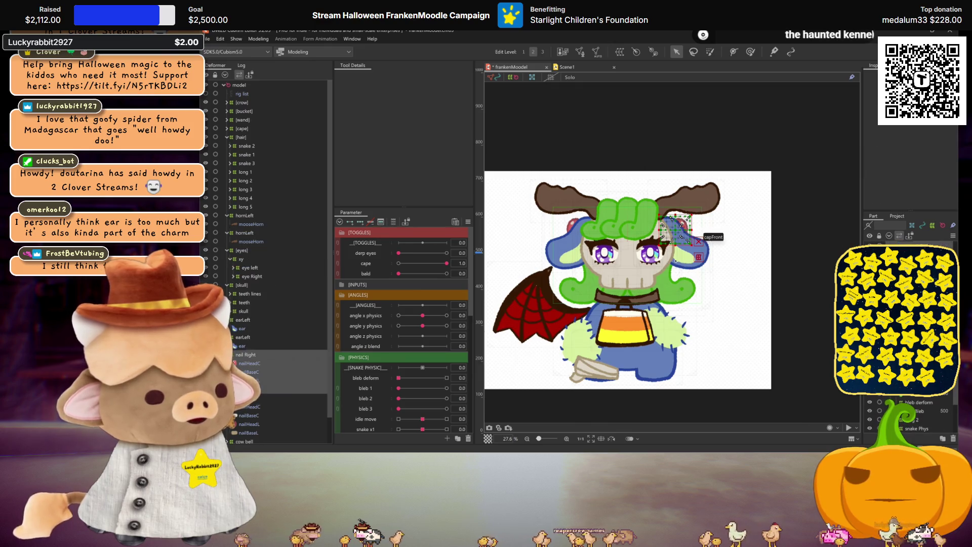
pyautogui.hotkey('ctrl', 'h')
pyautogui.scroll(3, 688, 286)
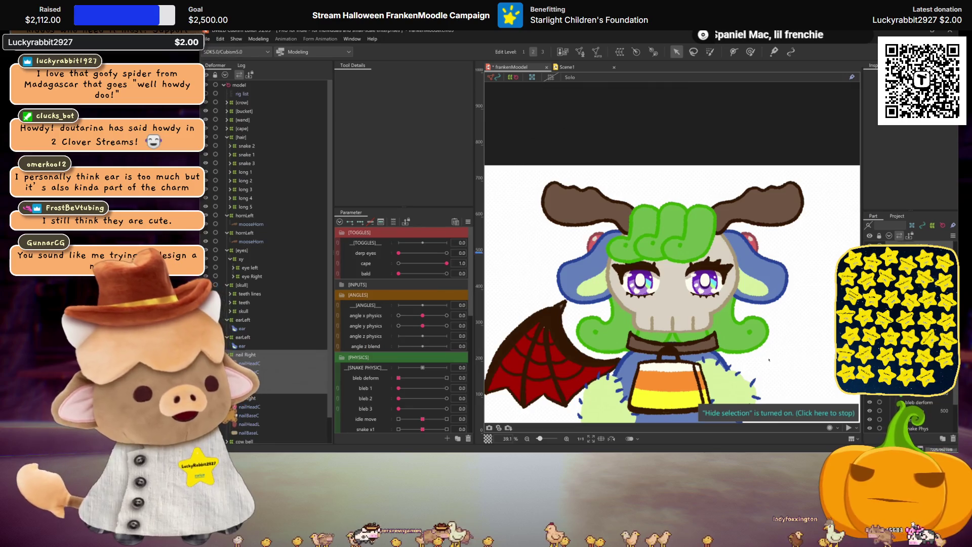
pyautogui.moveTo(746, 350); pyautogui.dragTo(723, 318)
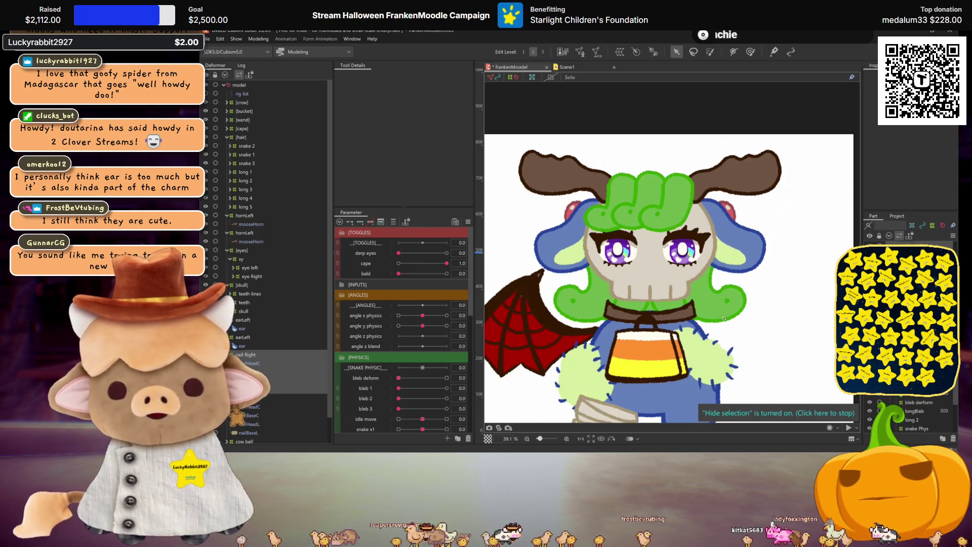
# Move nail Right above the earLeft deformer in the Deformer tree.
pyautogui.scroll(-2, 724, 316)
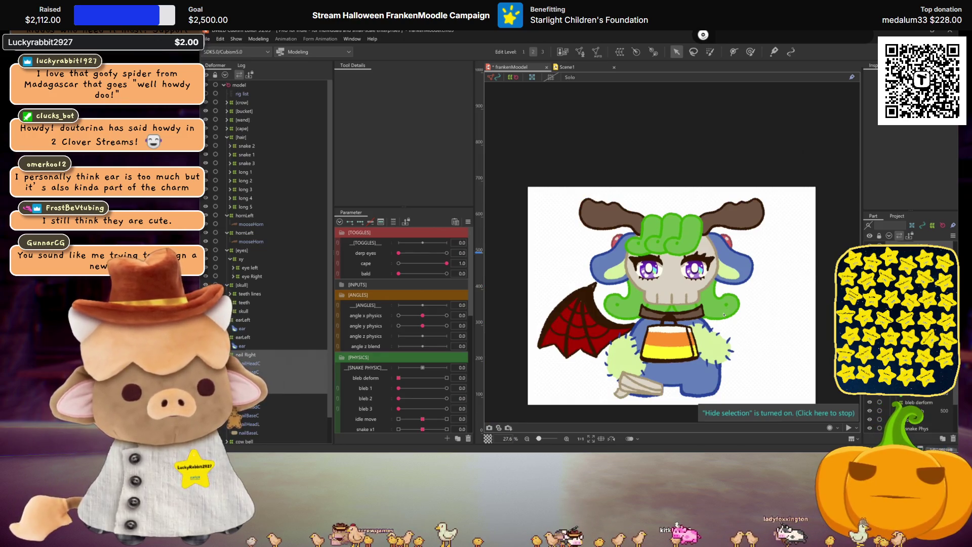
pyautogui.scroll(2, 697, 281)
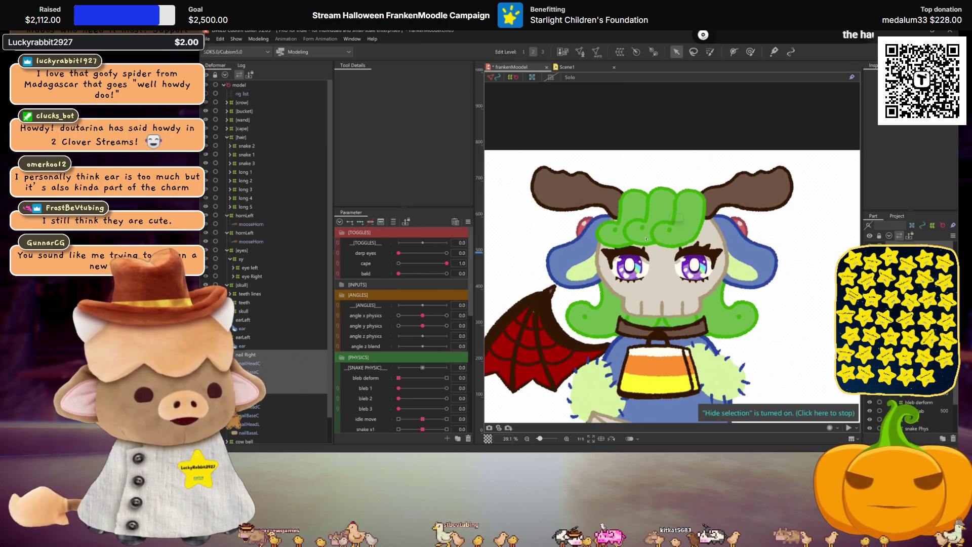
pyautogui.click(246, 355)
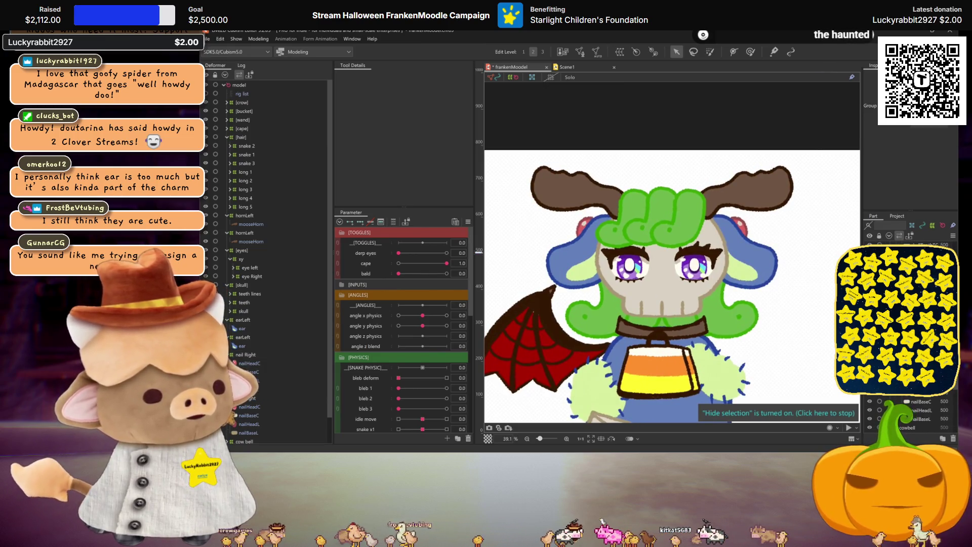
pyautogui.moveTo(245, 354); pyautogui.dragTo(244, 319)
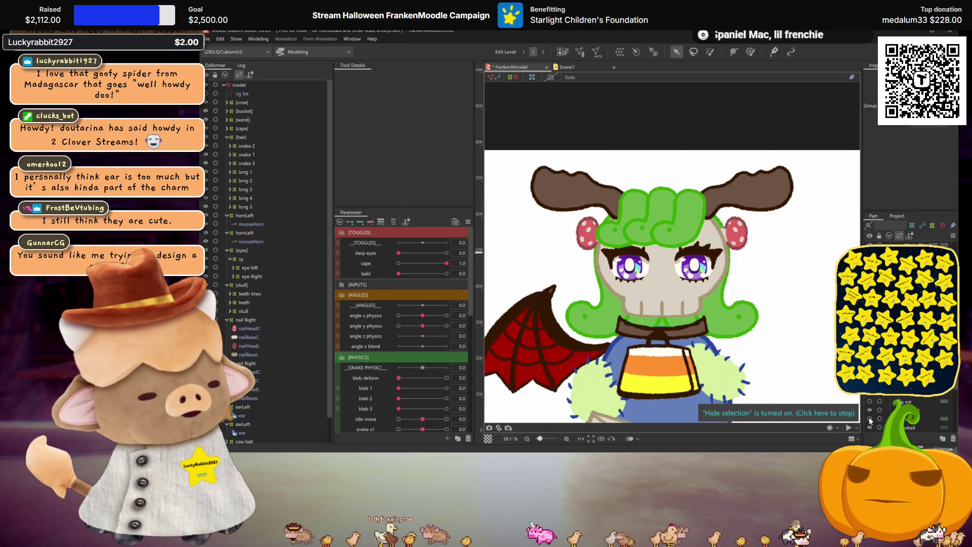
# Make the right and left ear parts visible in the Part palette.
pyautogui.scroll(-3, 704, 281)
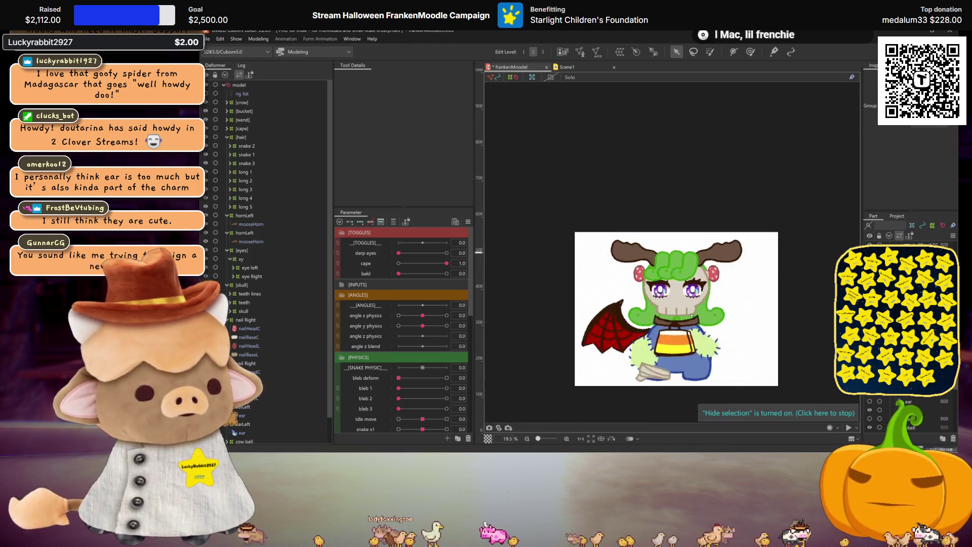
pyautogui.scroll(3, 704, 281)
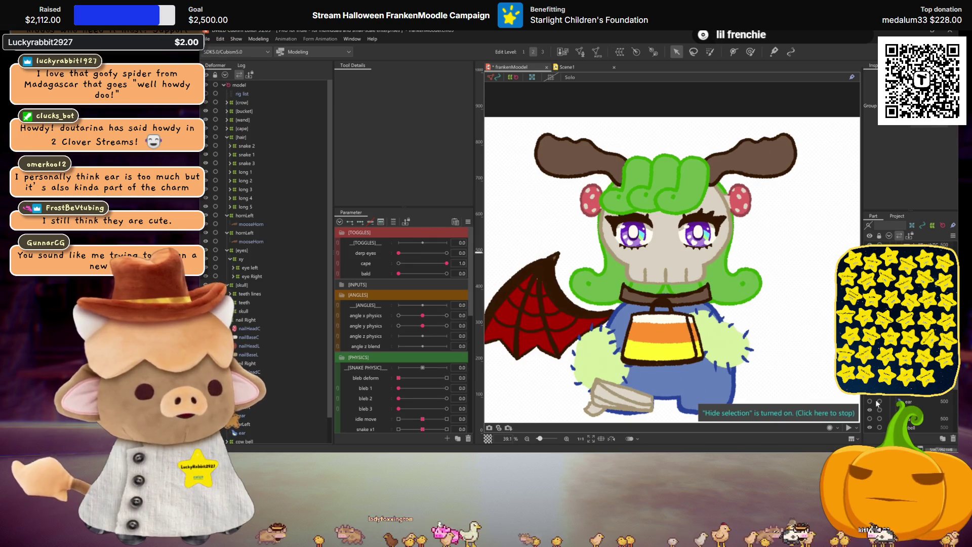
pyautogui.click(869, 401)
pyautogui.click(869, 419)
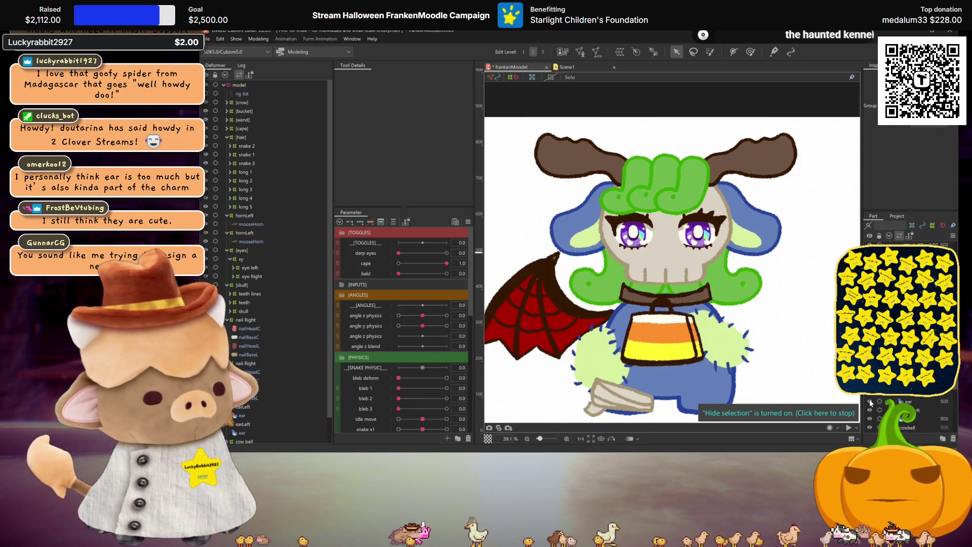
# Move both ears lower on the head and nudge the skull up slightly.
pyautogui.click(907, 401)
pyautogui.moveTo(666, 219); pyautogui.dragTo(664, 247)
pyautogui.hotkey('ctrl', 'h')
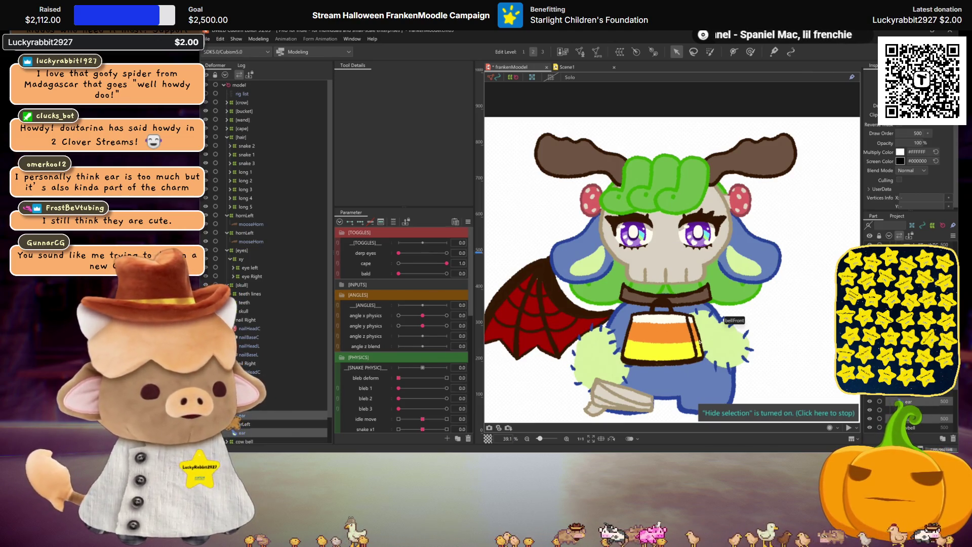
pyautogui.click(666, 236)
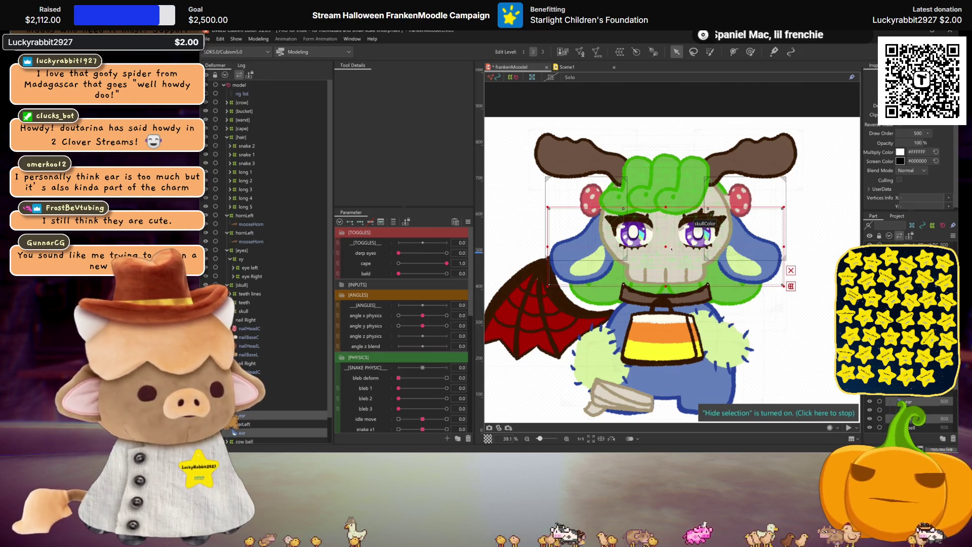
pyautogui.moveTo(666, 236); pyautogui.dragTo(666, 234)
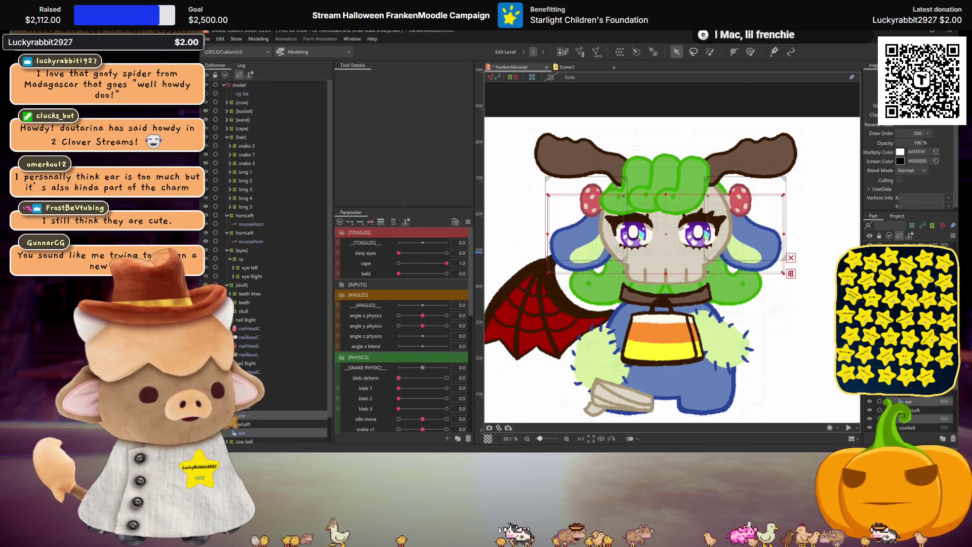
pyautogui.hotkey('ctrl', 'h')
pyautogui.scroll(-2, 651, 256)
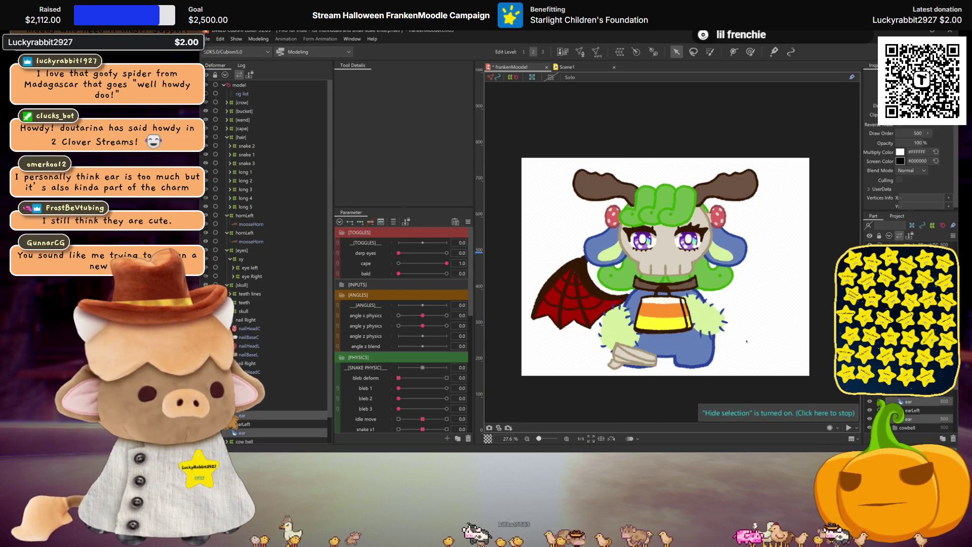
pyautogui.scroll(2, 746, 330)
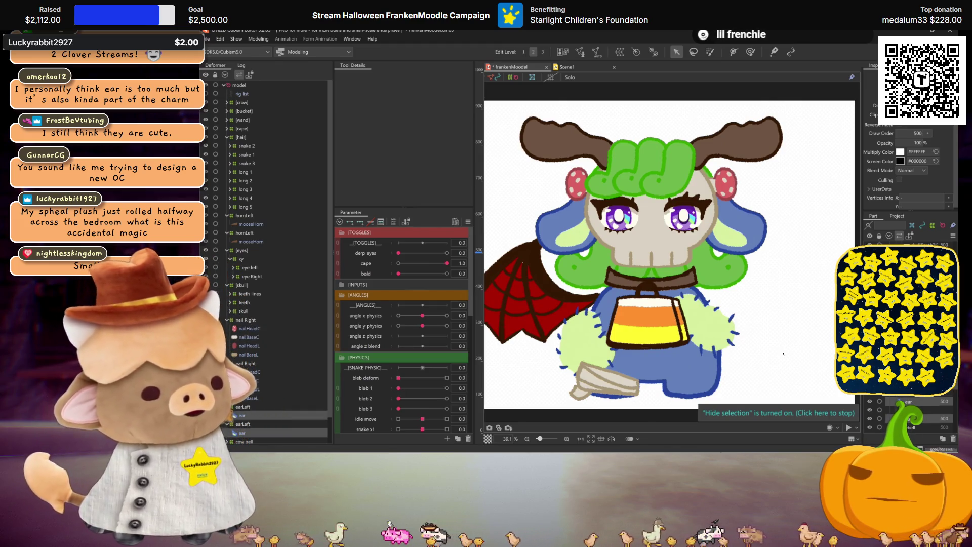
# Shrink the ears slightly around their centre and raise them a few pixels.
pyautogui.click(779, 413)
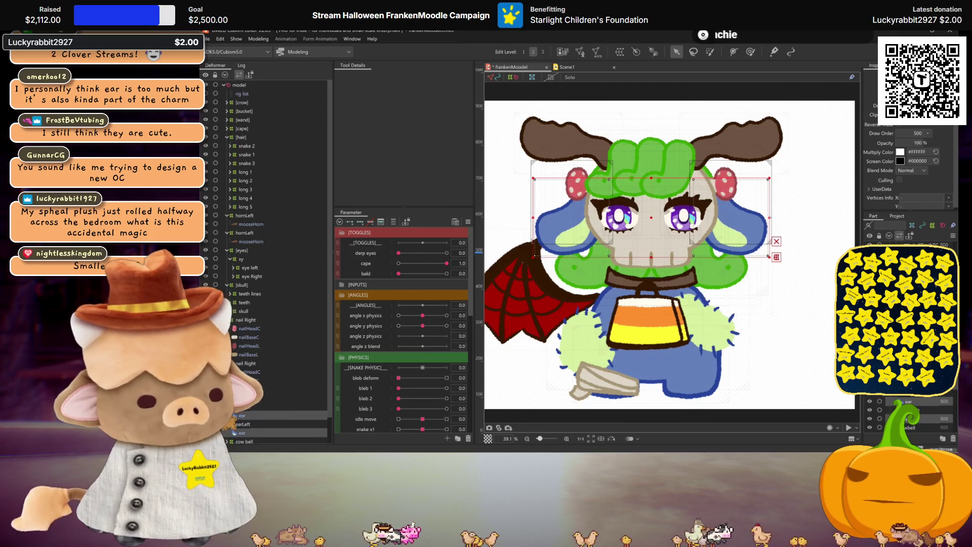
pyautogui.moveTo(768, 256); pyautogui.dragTo(760, 253)
pyautogui.moveTo(621, 202); pyautogui.dragTo(620, 196)
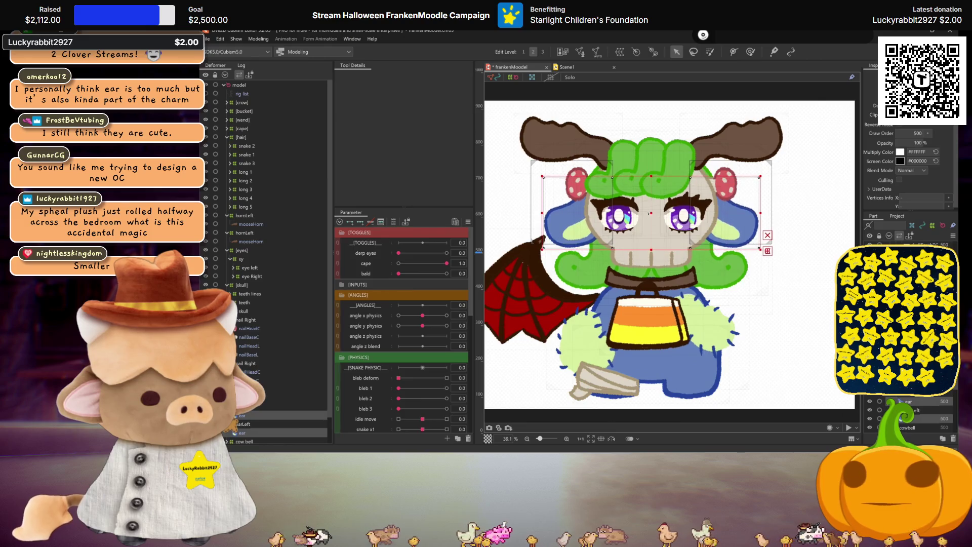
pyautogui.hotkey('ctrl', 'h')
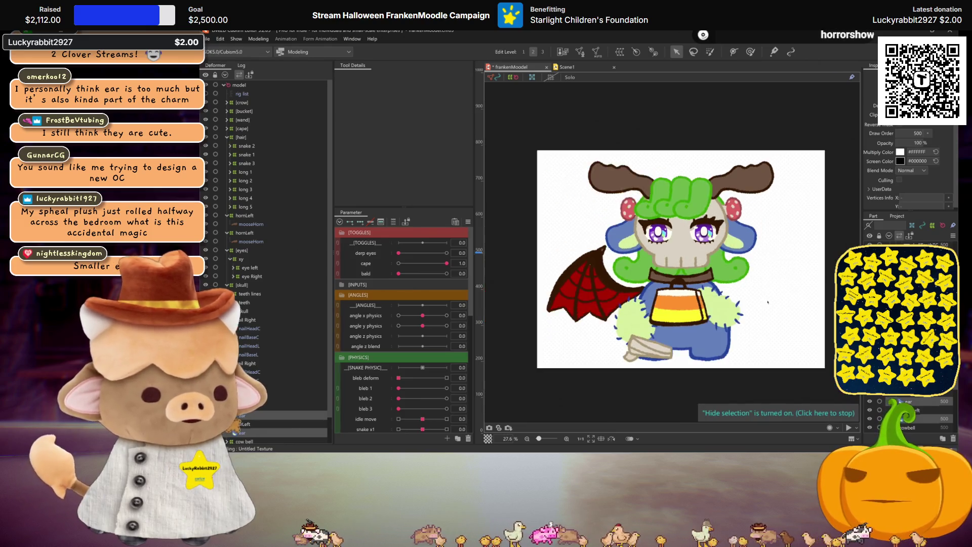
pyautogui.moveTo(769, 325); pyautogui.dragTo(773, 345)
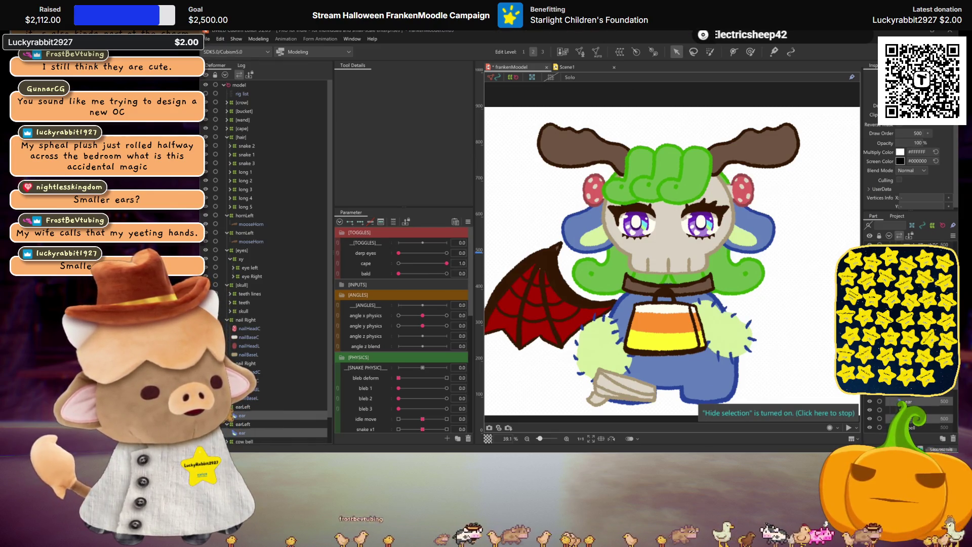
# Close the VB-CABLE readme and bring the poll note to the front, moved up-left.
pyautogui.hotkey('alt', 'Tab')
pyautogui.click(861, 99)
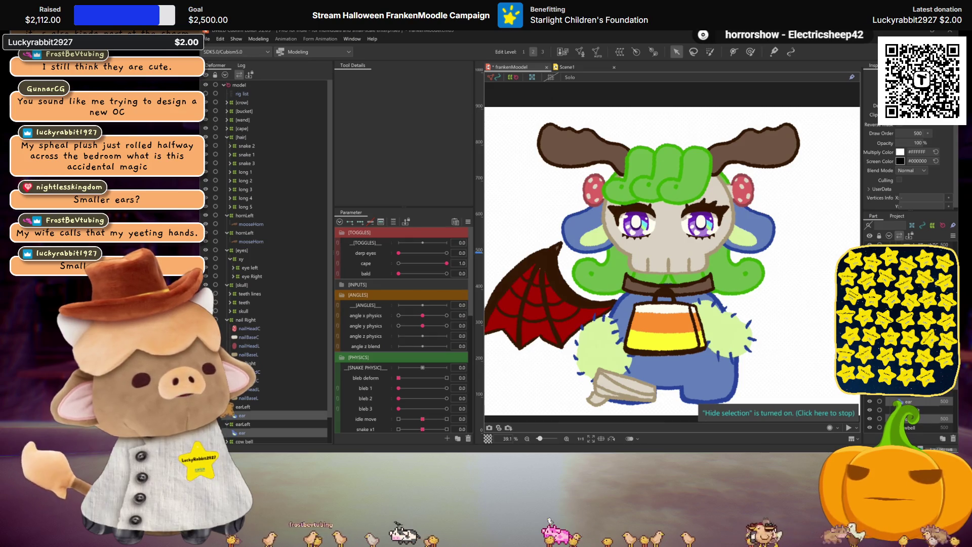
pyautogui.hotkey('alt', 'Tab')
pyautogui.moveTo(715, 184); pyautogui.dragTo(670, 90)
# Fix line 1 to "1 - no ears" and add a second line "2 - smaller ears".
pyautogui.write('s')
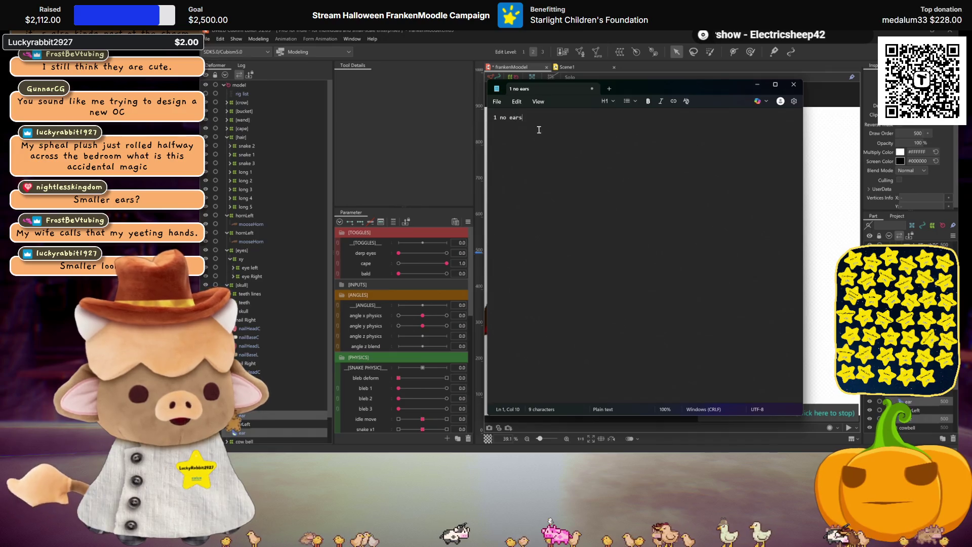
pyautogui.scroll(12, 554, 175)
pyautogui.scroll(9, 553, 175)
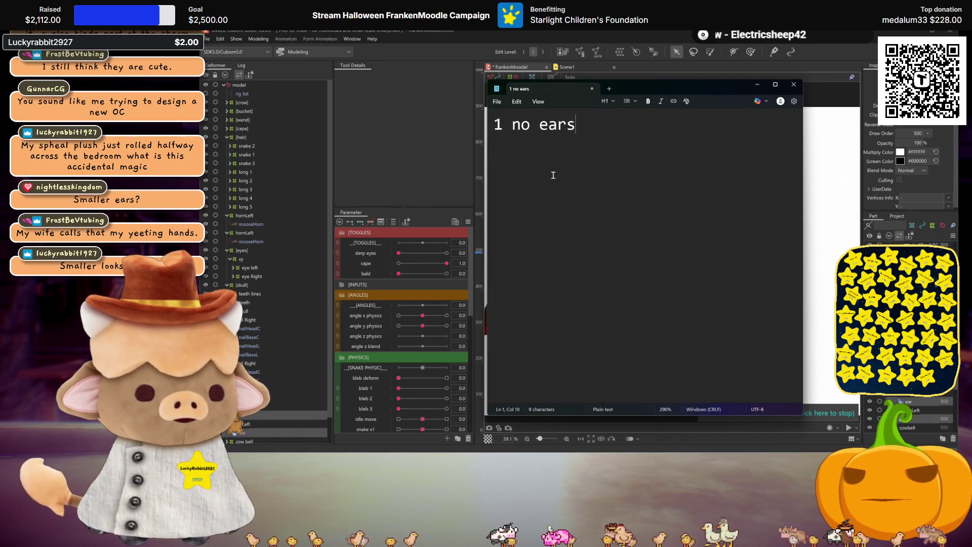
pyautogui.click(514, 136)
pyautogui.write('-')
pyautogui.click(626, 130)
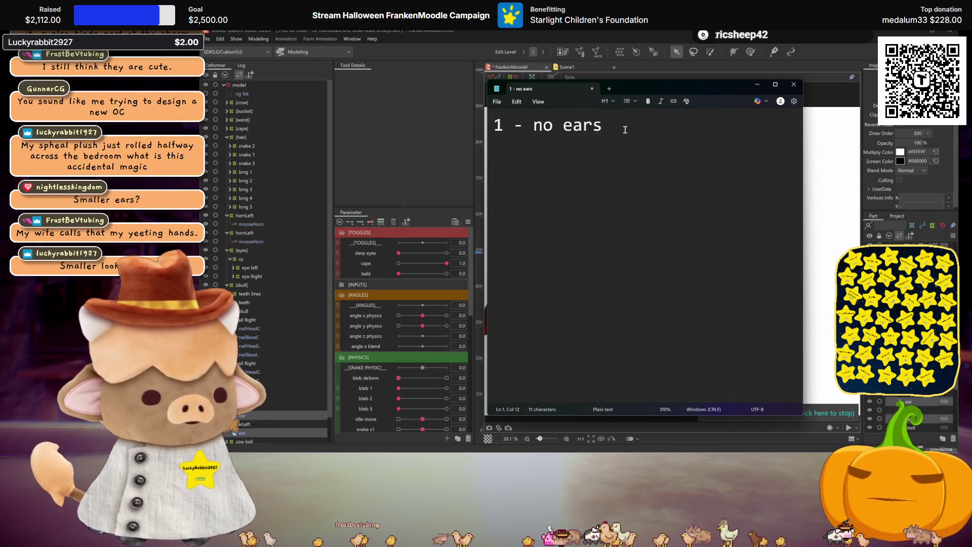
pyautogui.press('Return')
pyautogui.write('2 - smaller ears')
# Replace "smaller" with "yes" so line 2 reads "2 - yes ears".
pyautogui.moveTo(661, 88)
pyautogui.mouseDown()
pyautogui.moveTo(342, 77)
pyautogui.moveTo(511, 96)
pyautogui.moveTo(498, 96)
pyautogui.mouseUp()
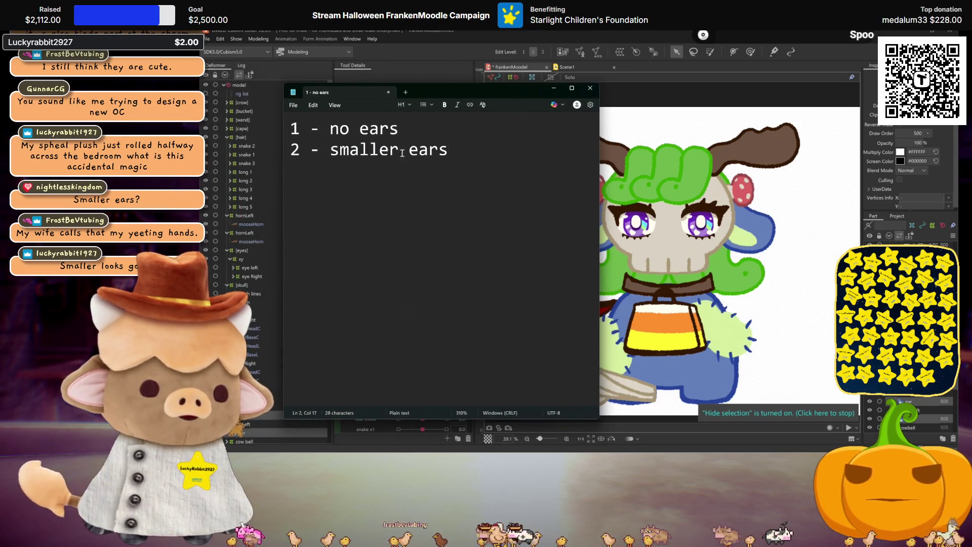
pyautogui.doubleClick(372, 157)
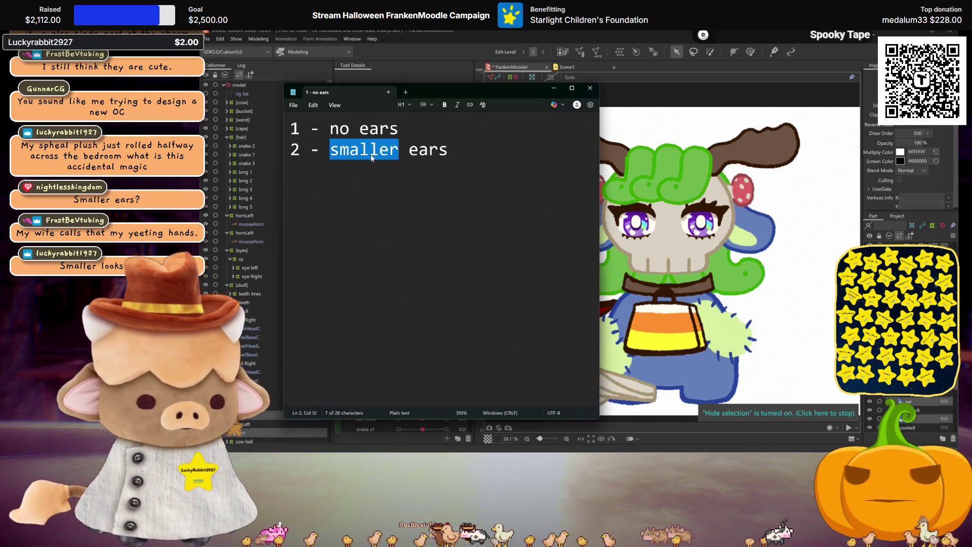
pyautogui.write('yes')
pyautogui.moveTo(486, 96); pyautogui.dragTo(453, 89)
pyautogui.click(481, 182)
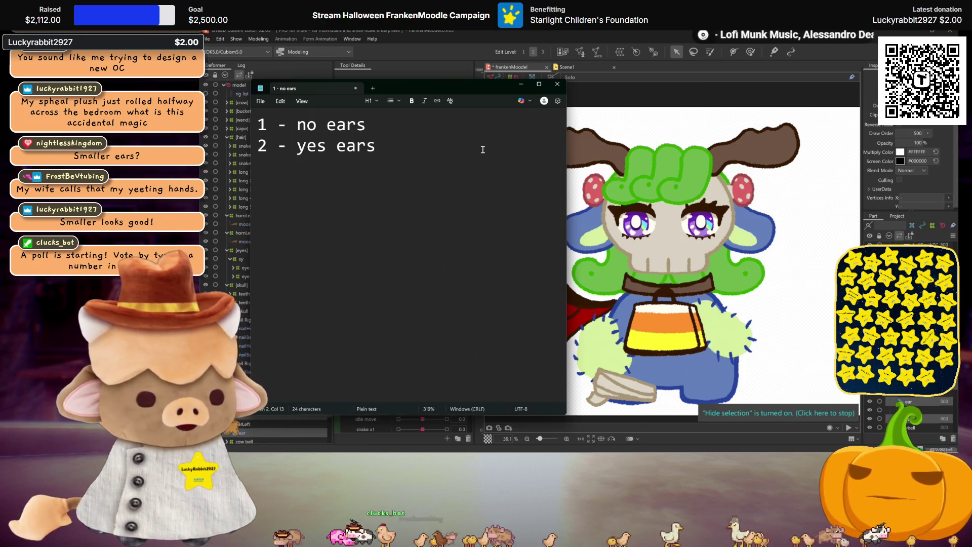
# Narrow the note window and close it, bringing up the save prompt for "1 - no ears.txt".
pyautogui.moveTo(566, 149); pyautogui.dragTo(525, 149)
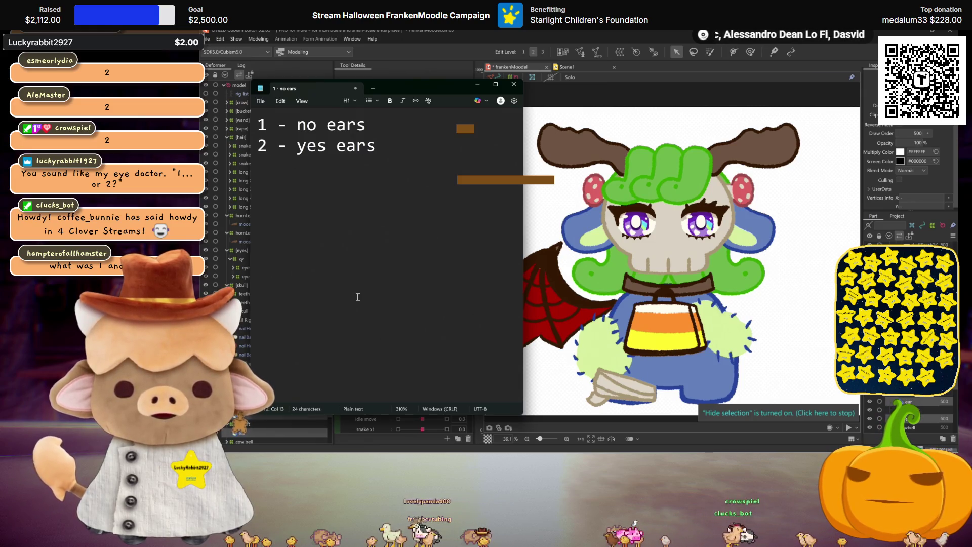
pyautogui.moveTo(374, 130)
pyautogui.mouseDown()
pyautogui.moveTo(261, 125)
pyautogui.moveTo(304, 147)
pyautogui.moveTo(377, 146)
pyautogui.moveTo(237, 147)
pyautogui.moveTo(383, 153)
pyautogui.mouseUp()
pyautogui.click(404, 140)
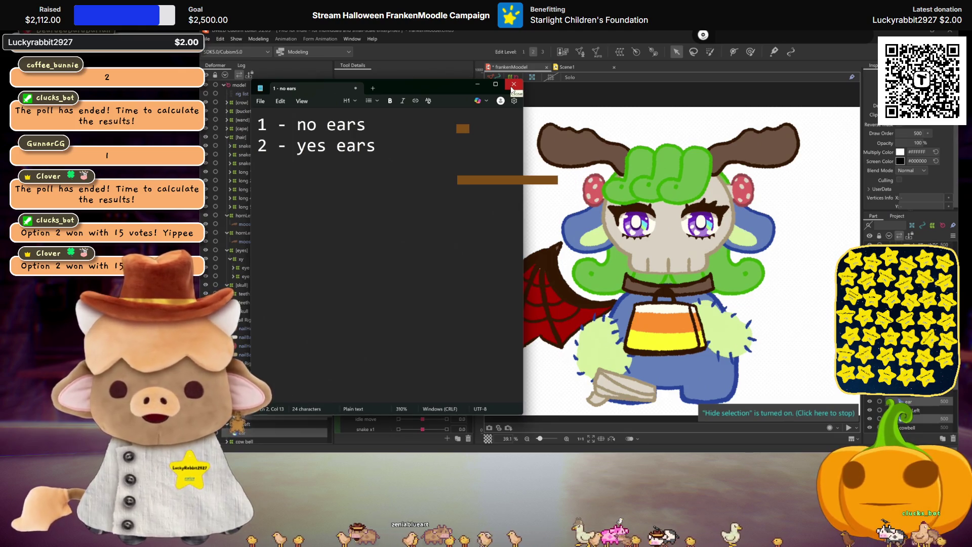
pyautogui.click(368, 145)
pyautogui.click(514, 84)
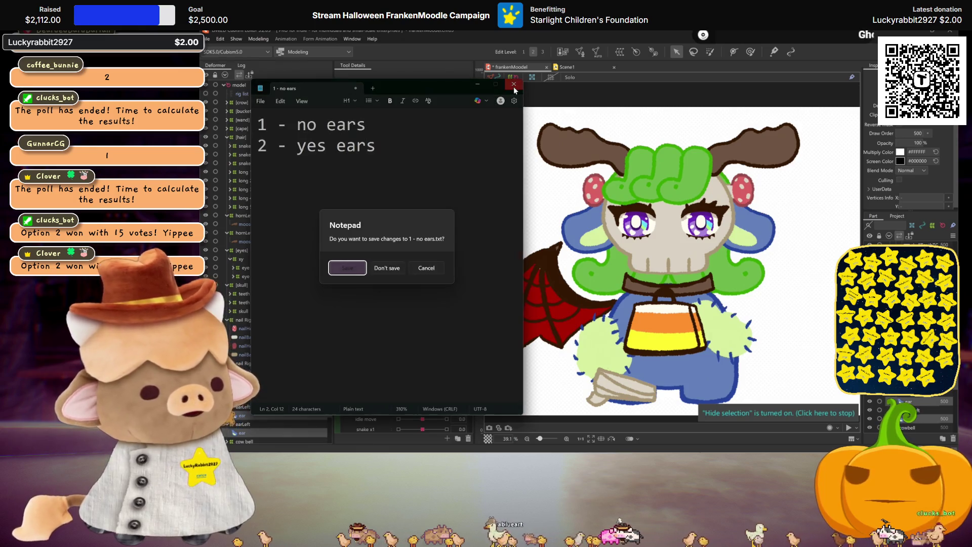
# Discard the note's changes and select the left ear art mesh.
pyautogui.click(387, 268)
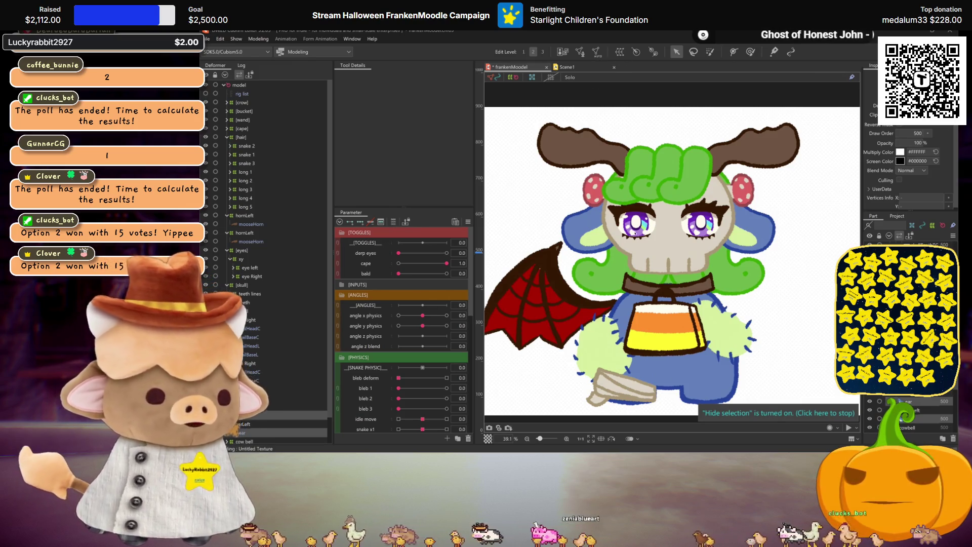
pyautogui.scroll(-3, 752, 262)
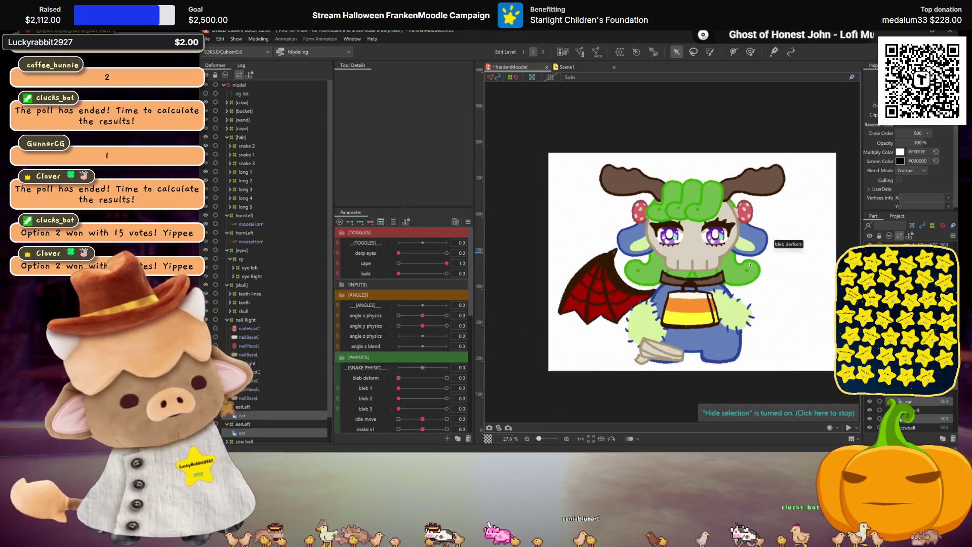
pyautogui.click(274, 407)
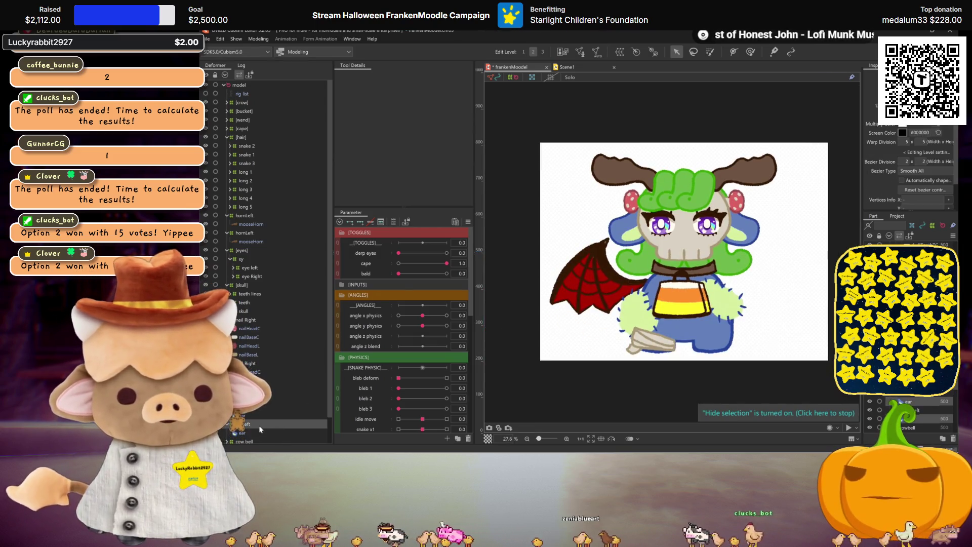
pyautogui.press('Escape')
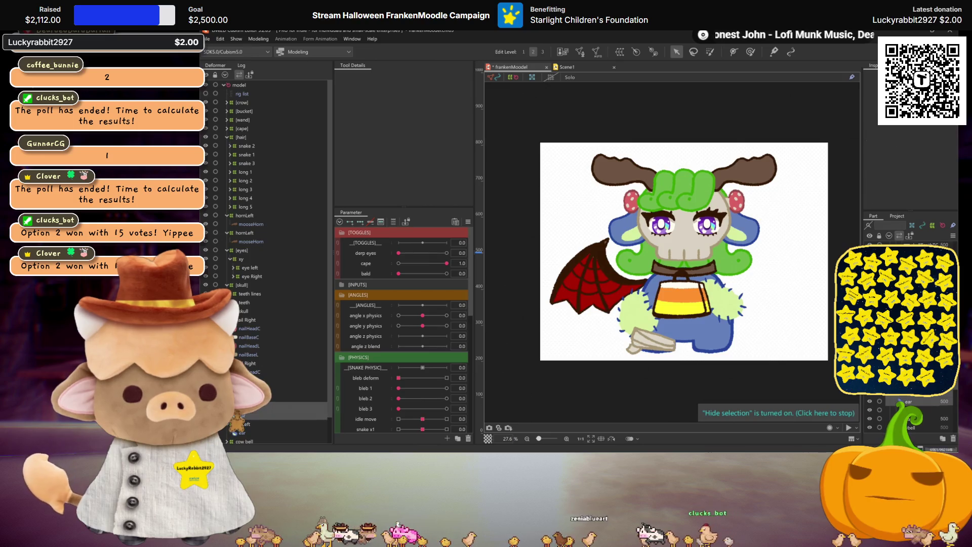
pyautogui.click(242, 415)
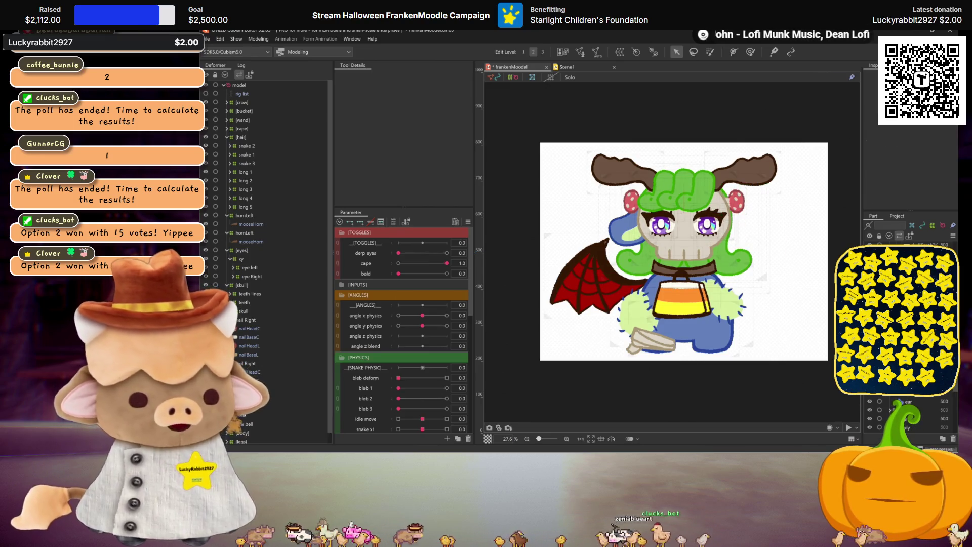
pyautogui.scroll(-1, 242, 417)
pyautogui.click(273, 404)
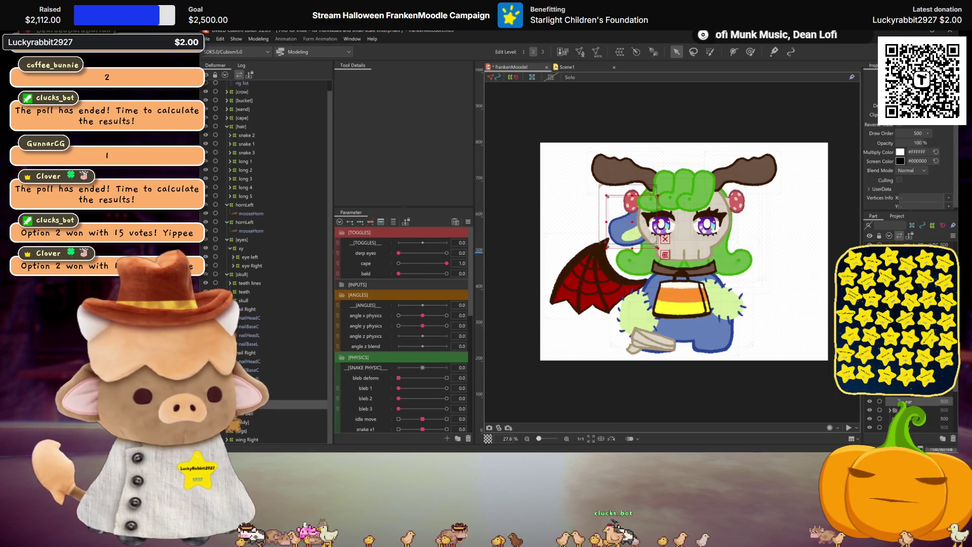
# Create a warp deformer named 'ear left' around the ear mesh.
pyautogui.click(620, 51)
pyautogui.tripleClick(401, 83)
pyautogui.write('ear')
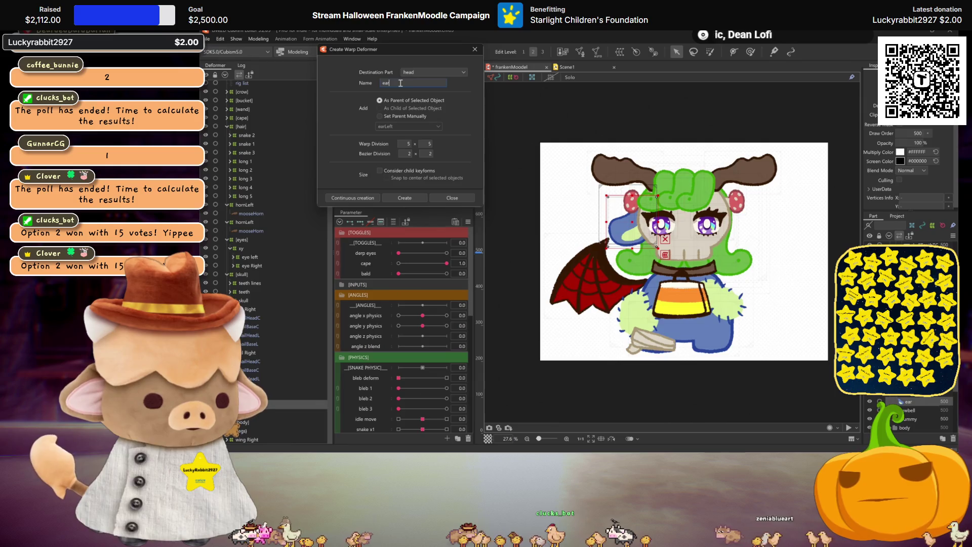
pyautogui.write(' left')
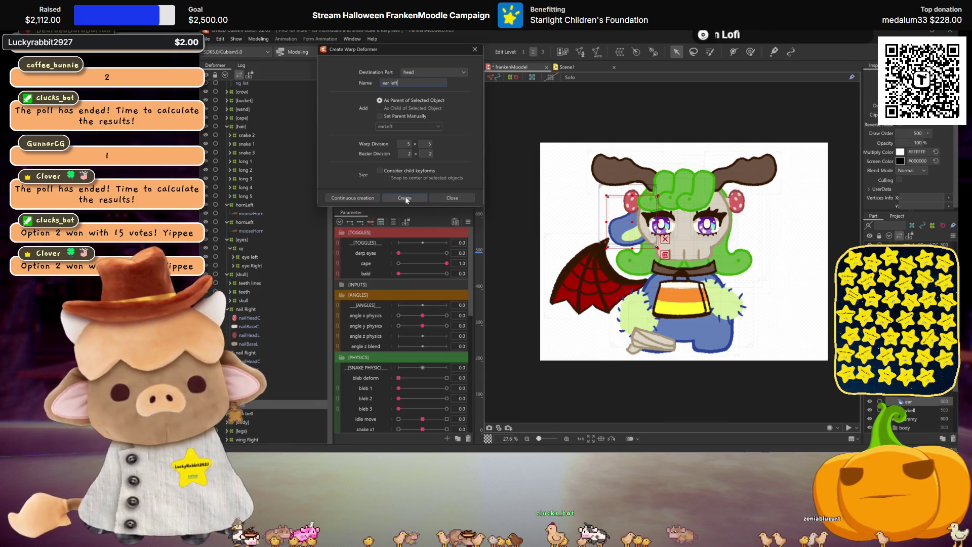
pyautogui.click(405, 198)
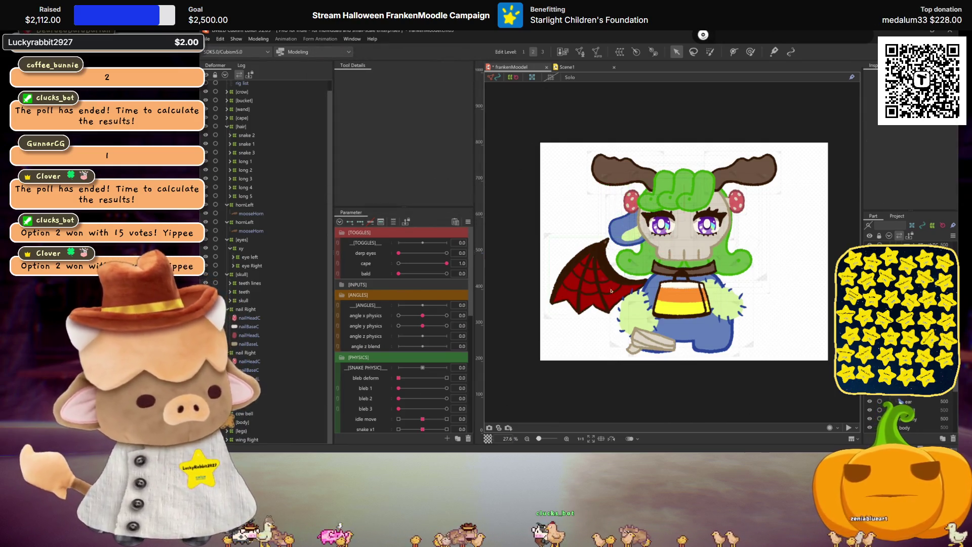
# Select the new 'ear left' deformer and bring up automatic mesh generation.
pyautogui.scroll(3, 673, 241)
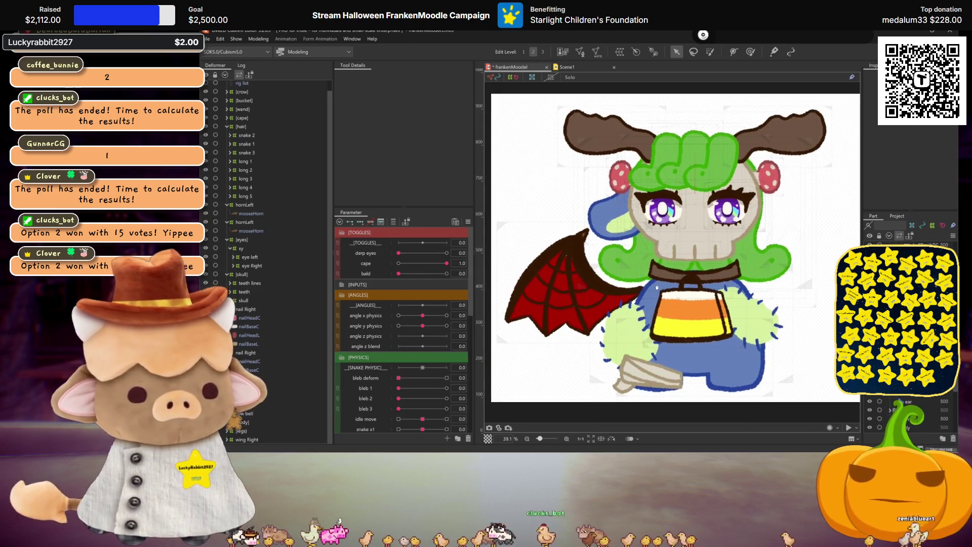
pyautogui.click(306, 384)
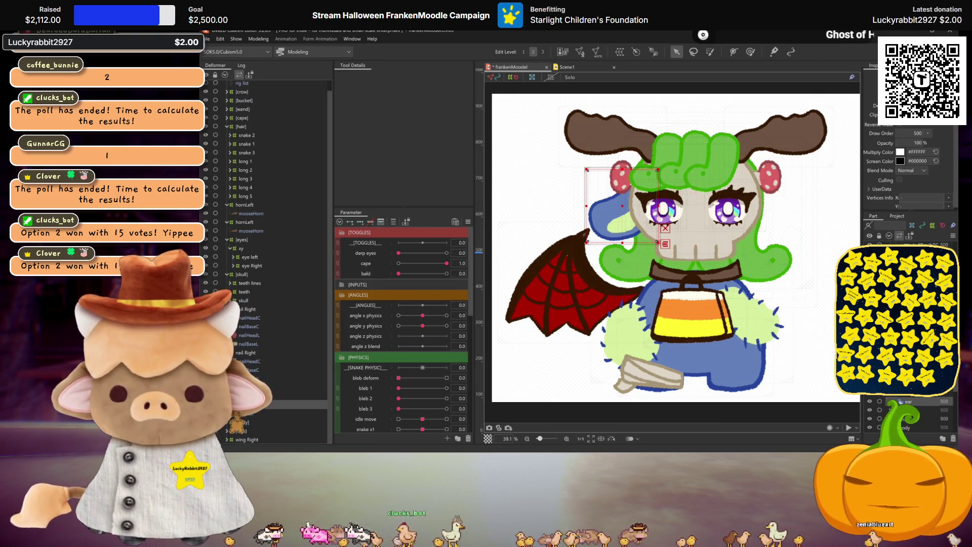
pyautogui.click(619, 52)
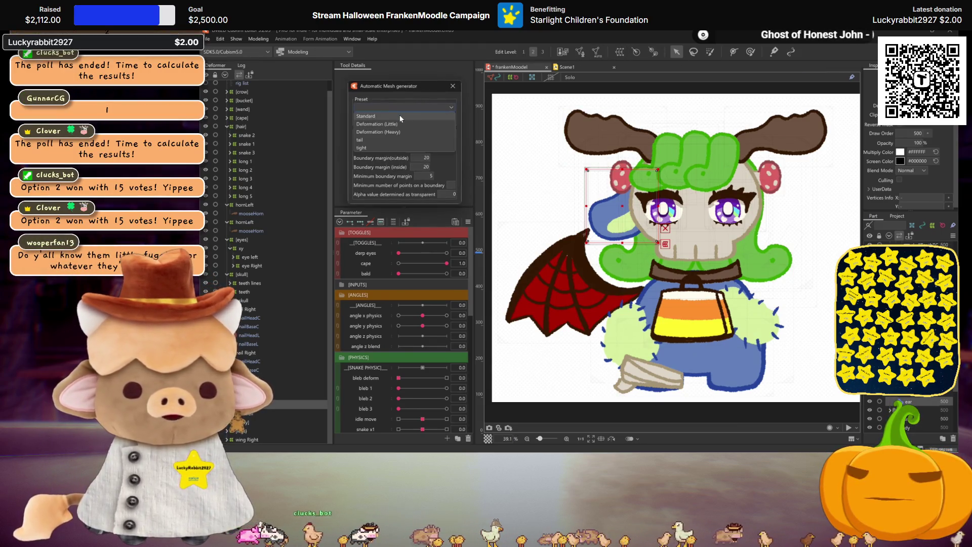
# Generate the automatic mesh, then select the blue ear art mesh.
pyautogui.press('Return')
pyautogui.click(294, 396)
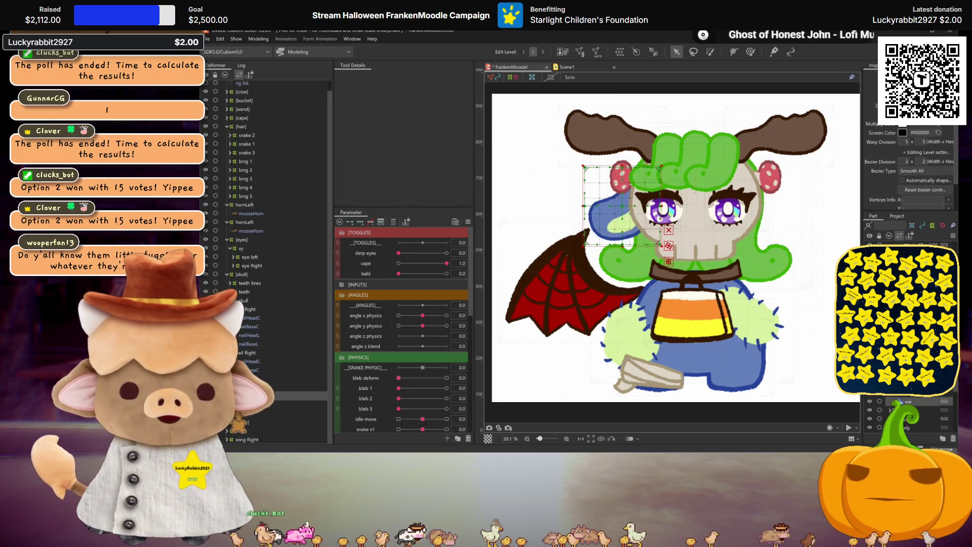
pyautogui.scroll(-6, 359, 388)
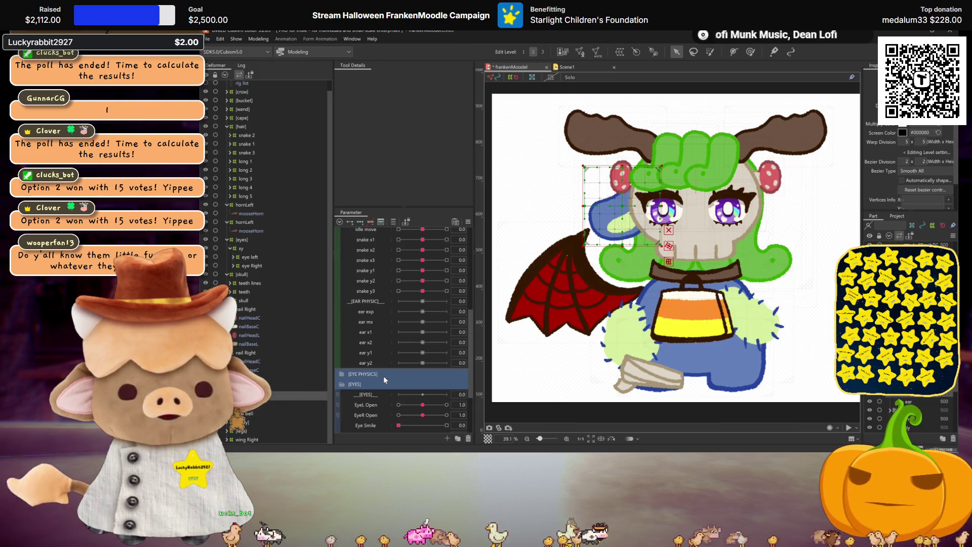
pyautogui.click(613, 218)
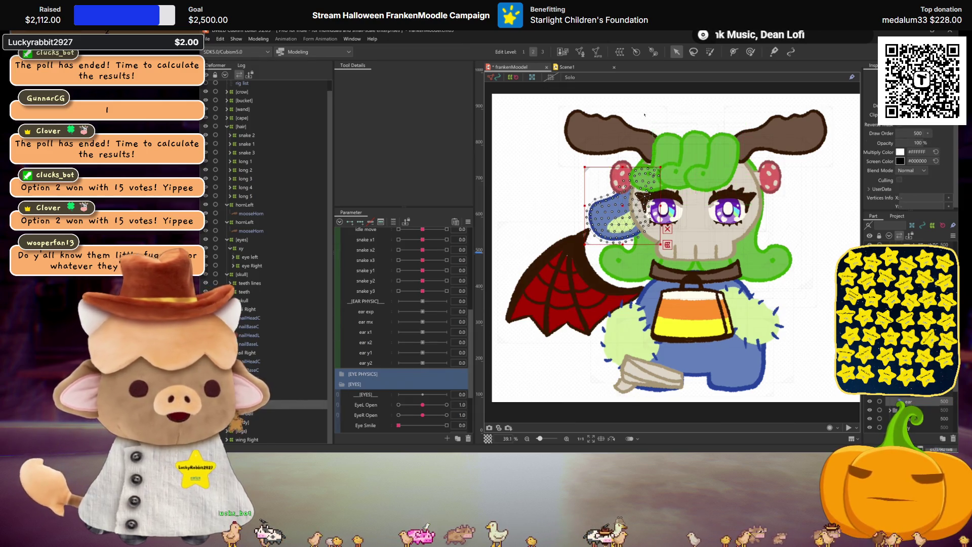
# Create a warp deformer named 'exp' with a 10×10 warp division.
pyautogui.click(620, 52)
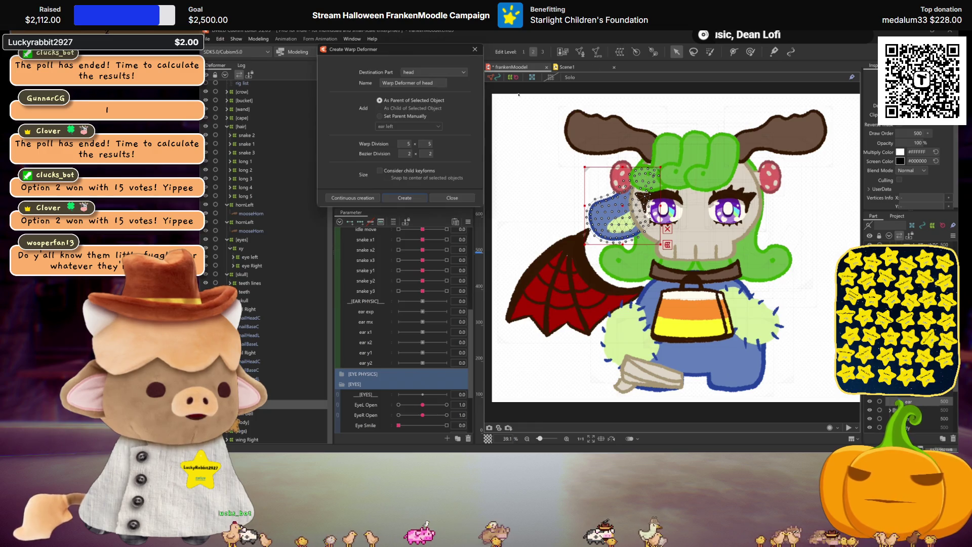
pyautogui.tripleClick(429, 82)
pyautogui.write('exp')
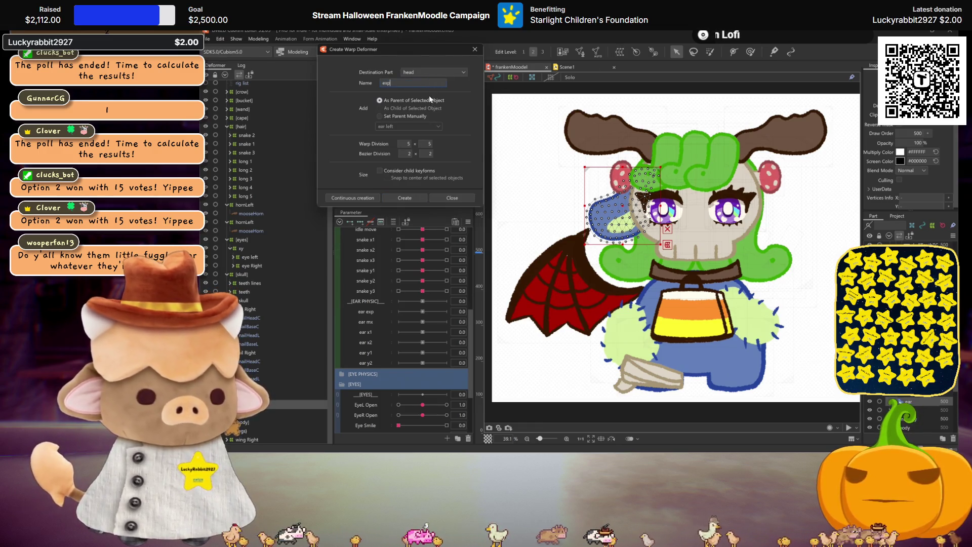
pyautogui.doubleClick(405, 144)
pyautogui.write('10')
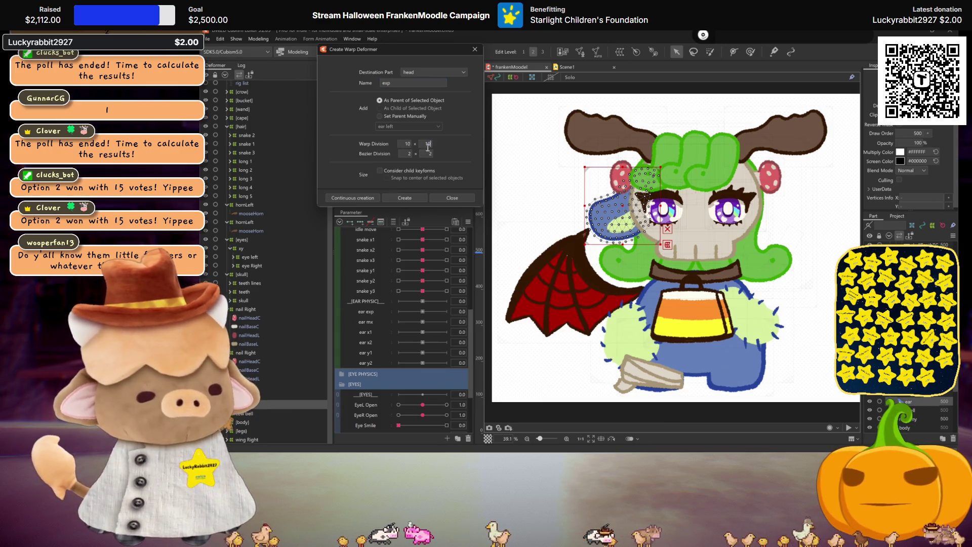
pyautogui.click(405, 198)
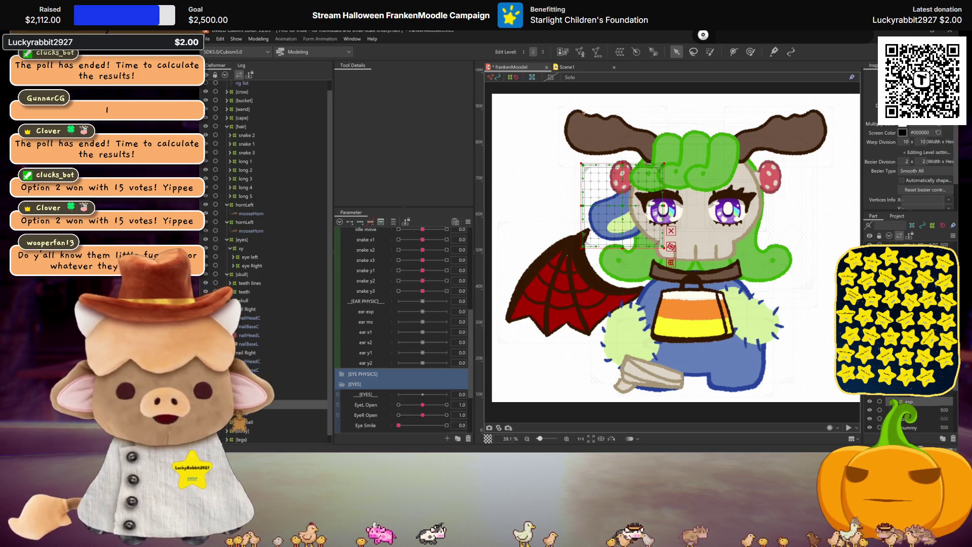
pyautogui.click(637, 49)
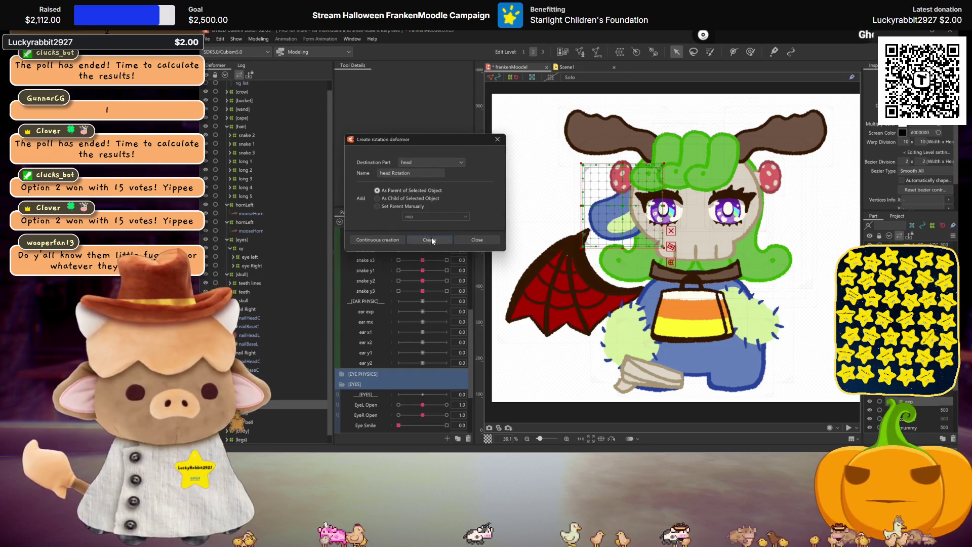
# Create a rotation deformer named 'e' and position and angle it at the ear.
pyautogui.tripleClick(417, 173)
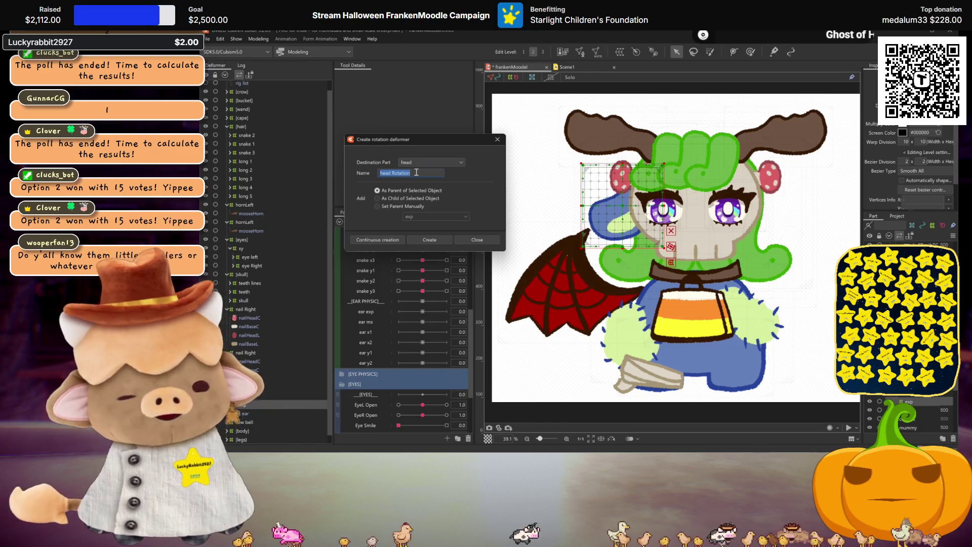
pyautogui.write('exp')
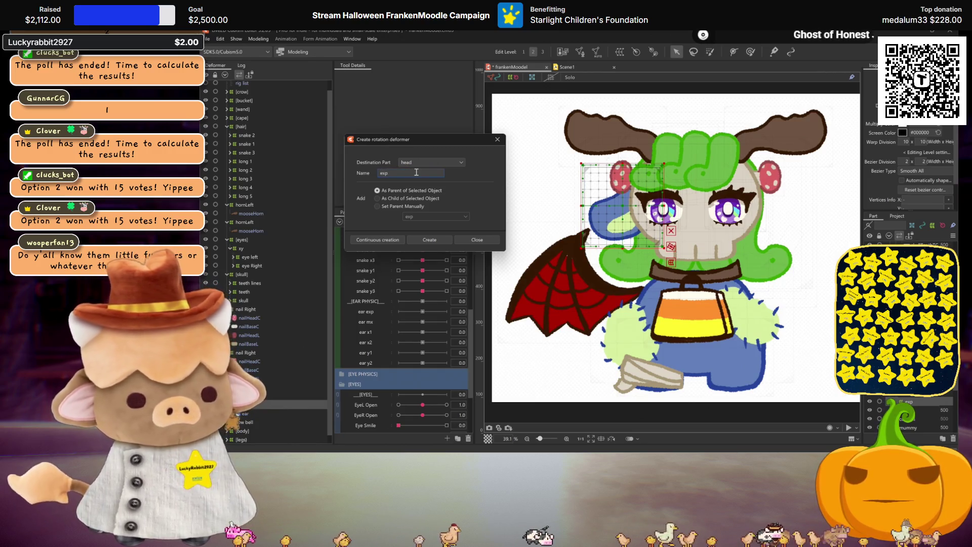
pyautogui.click(428, 242)
pyautogui.moveTo(618, 205); pyautogui.dragTo(647, 185)
pyautogui.moveTo(651, 133); pyautogui.dragTo(585, 256)
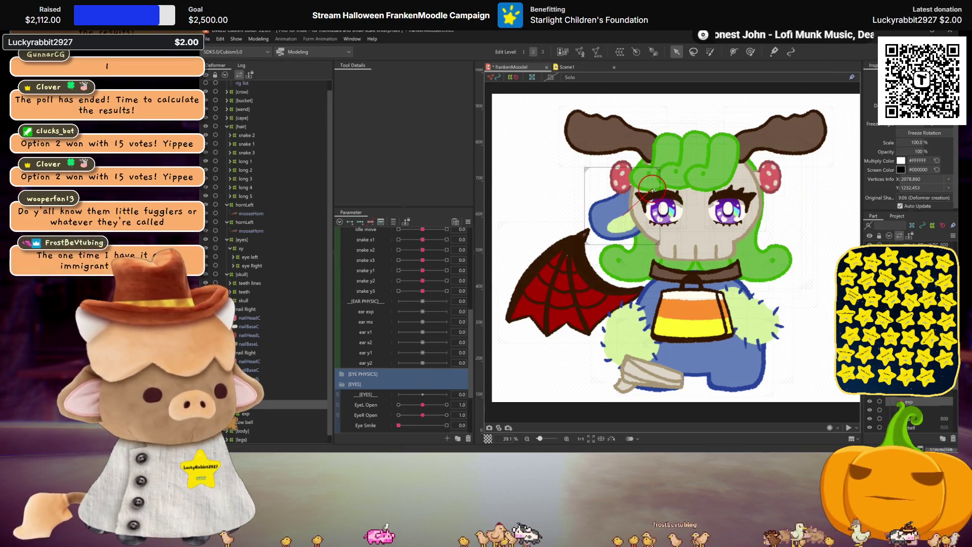
pyautogui.moveTo(656, 190); pyautogui.dragTo(659, 192)
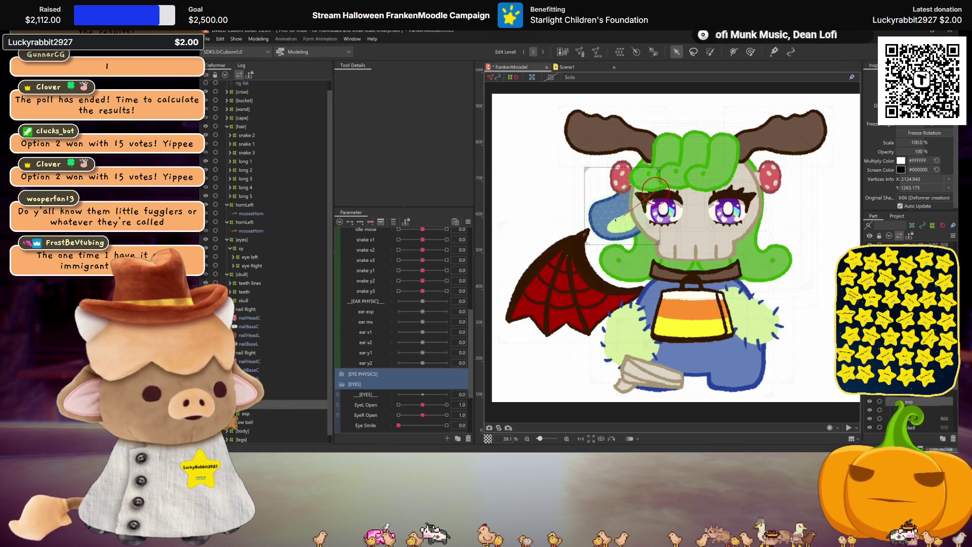
pyautogui.hotkey('ctrl', 'h')
pyautogui.scroll(3, 642, 219)
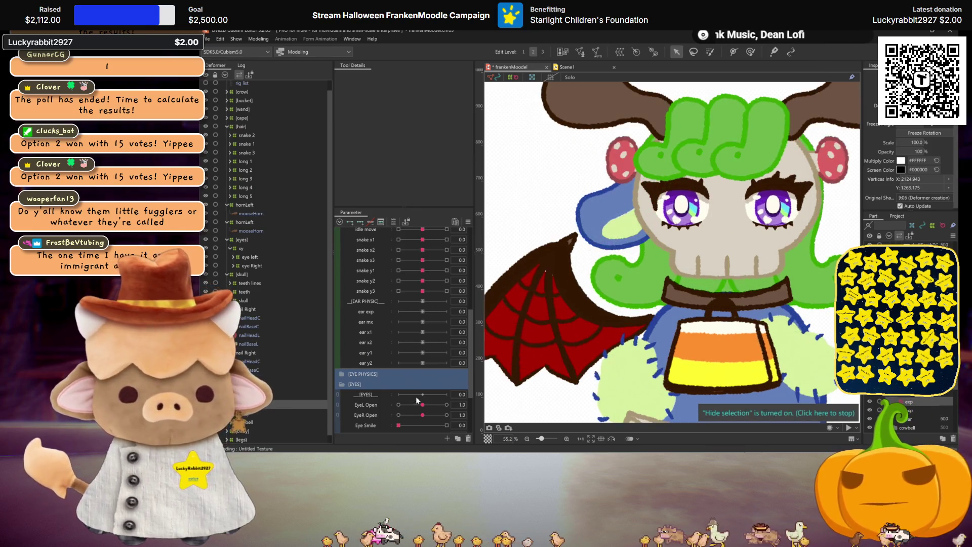
pyautogui.moveTo(628, 214)
pyautogui.mouseDown()
pyautogui.moveTo(614, 185)
pyautogui.moveTo(633, 219)
pyautogui.moveTo(534, 185)
pyautogui.moveTo(502, 201)
pyautogui.moveTo(477, 200)
pyautogui.moveTo(467, 243)
pyautogui.mouseUp()
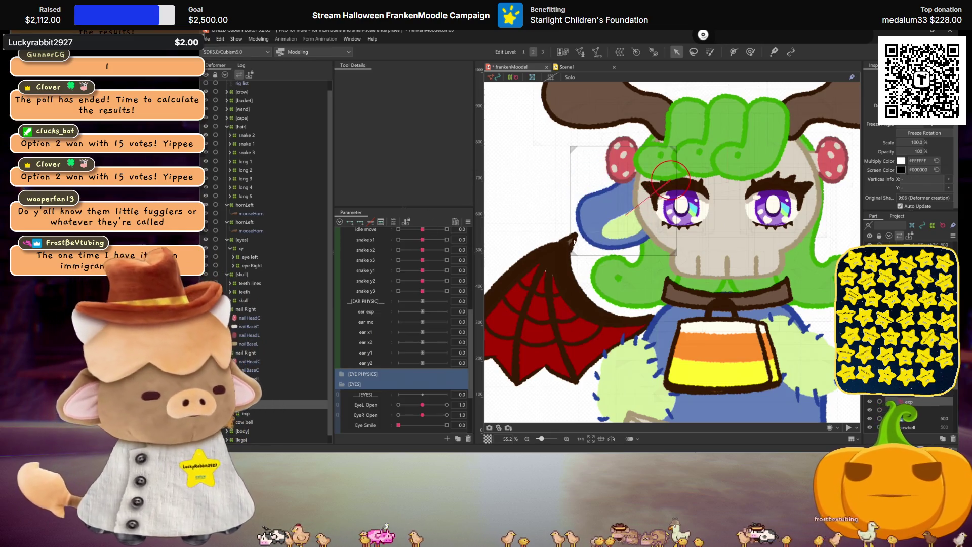
# Add ear exp keys, rotate the blue ear at 30, return to 0, and expand [MOUTH].
pyautogui.scroll(3, 417, 401)
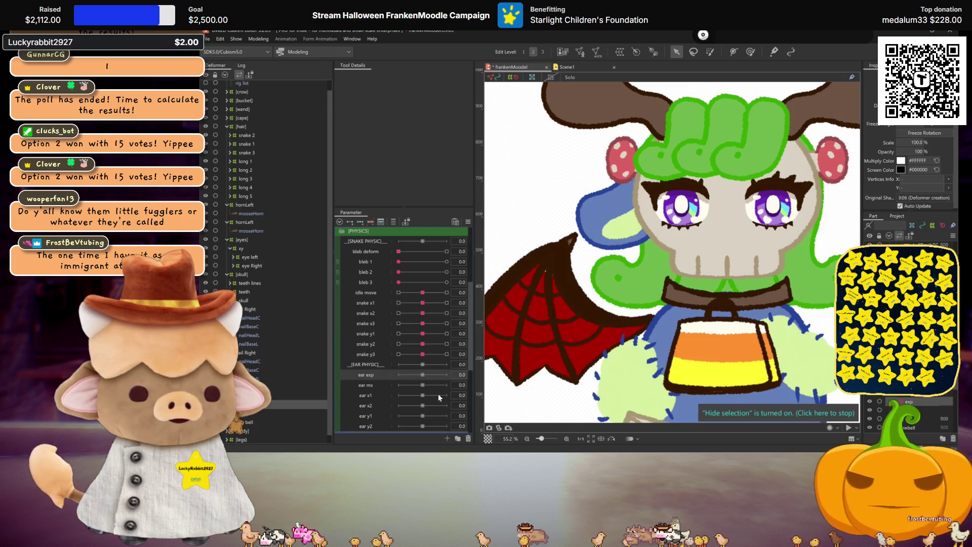
pyautogui.click(360, 221)
pyautogui.moveTo(426, 378); pyautogui.dragTo(447, 375)
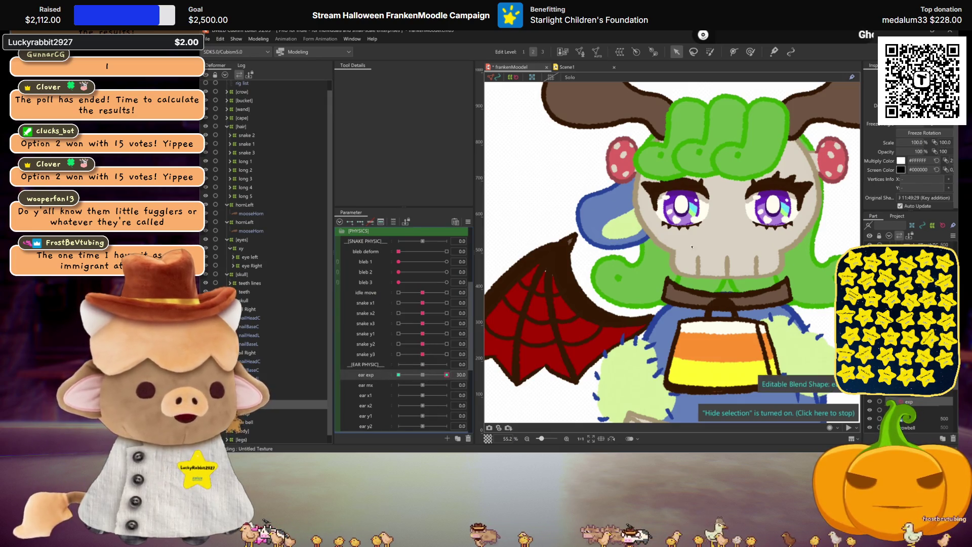
pyautogui.moveTo(614, 204); pyautogui.dragTo(616, 197)
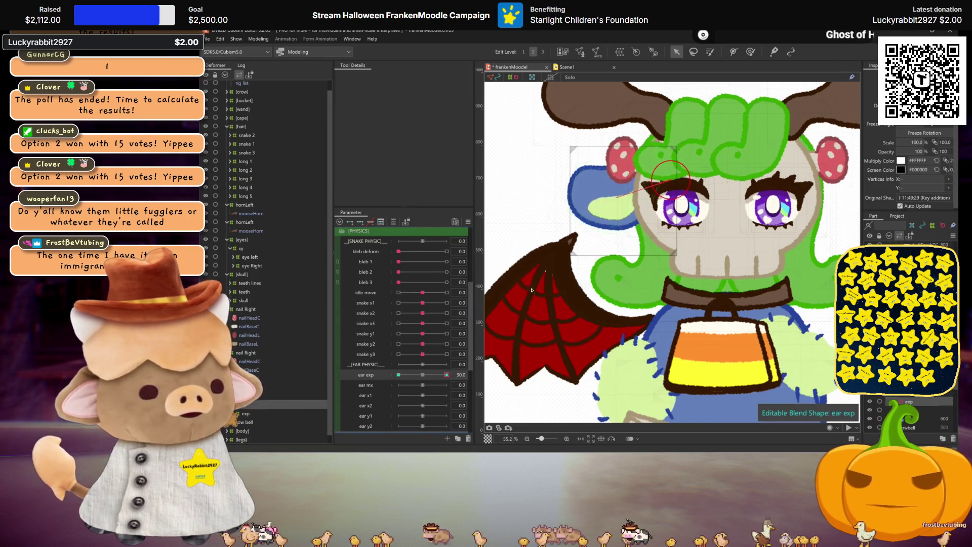
pyautogui.click(399, 375)
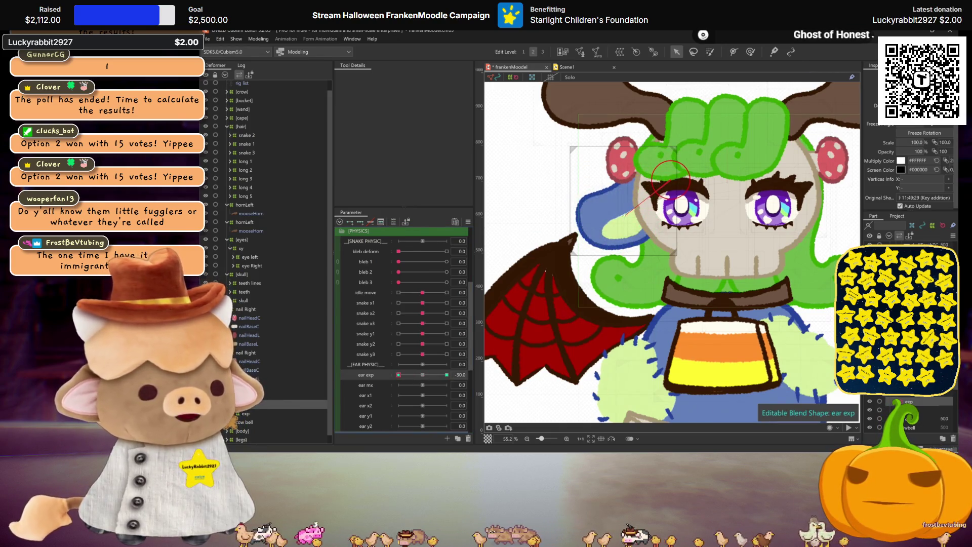
pyautogui.hotkey('ctrl', 'h')
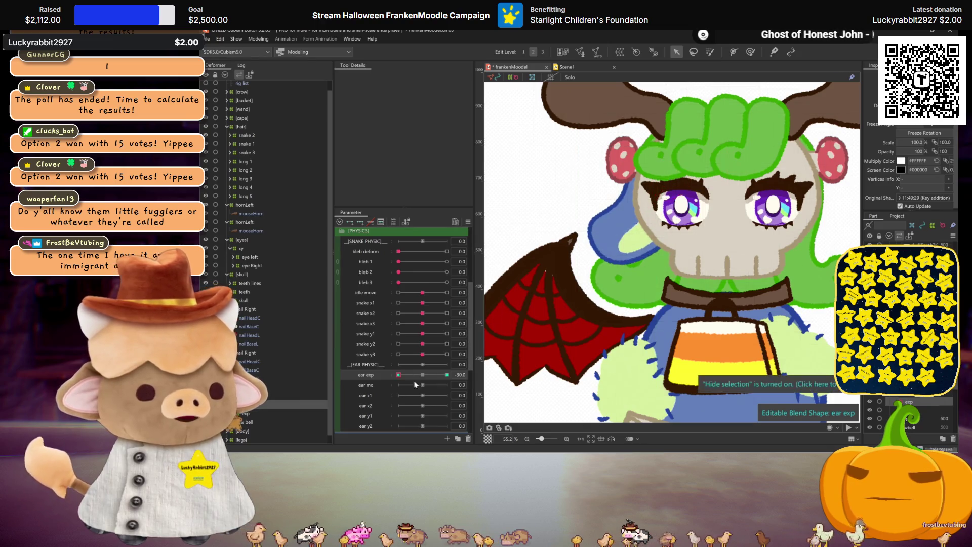
pyautogui.click(423, 375)
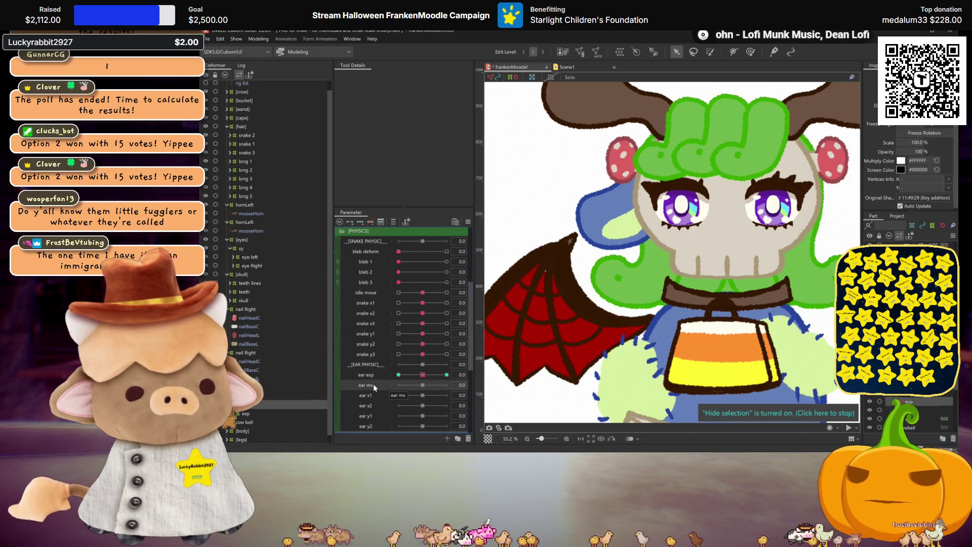
pyautogui.scroll(-5, 373, 384)
pyautogui.click(345, 407)
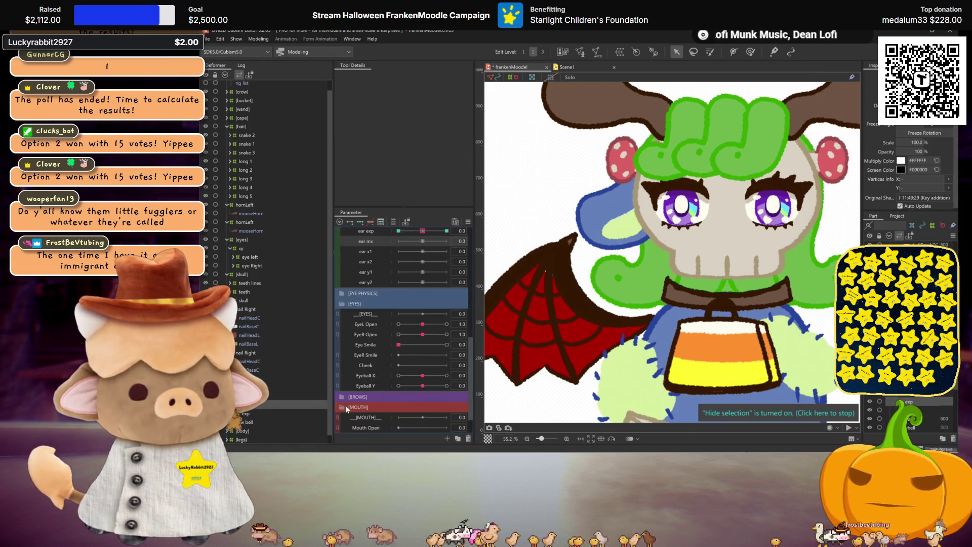
pyautogui.scroll(-1, 344, 406)
pyautogui.rightClick(361, 404)
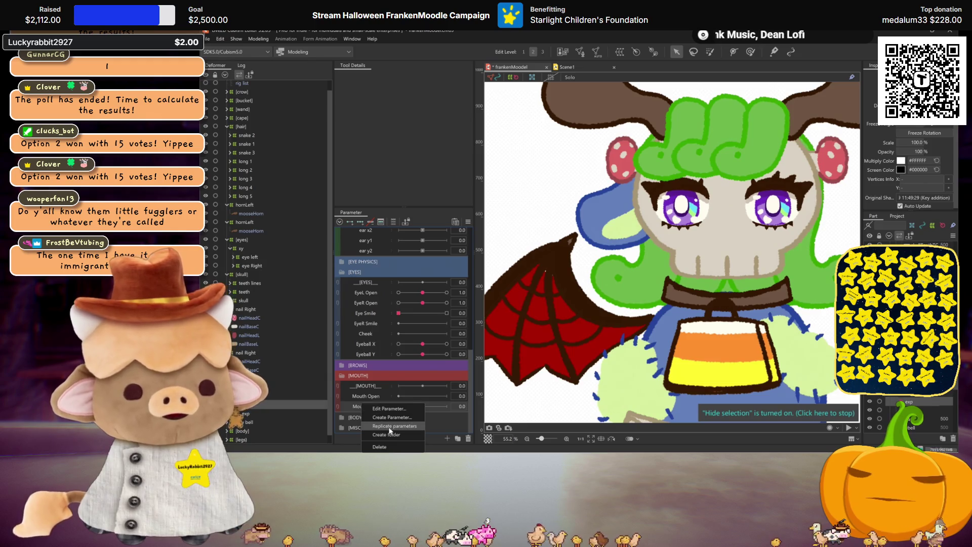
pyautogui.click(356, 406)
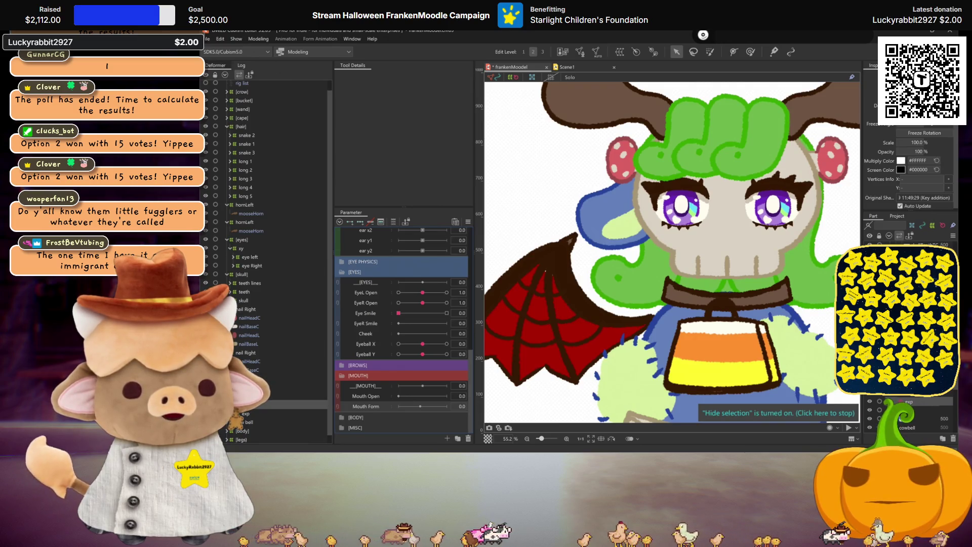
pyautogui.click(208, 39)
pyautogui.moveTo(249, 77)
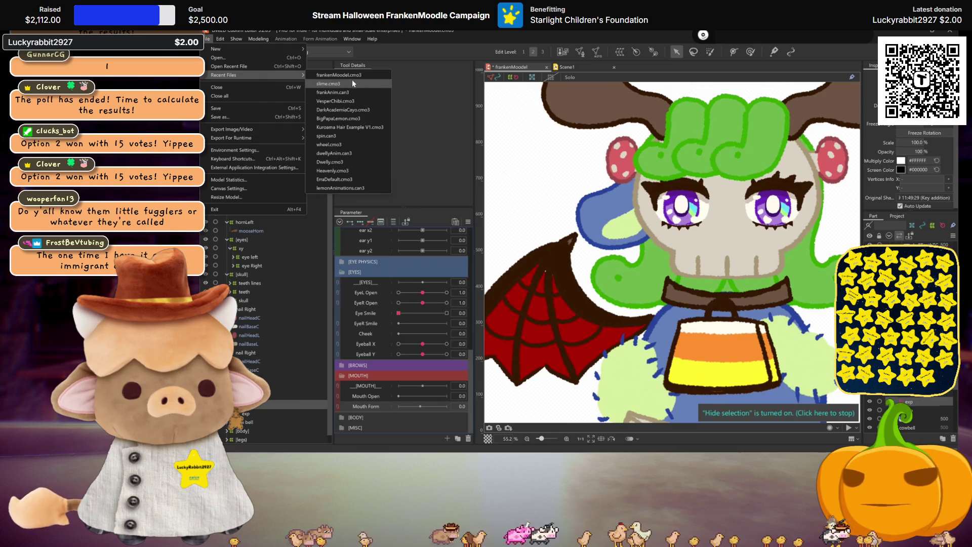
pyautogui.click(348, 101)
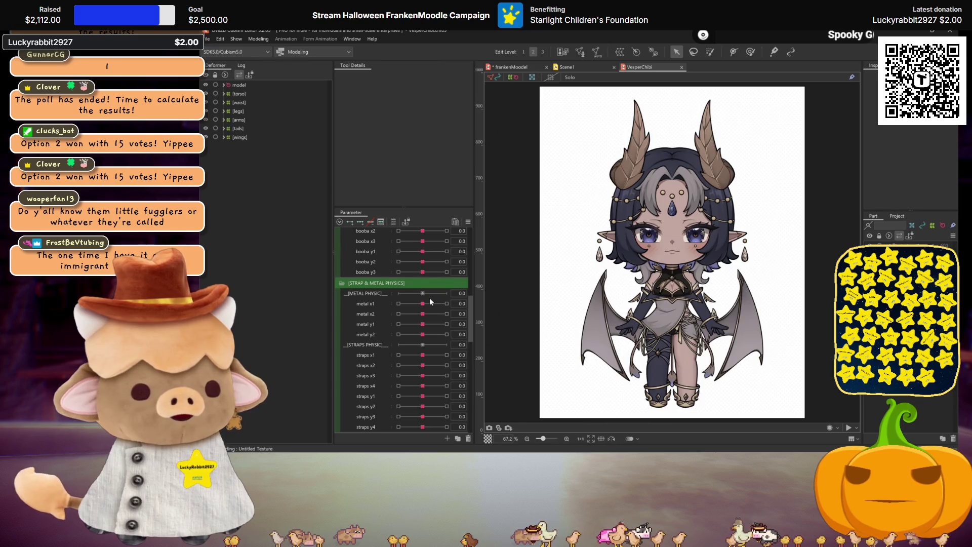
pyautogui.scroll(10, 430, 298)
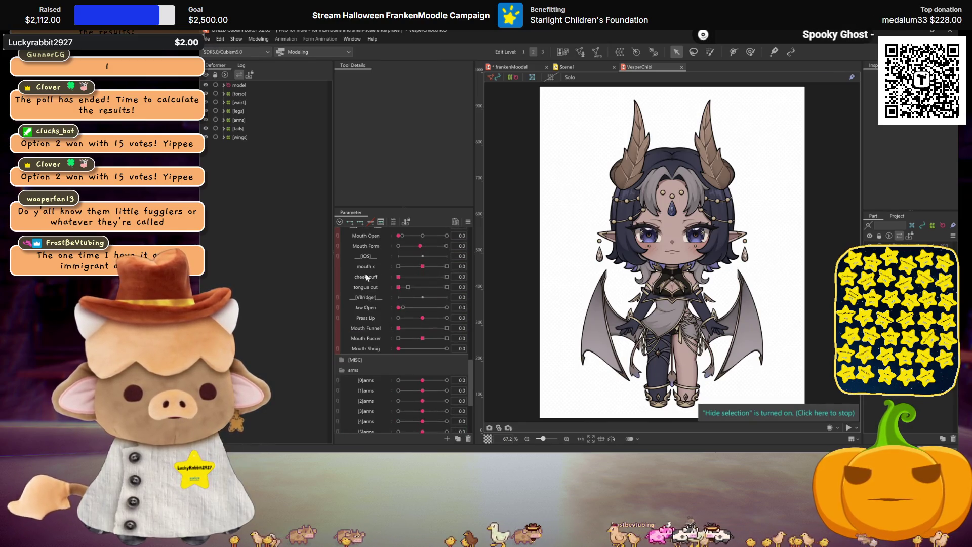
pyautogui.rightClick(369, 265)
pyautogui.click(385, 275)
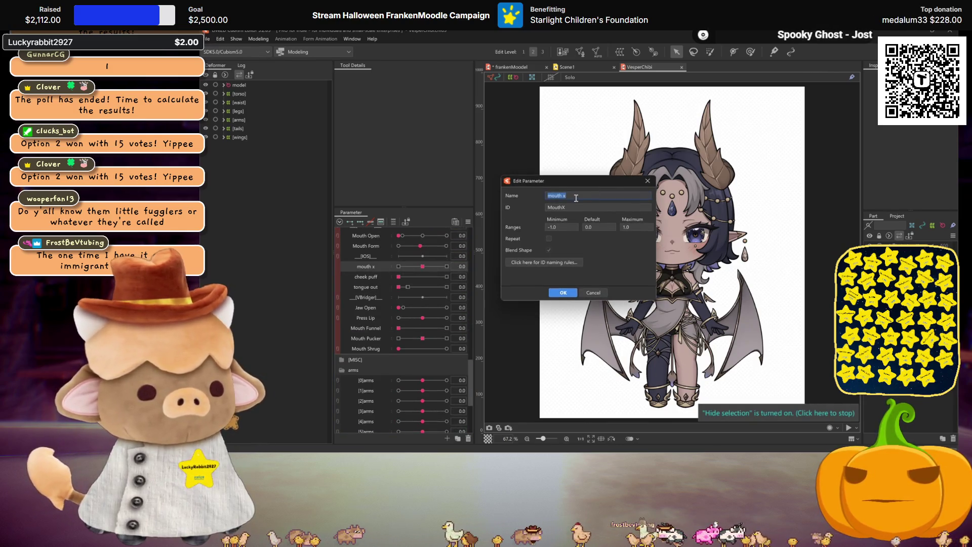
pyautogui.doubleClick(559, 207)
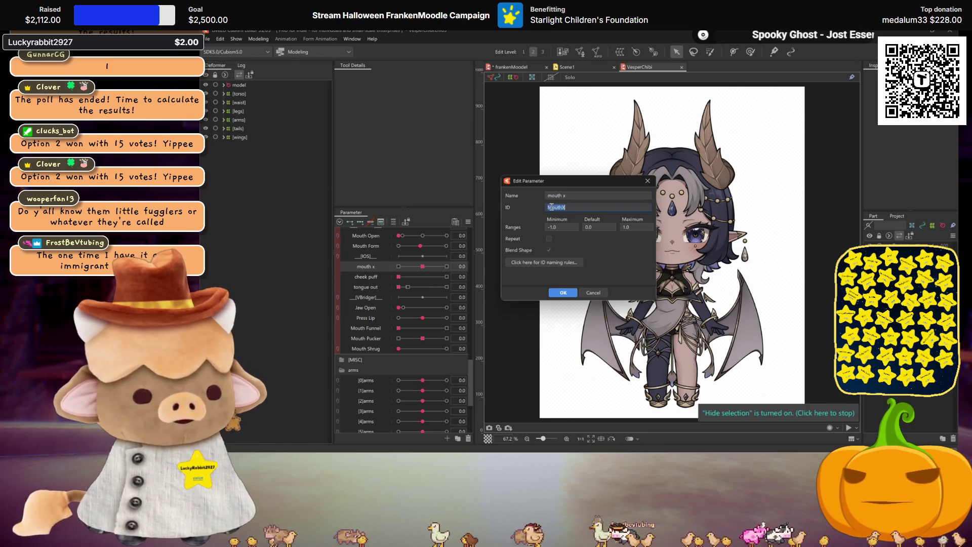
pyautogui.click(648, 181)
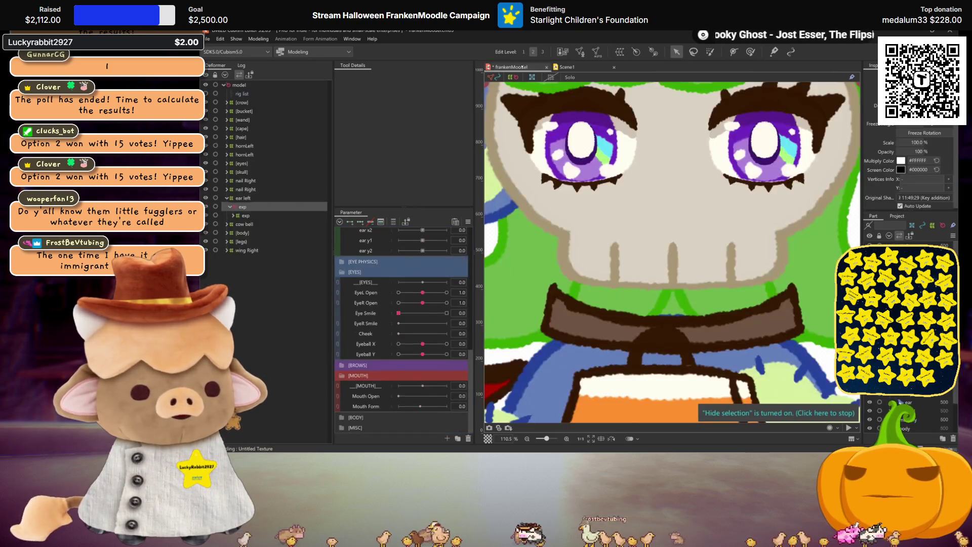
# Duplicate Mouth Form and give the copy the name and ID 'MouthX'.
pyautogui.rightClick(375, 396)
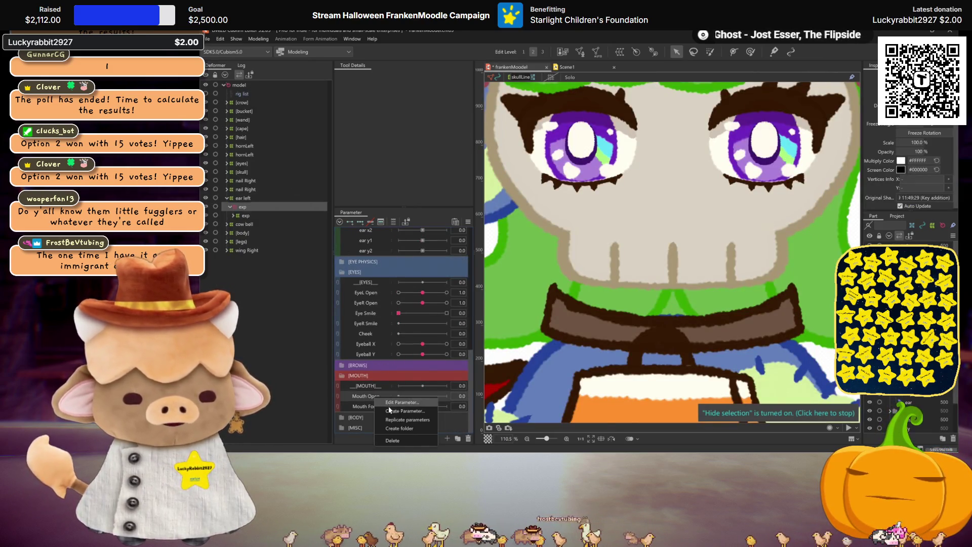
pyautogui.rightClick(365, 406)
pyautogui.click(392, 425)
pyautogui.rightClick(379, 412)
pyautogui.click(392, 419)
pyautogui.doubleClick(632, 228)
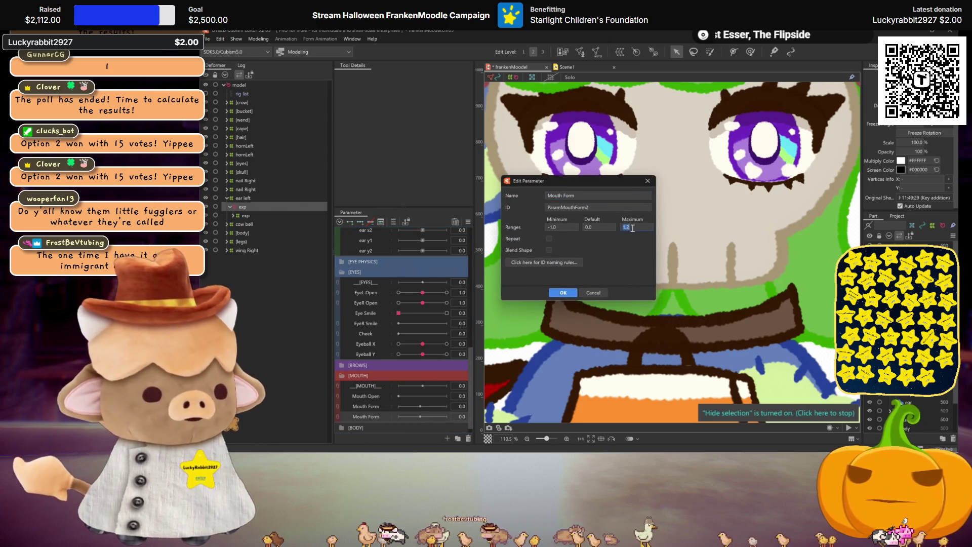
pyautogui.click(597, 194)
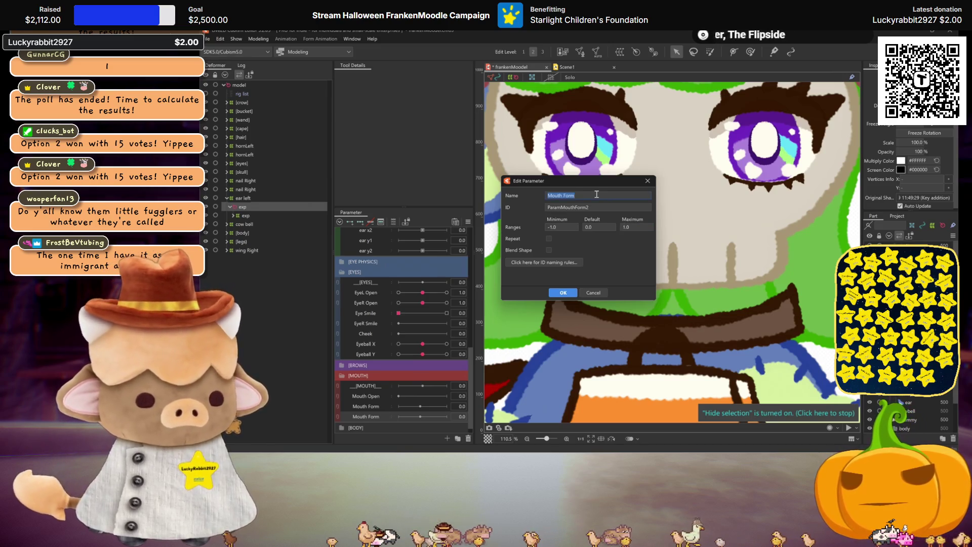
pyautogui.write('MouthX')
pyautogui.press('Tab')
pyautogui.write('MouthX')
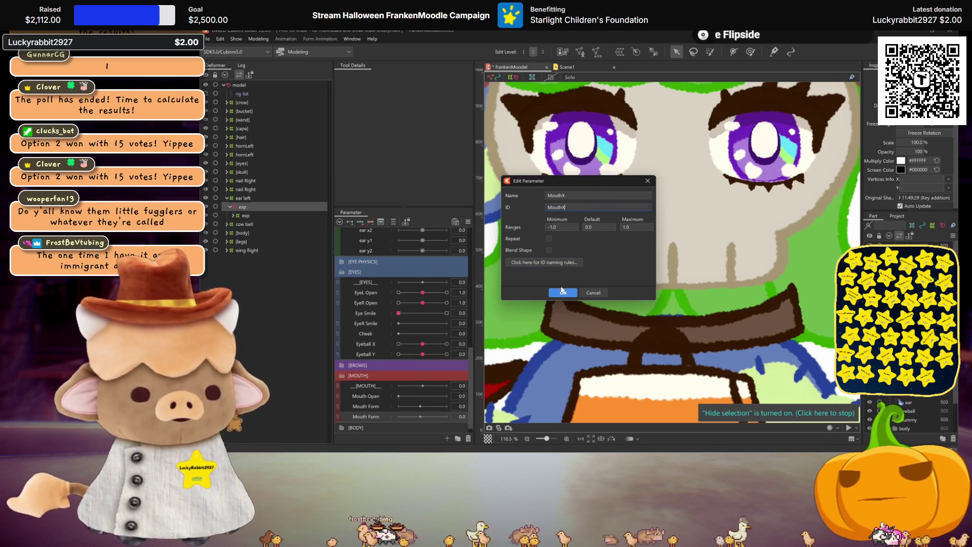
pyautogui.click(564, 293)
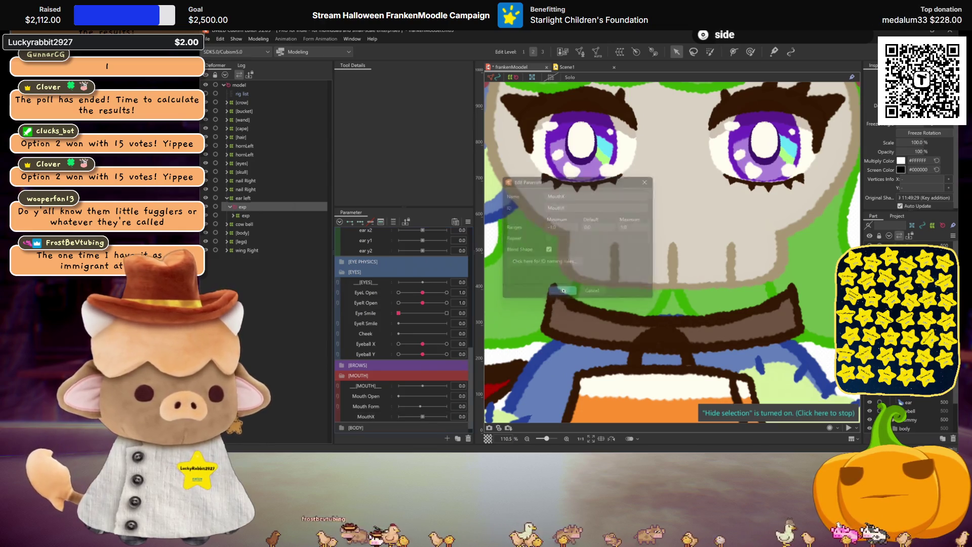
pyautogui.scroll(-1, 380, 408)
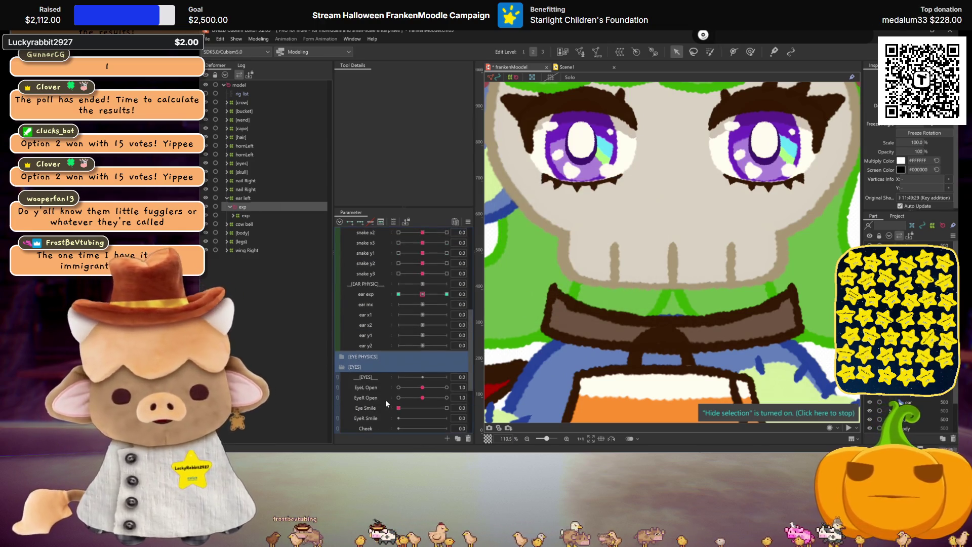
# Pan to the ears and preview ear mx at 30 and -30, undoing the changes.
pyautogui.scroll(5, 373, 364)
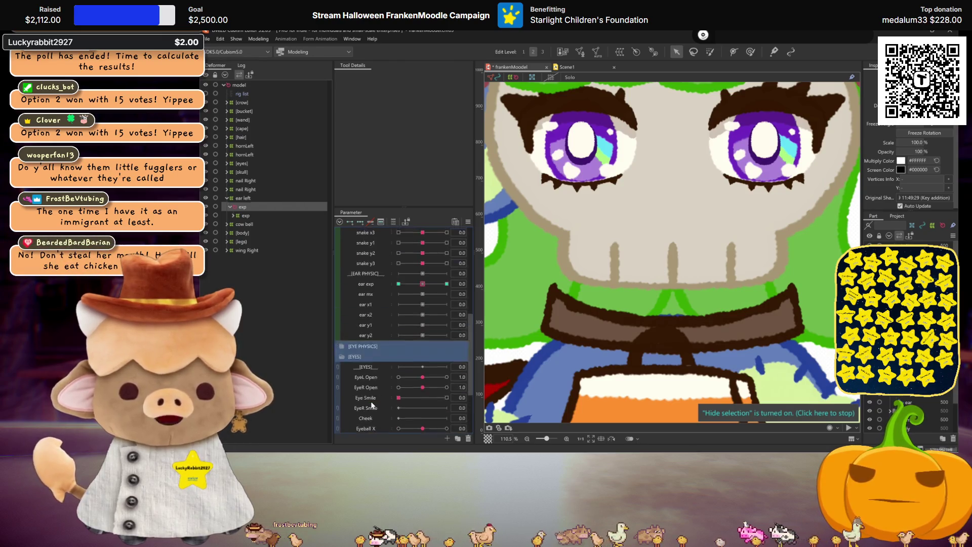
pyautogui.moveTo(657, 178)
pyautogui.mouseDown()
pyautogui.moveTo(730, 238)
pyautogui.moveTo(767, 234)
pyautogui.mouseUp()
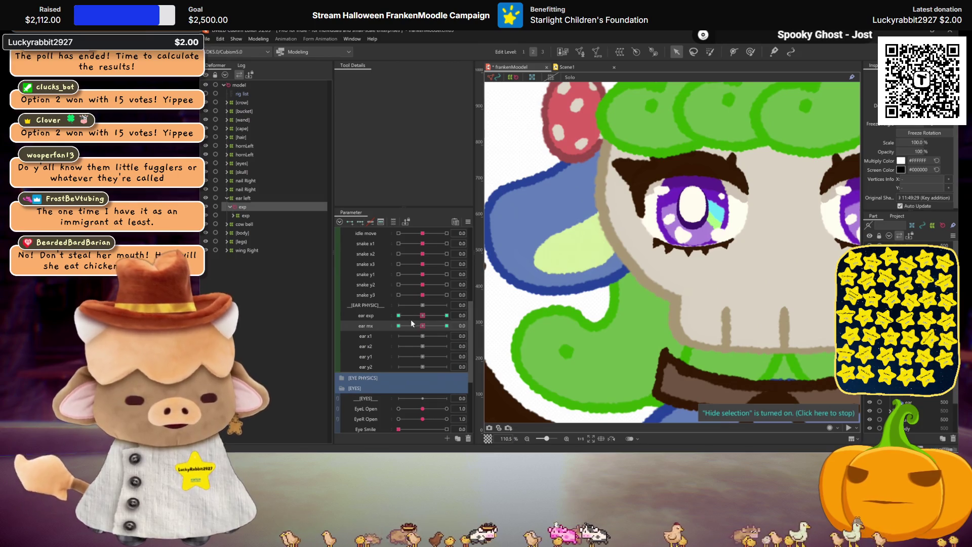
pyautogui.scroll(-2, 654, 336)
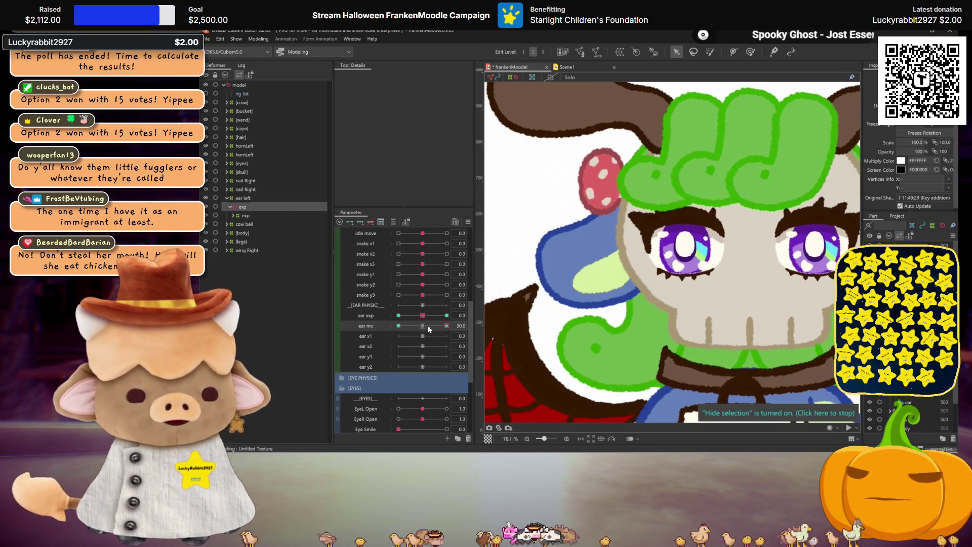
pyautogui.moveTo(427, 317)
pyautogui.mouseDown()
pyautogui.moveTo(504, 321)
pyautogui.moveTo(423, 316)
pyautogui.moveTo(481, 331)
pyautogui.mouseUp()
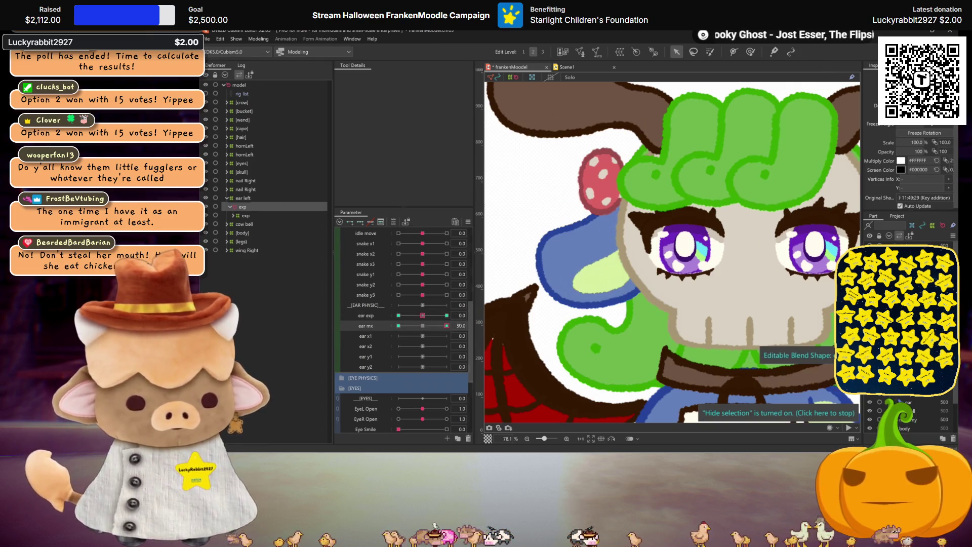
pyautogui.hotkey('ctrl', 'z')
pyautogui.hotkey('ctrl', 'z')
pyautogui.hotkey('ctrl', 'y')
pyautogui.moveTo(447, 326)
pyautogui.mouseDown()
pyautogui.moveTo(368, 322)
pyautogui.moveTo(447, 326)
pyautogui.mouseUp()
pyautogui.hotkey('ctrl', 'z')
pyautogui.hotkey('ctrl', 'z')
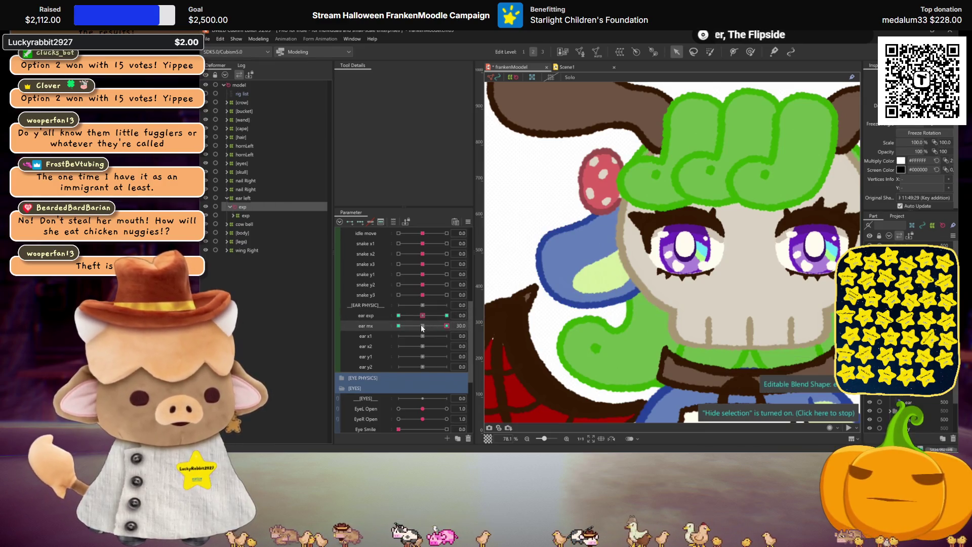
pyautogui.hotkey('ctrl', 'z')
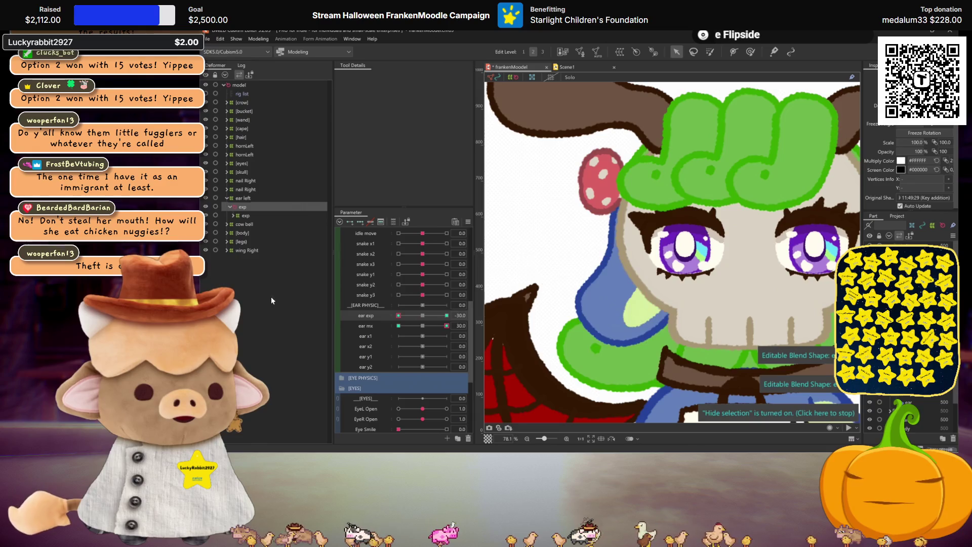
# Check the ear at ear mx -30 and ear exp 30, then return both to 0.
pyautogui.click(399, 325)
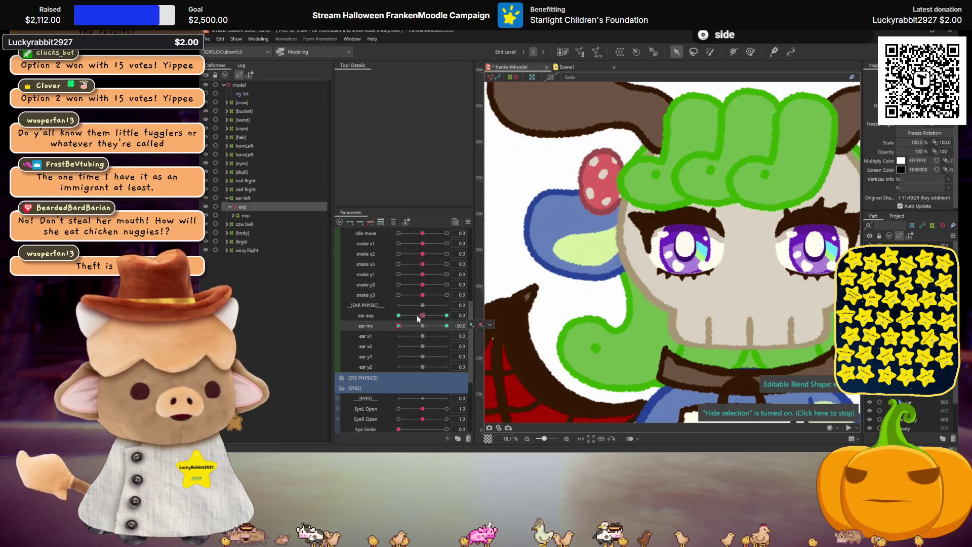
pyautogui.click(447, 315)
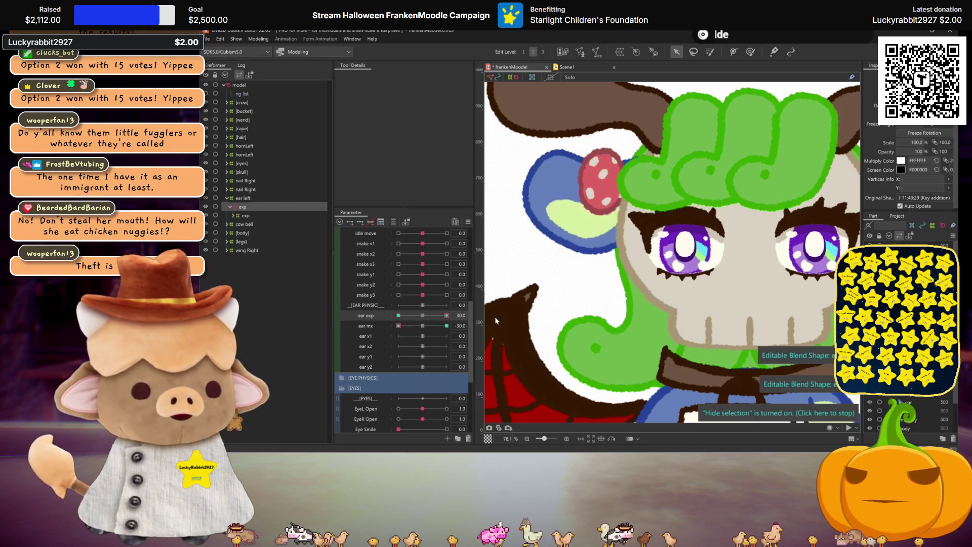
pyautogui.click(423, 326)
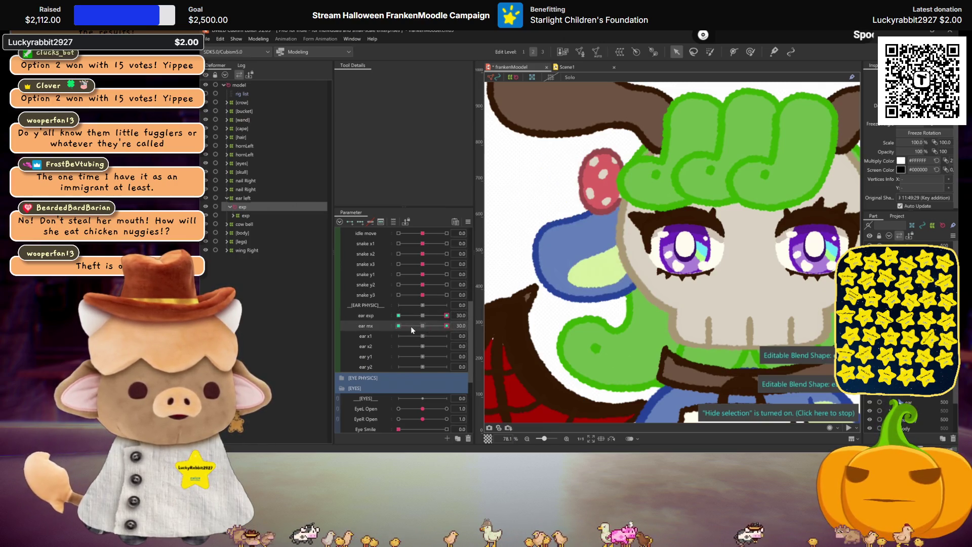
pyautogui.click(423, 315)
pyautogui.click(463, 222)
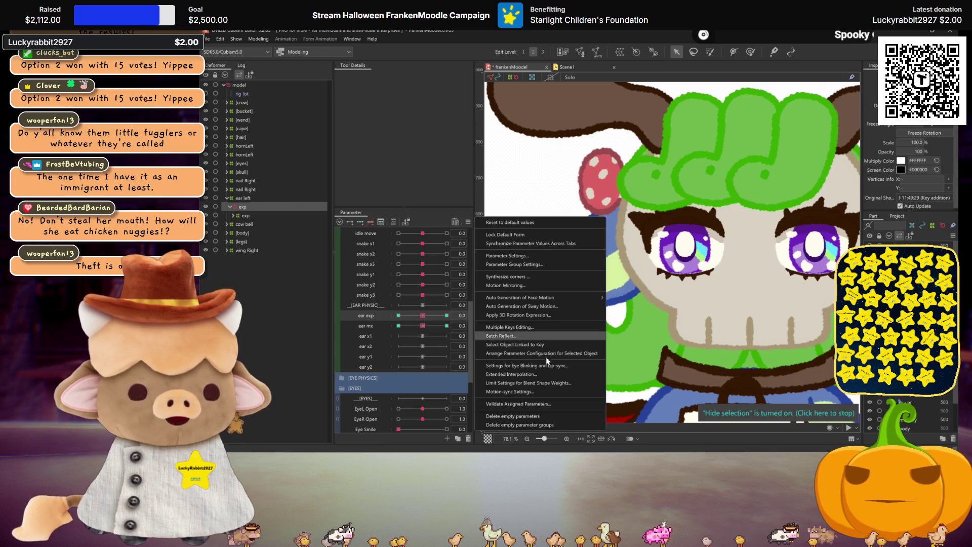
# Limit ear mx's blend-shape weight by ear exp using the Fold line1 graph preset.
pyautogui.click(515, 383)
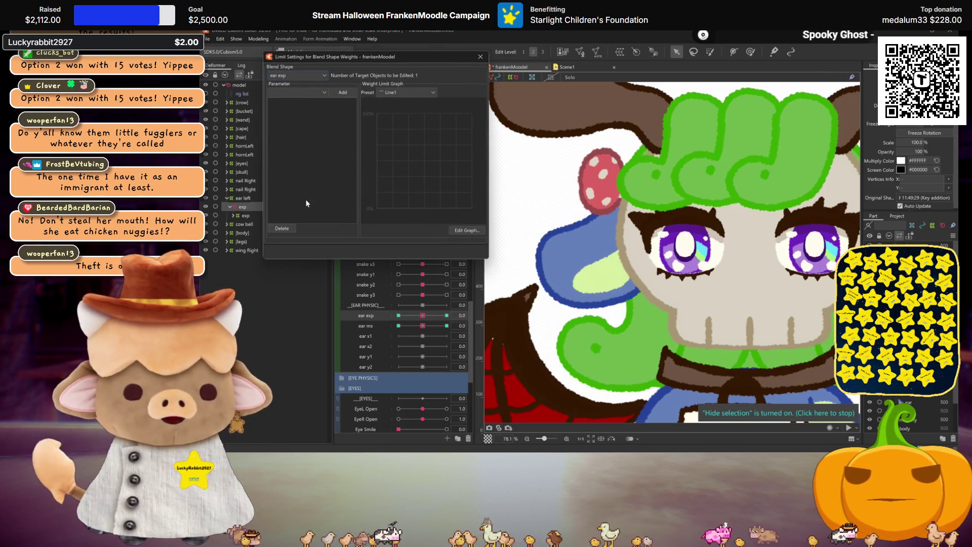
pyautogui.click(296, 93)
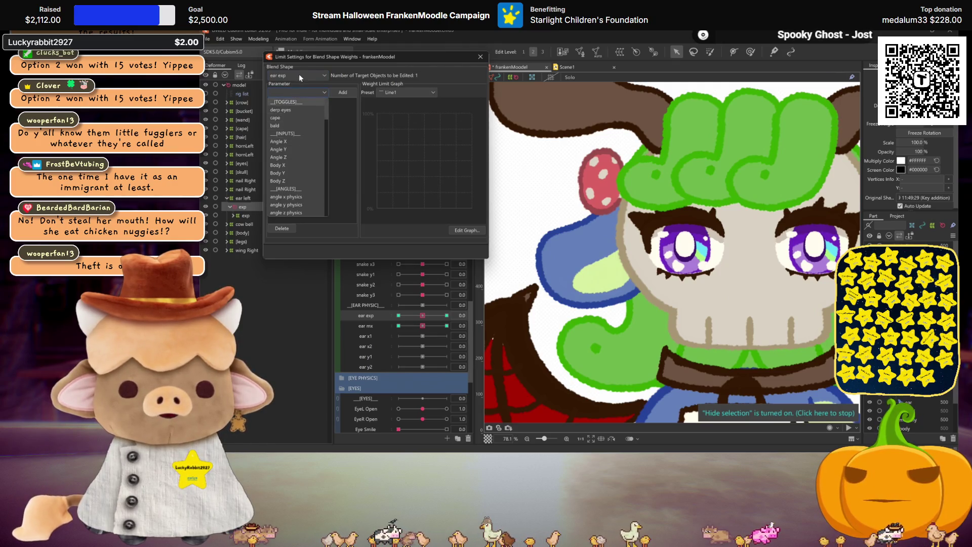
pyautogui.click(300, 76)
pyautogui.scroll(-1, 298, 74)
pyautogui.click(297, 90)
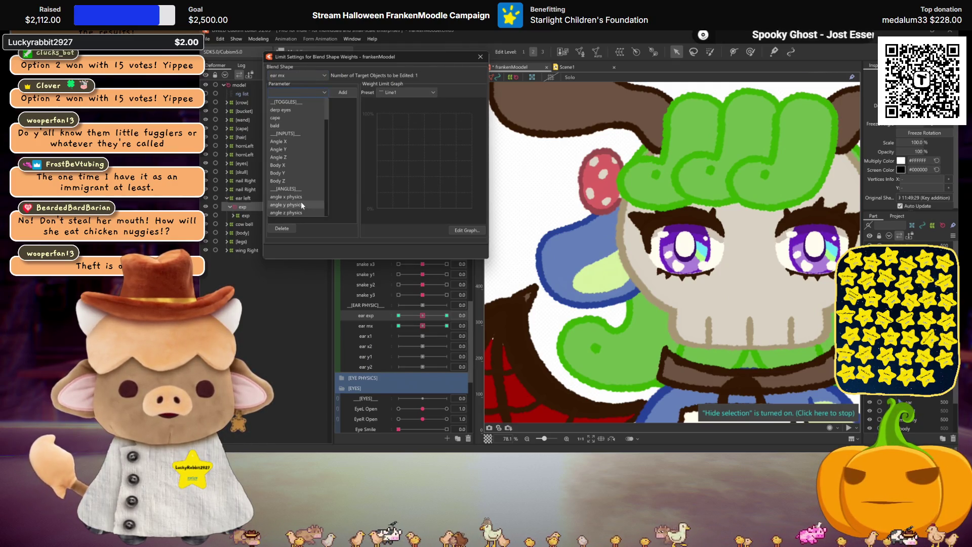
pyautogui.scroll(-5, 299, 173)
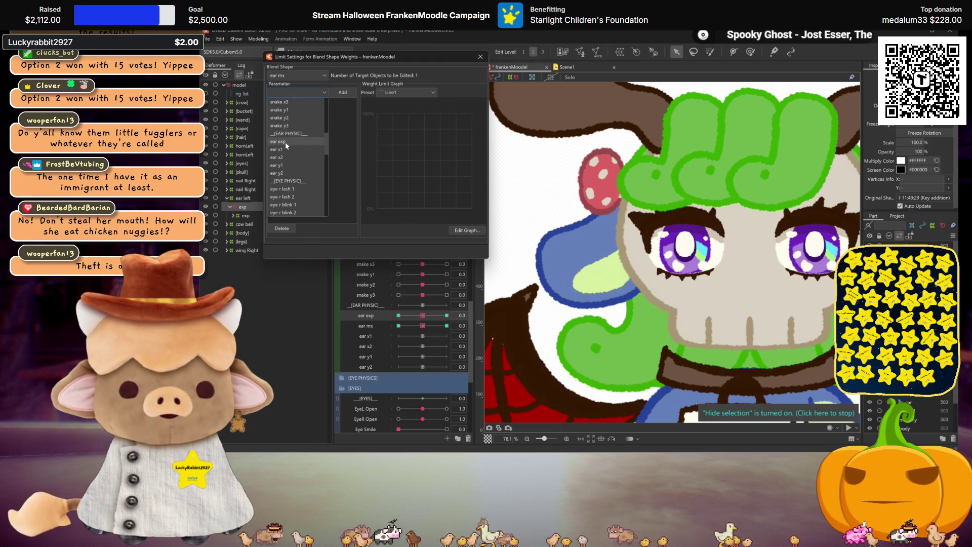
pyautogui.click(285, 141)
pyautogui.click(342, 92)
pyautogui.click(406, 92)
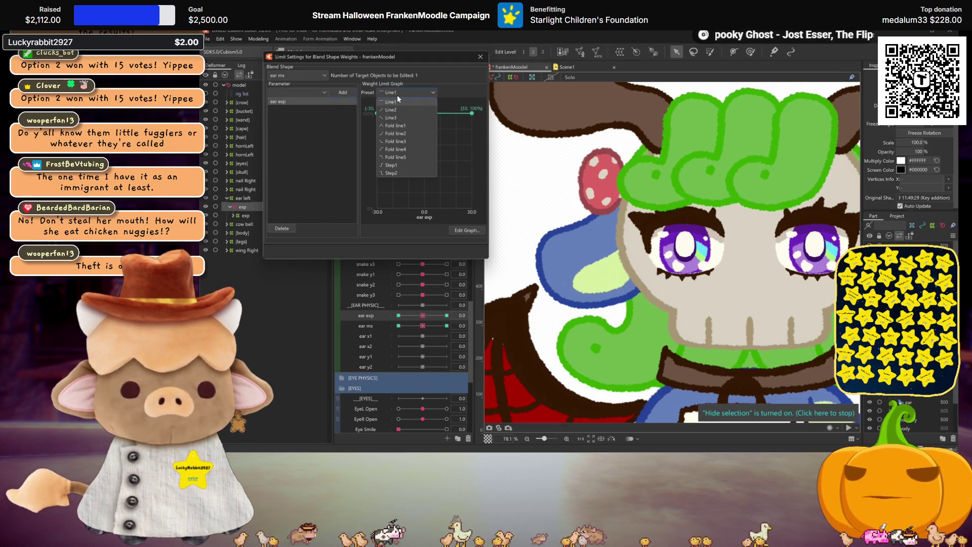
pyautogui.click(390, 125)
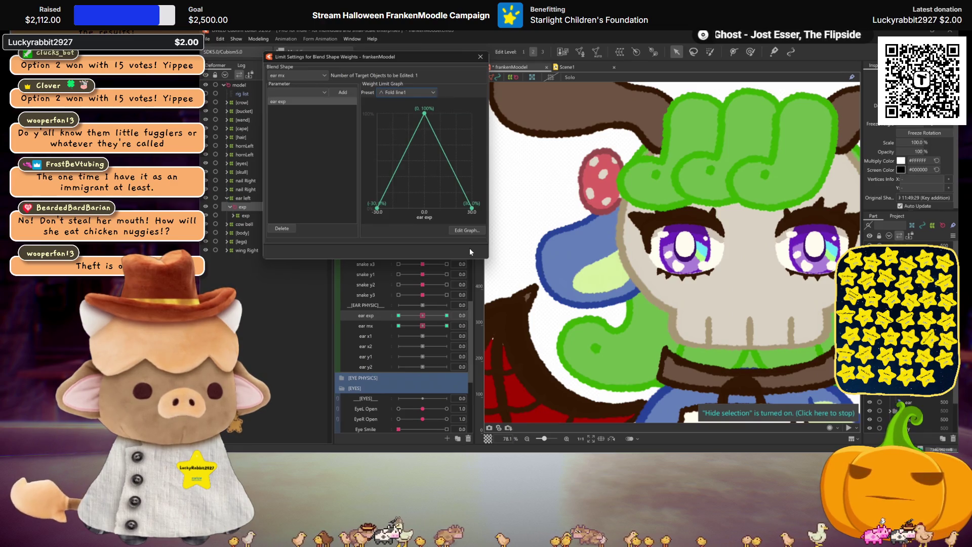
# Set the weight graph to 50 at ear exp -30 and 30, and apply it.
pyautogui.click(467, 230)
pyautogui.doubleClick(380, 97)
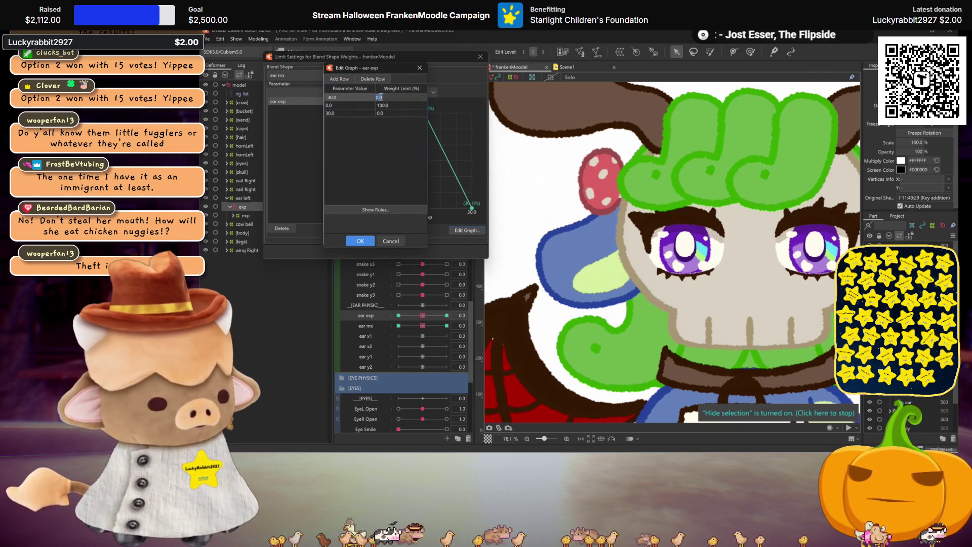
pyautogui.write('50')
pyautogui.click(393, 113)
pyautogui.click(370, 189)
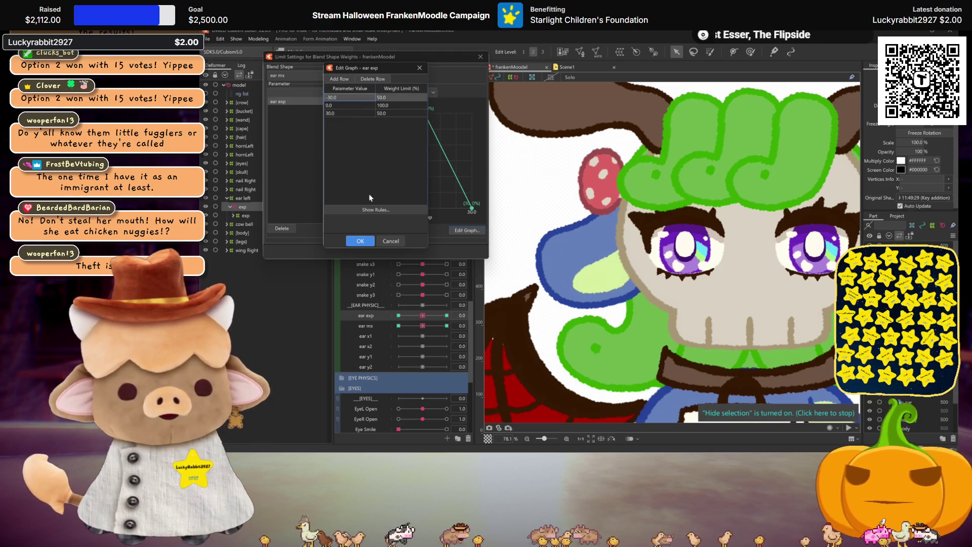
pyautogui.click(361, 241)
# Test ear exp and ear mx at ±30, reset both to 0, and close the settings.
pyautogui.click(446, 315)
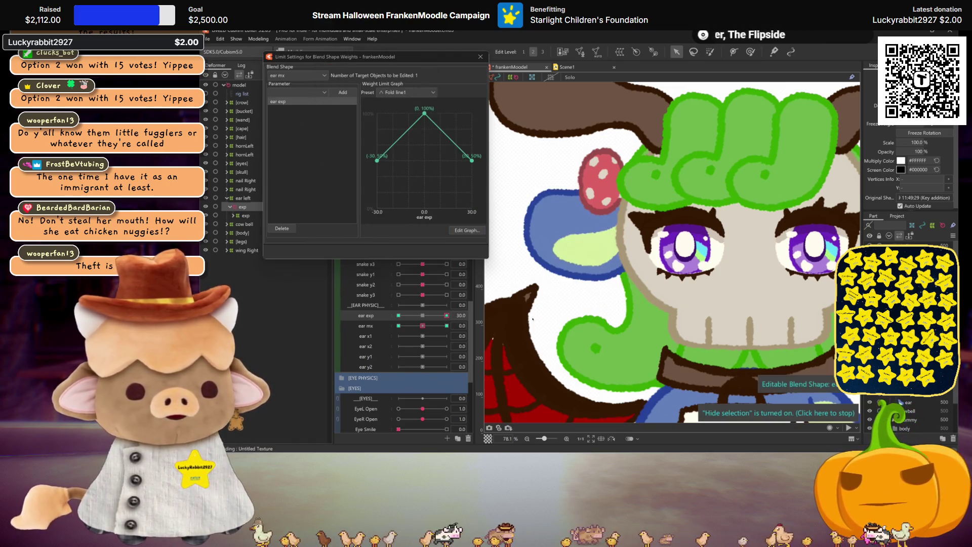
pyautogui.click(398, 326)
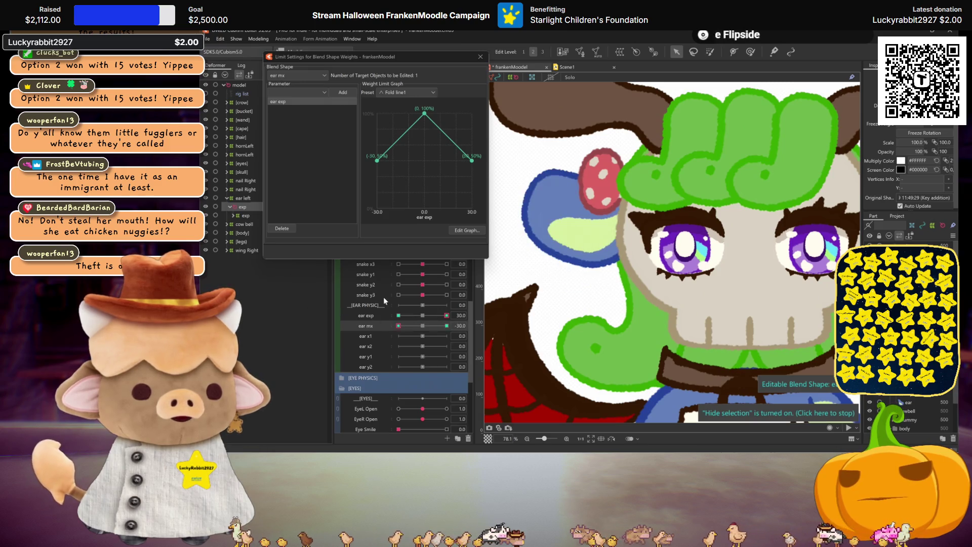
pyautogui.click(399, 316)
pyautogui.click(403, 326)
pyautogui.click(423, 315)
pyautogui.click(423, 325)
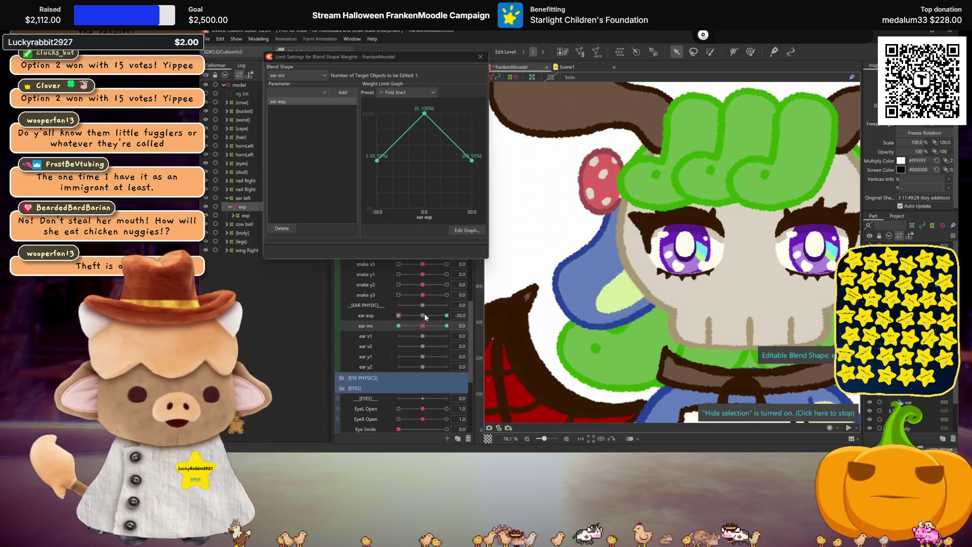
pyautogui.click(481, 56)
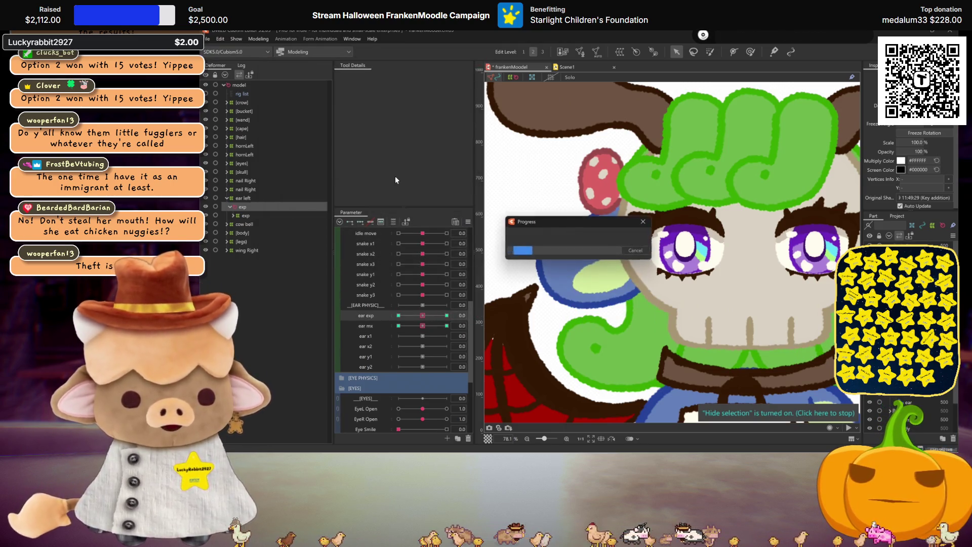
# Open Physics Settings and switch to the ears mx physics group.
pyautogui.click(259, 39)
pyautogui.click(286, 212)
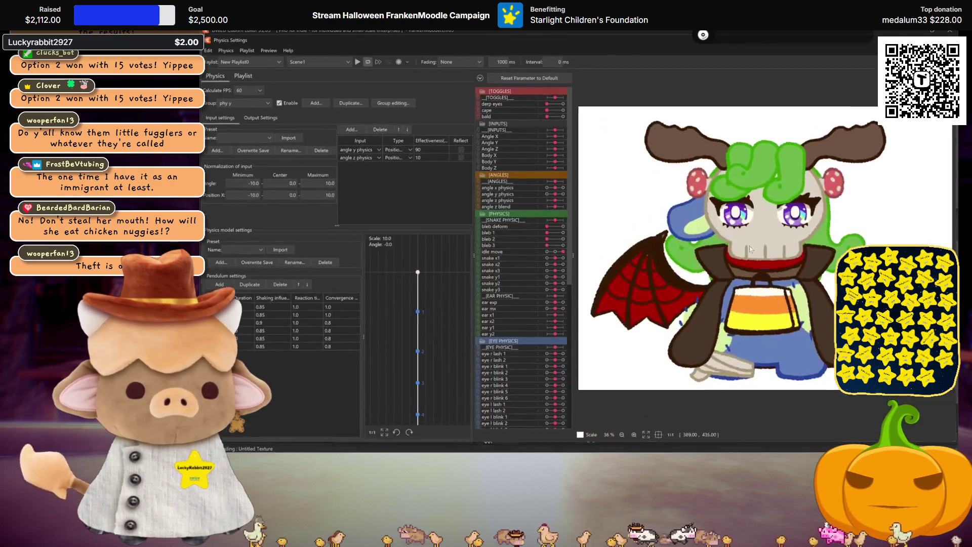
pyautogui.moveTo(754, 240)
pyautogui.mouseDown()
pyautogui.moveTo(671, 214)
pyautogui.moveTo(714, 281)
pyautogui.mouseUp()
pyautogui.click(250, 103)
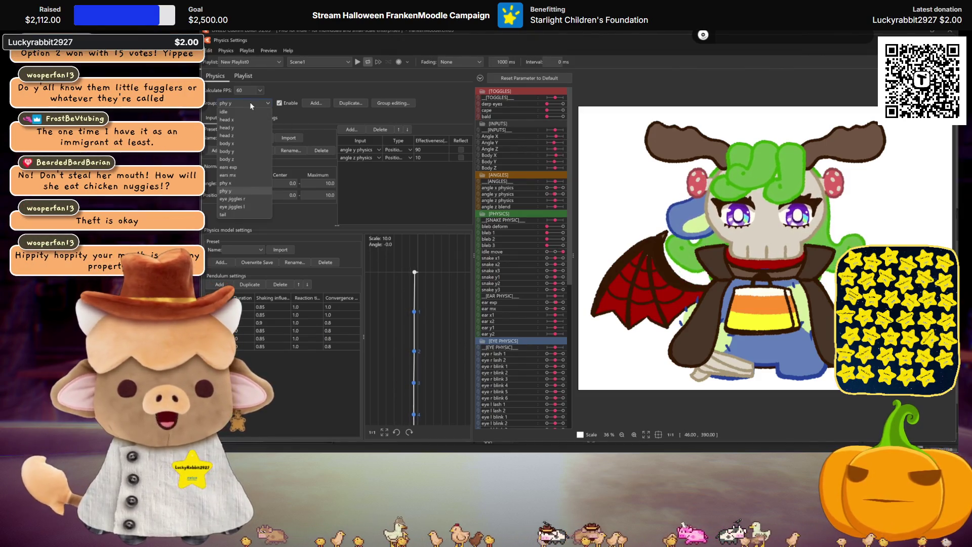
pyautogui.click(228, 174)
# Add MouthX as the group's input with 80 effectiveness.
pyautogui.click(351, 130)
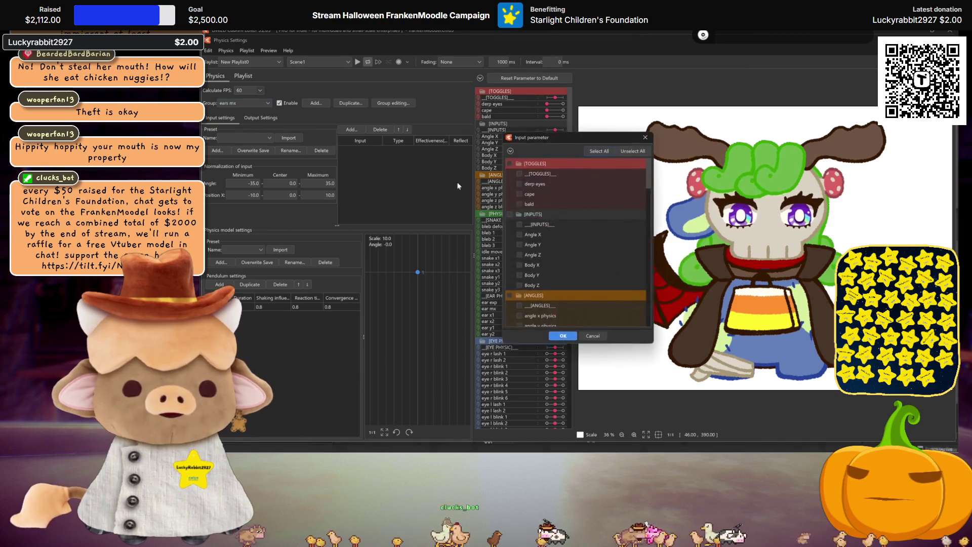
pyautogui.scroll(-10, 576, 289)
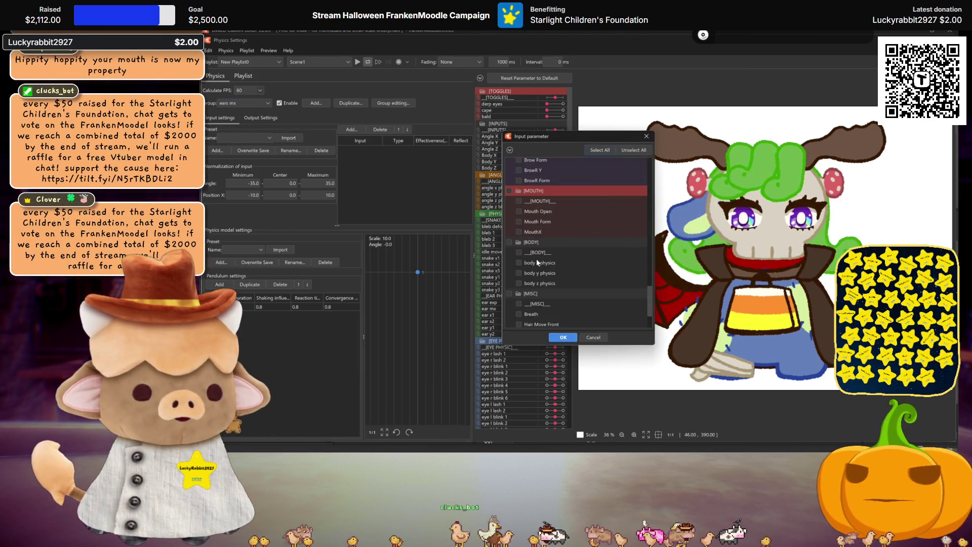
pyautogui.click(519, 232)
pyautogui.click(563, 337)
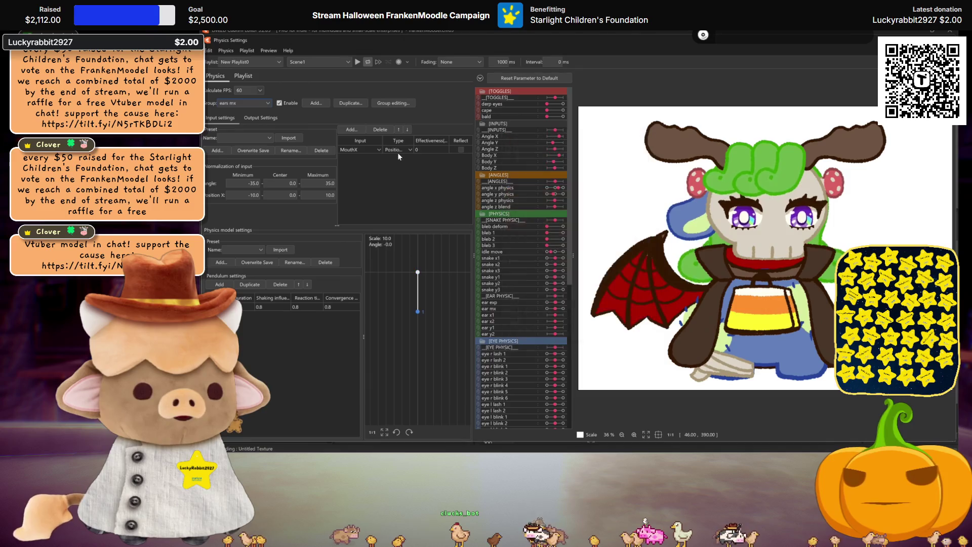
pyautogui.moveTo(419, 150); pyautogui.dragTo(429, 187)
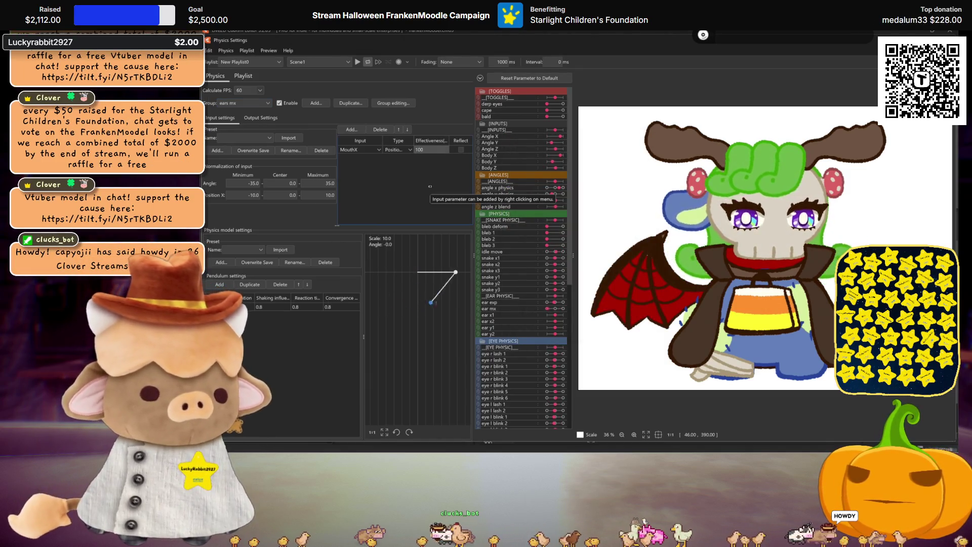
pyautogui.doubleClick(430, 150)
pyautogui.write('80')
pyautogui.press('Return')
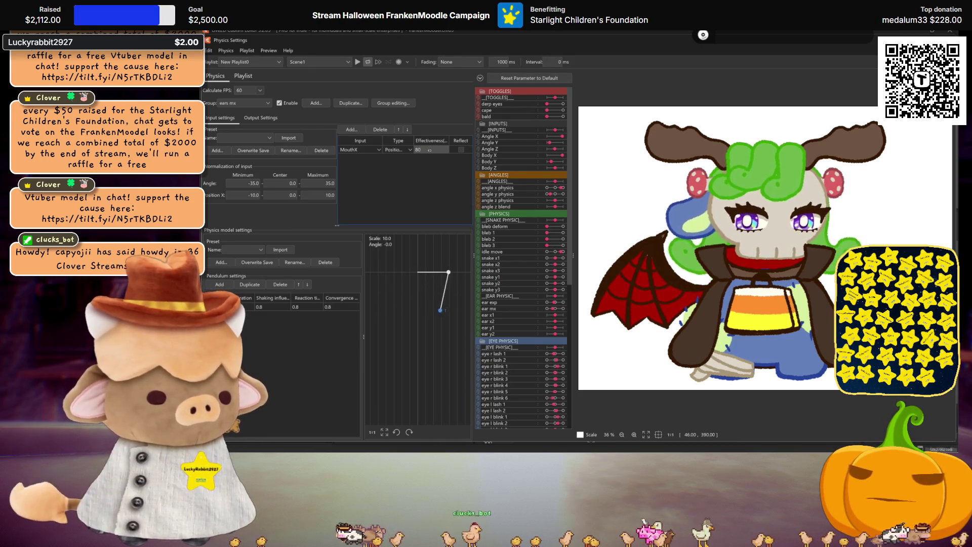
# Compare with the ears exp group, then return to ears mx.
pyautogui.click(251, 104)
pyautogui.click(250, 163)
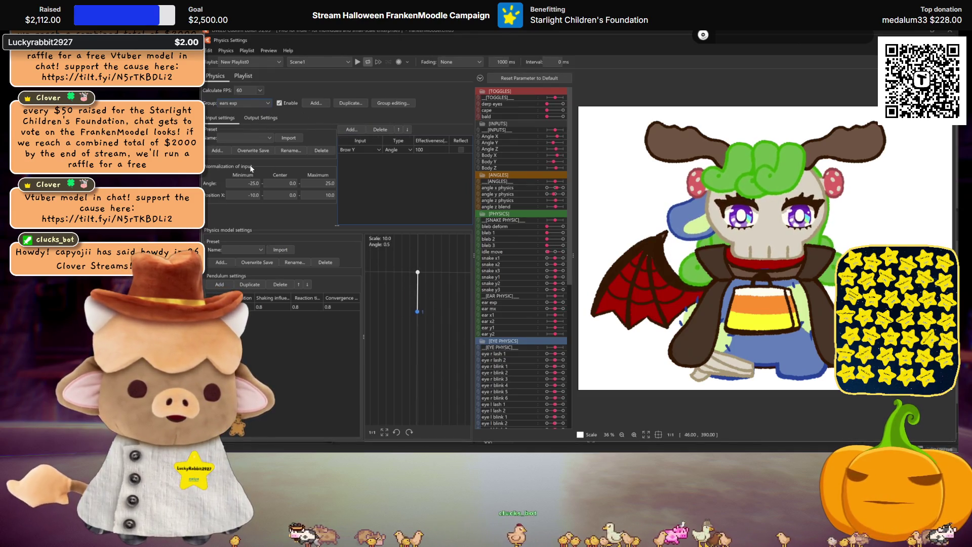
pyautogui.click(251, 104)
pyautogui.click(238, 172)
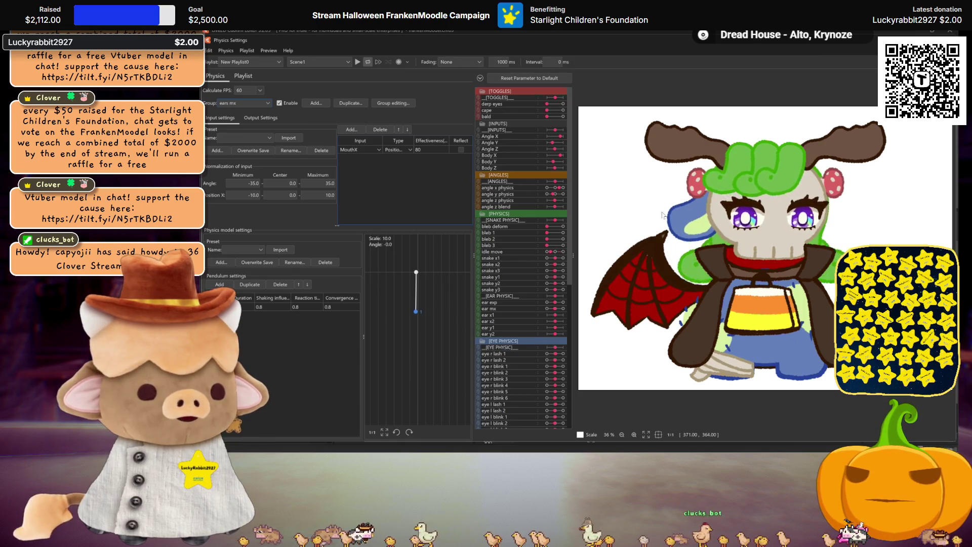
# Close Physics Settings and open VesperChibi.cmo3 from recent files.
pyautogui.press('Escape')
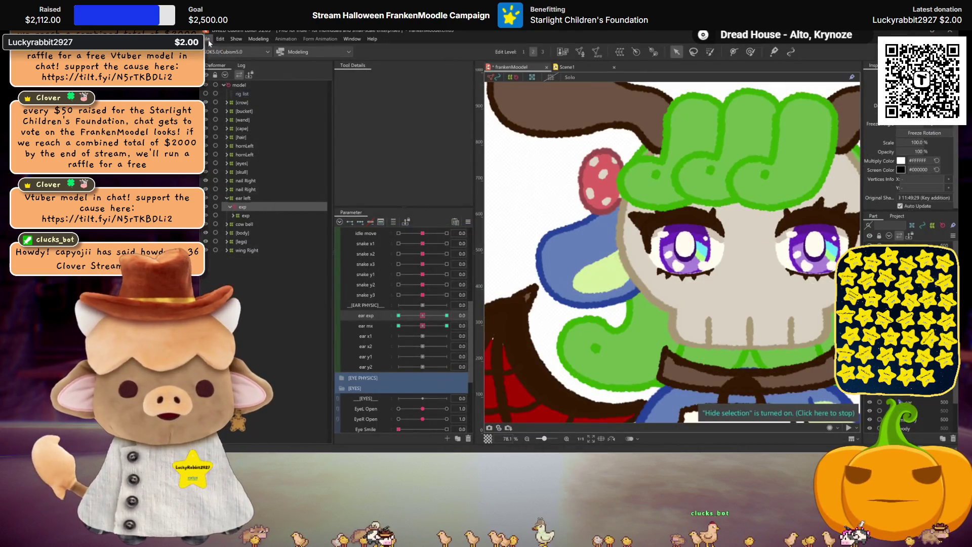
pyautogui.click(208, 40)
pyautogui.moveTo(293, 75)
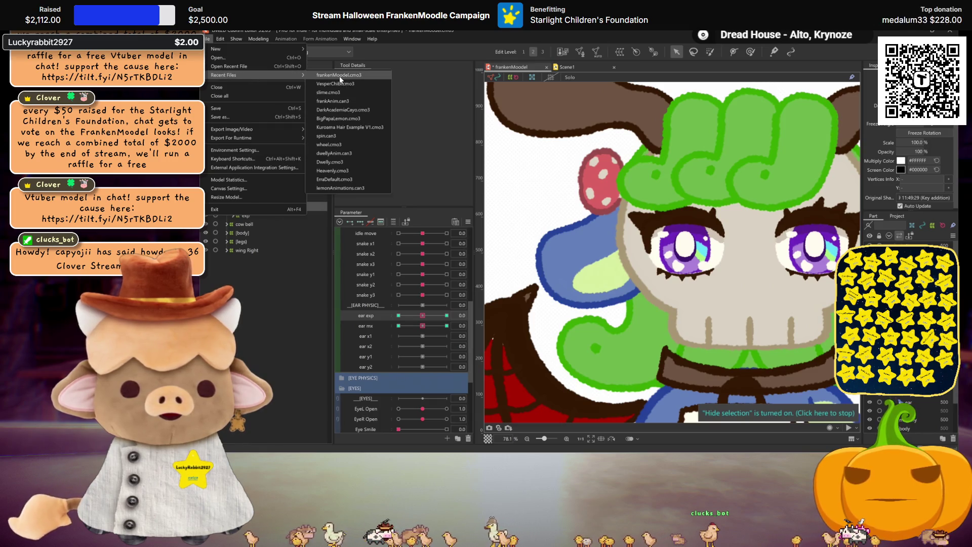
pyautogui.click(339, 75)
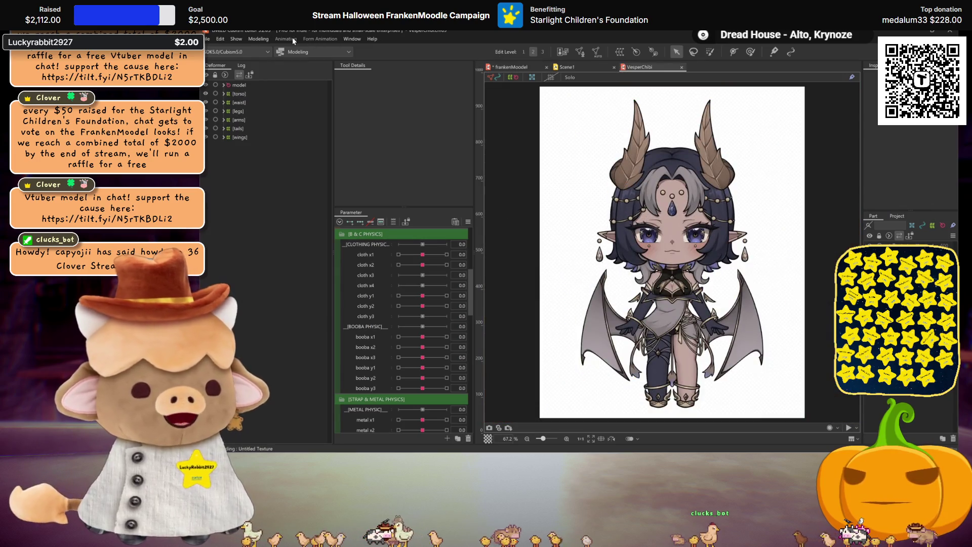
# Inspect VesperChibi's ears mx physics group settings, then close Physics Settings.
pyautogui.click(297, 40)
pyautogui.click(286, 216)
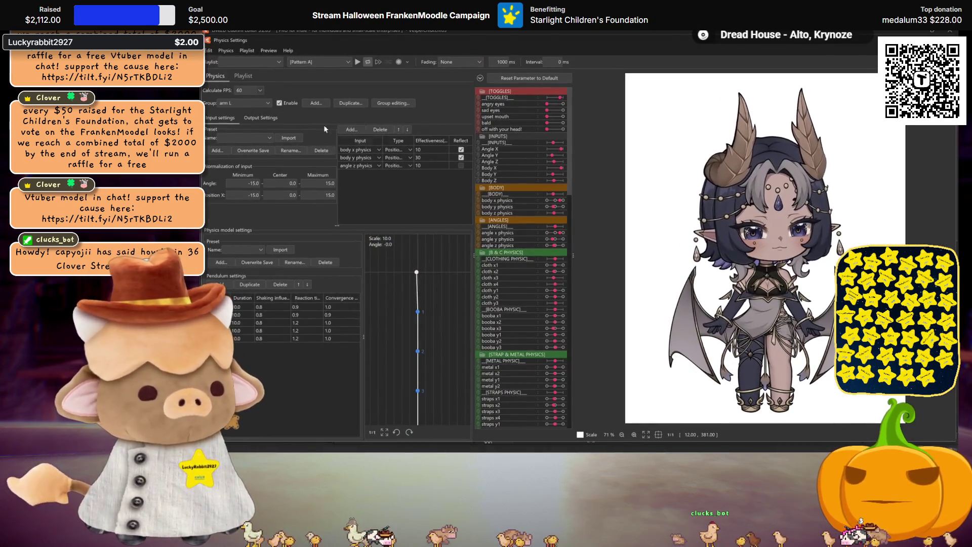
pyautogui.click(239, 102)
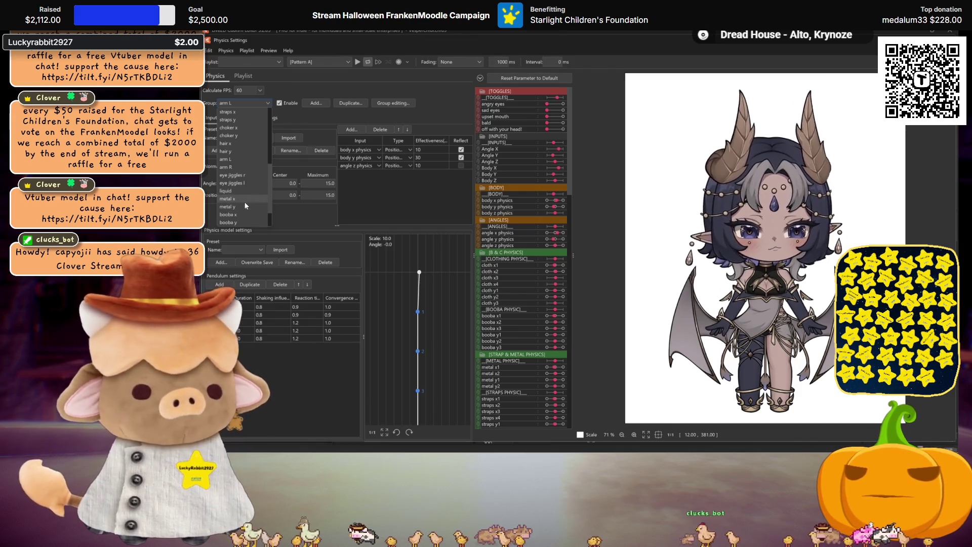
pyautogui.scroll(-2, 232, 198)
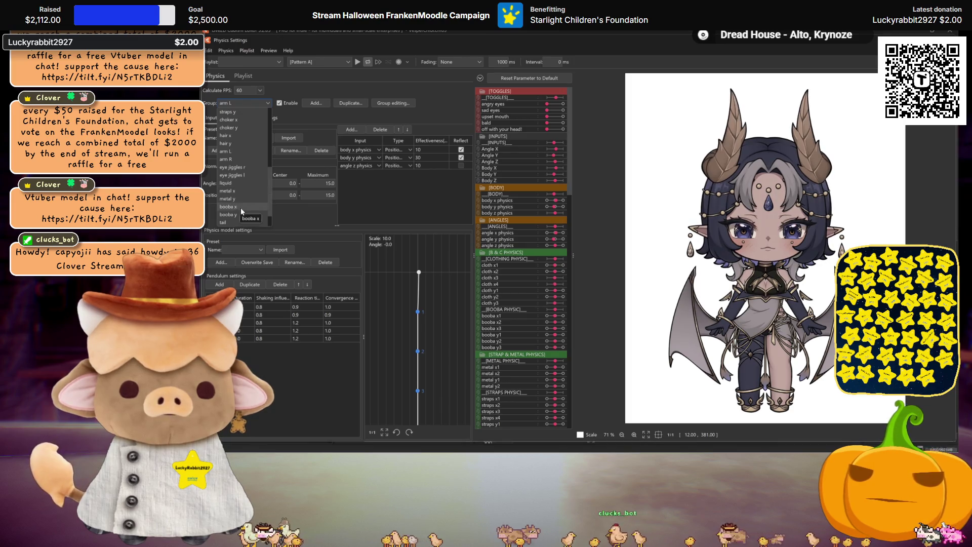
pyautogui.scroll(4, 238, 208)
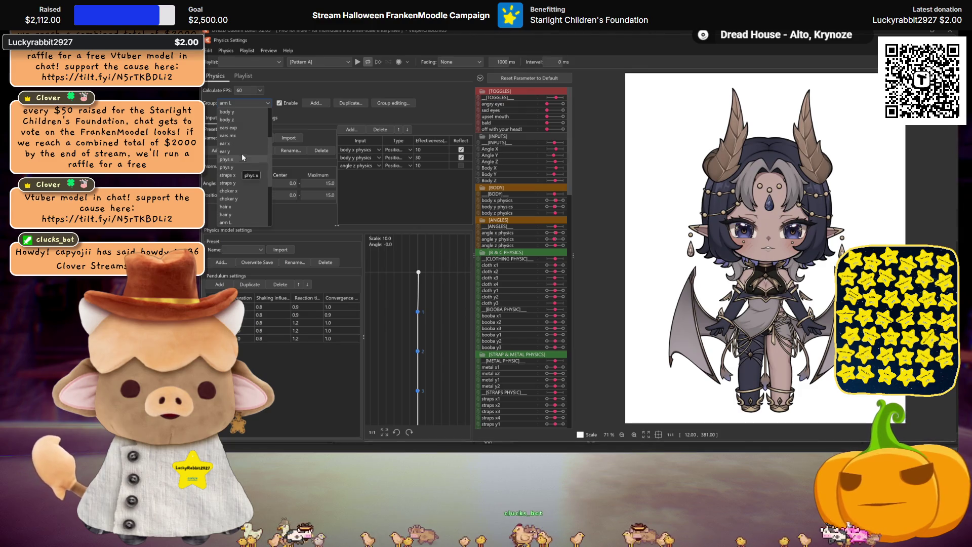
pyautogui.click(238, 135)
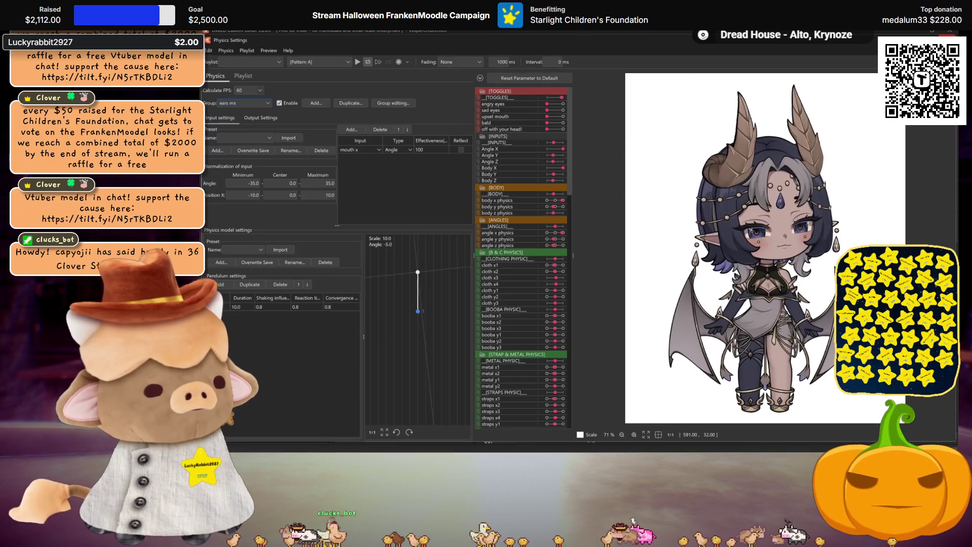
pyautogui.click(948, 31)
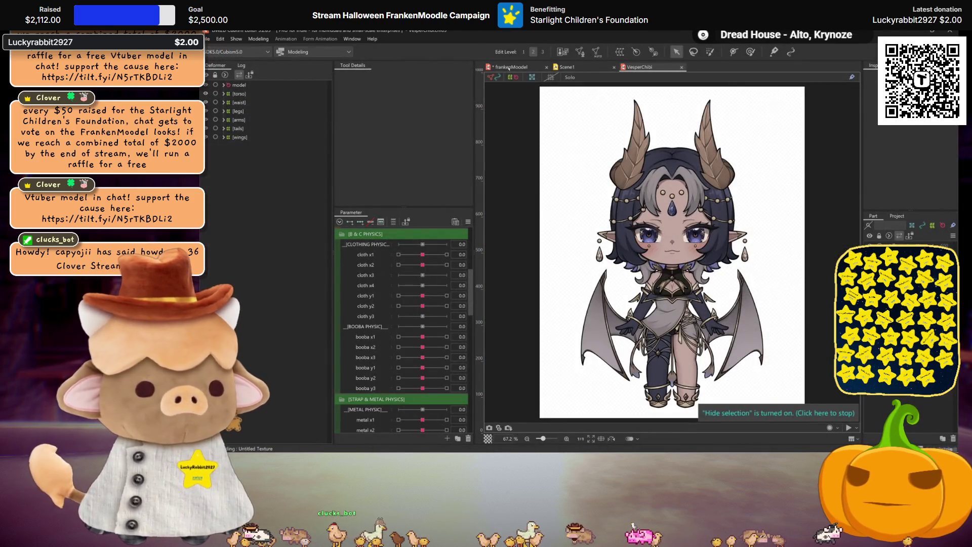
# Close VesperChibi, save frankenMoodel, and set the ears mx MouthX input type to Angle.
pyautogui.click(682, 68)
pyautogui.hotkey('ctrl', 's')
pyautogui.click(256, 39)
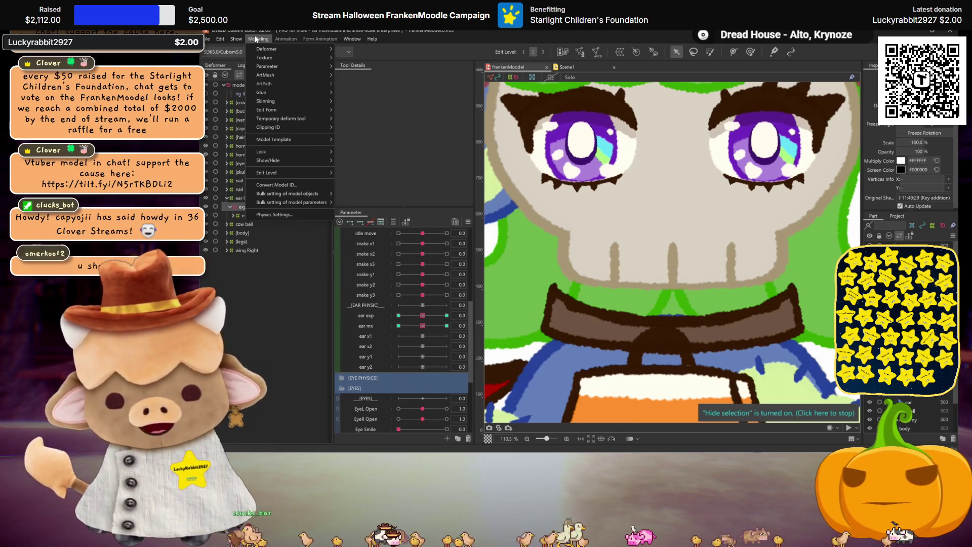
pyautogui.click(274, 214)
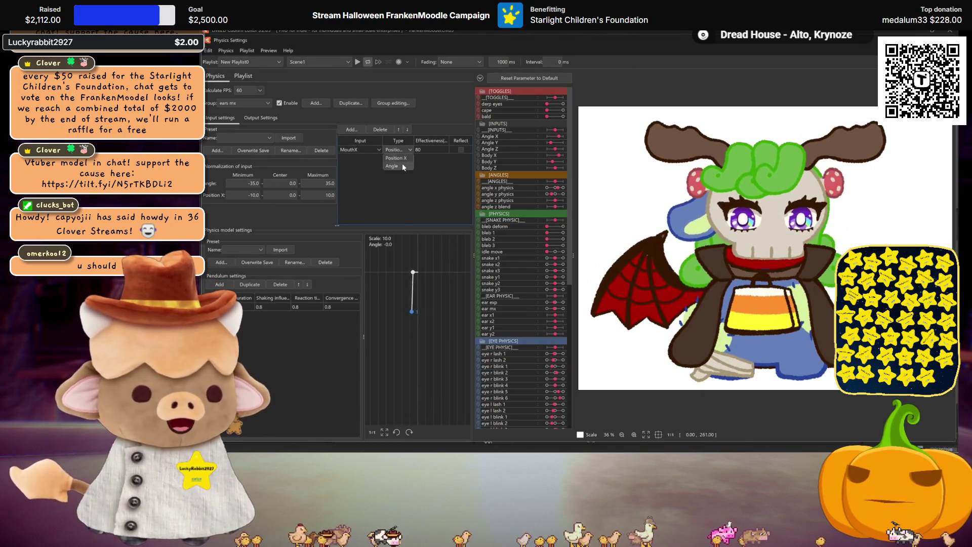
pyautogui.click(403, 166)
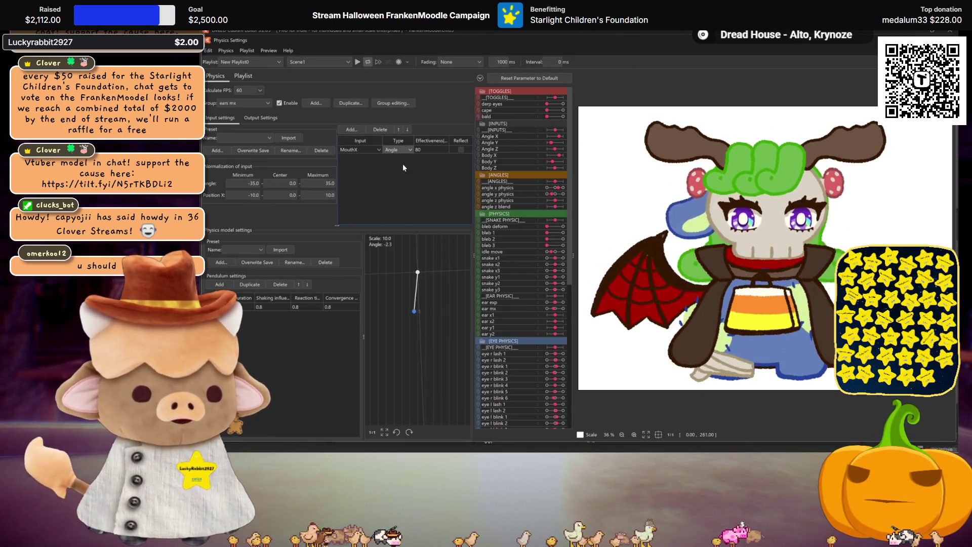
pyautogui.click(435, 153)
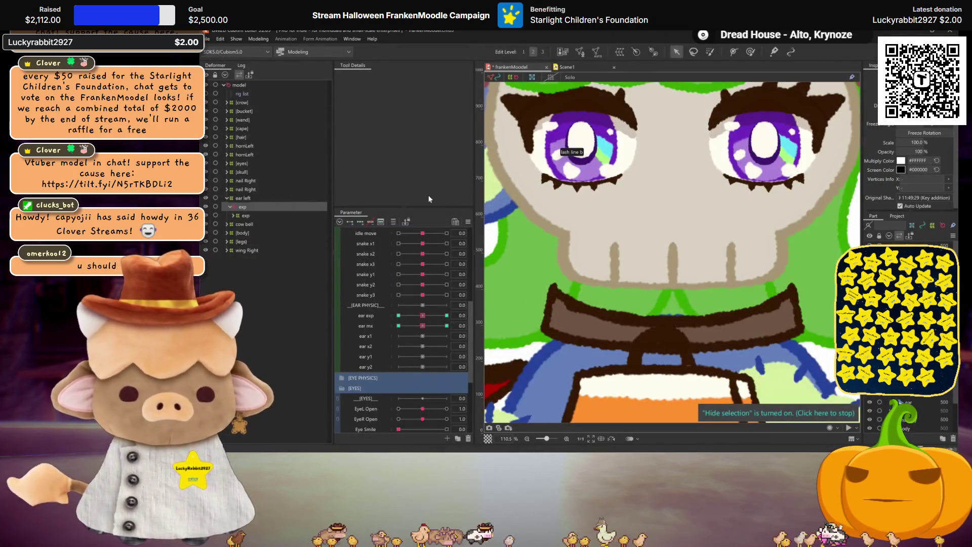
# At ear exp 30, narrow the inner exp warp from its right side and lower its bottom edge slightly.
pyautogui.click(246, 216)
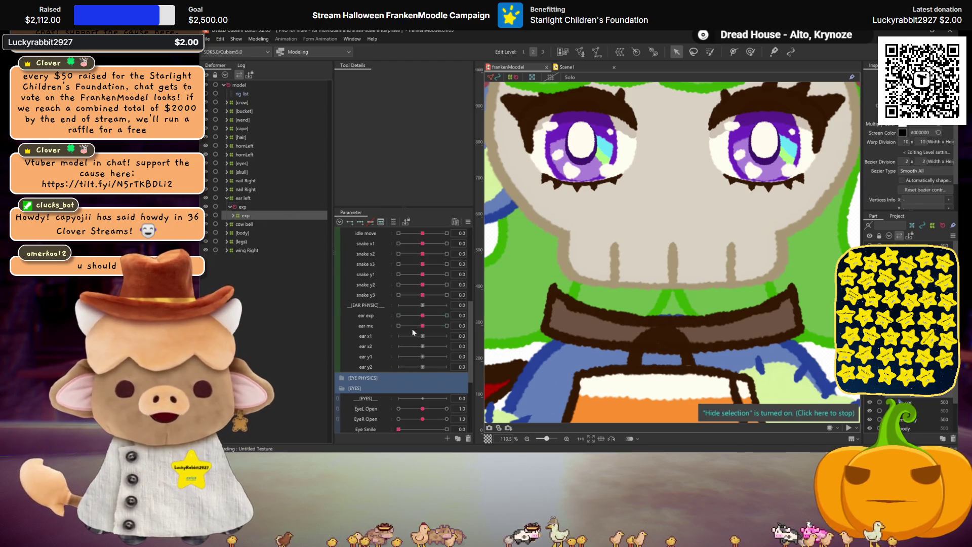
pyautogui.scroll(-3, 557, 310)
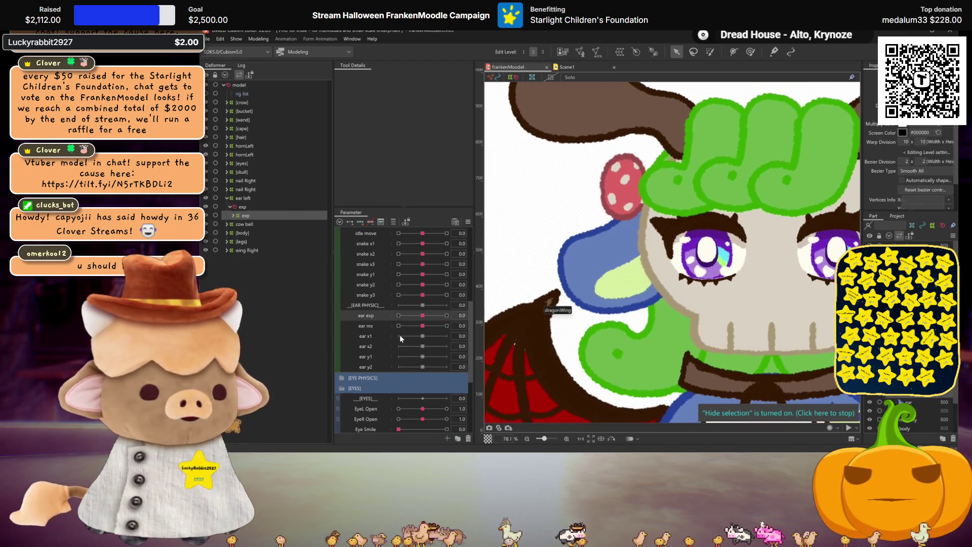
pyautogui.click(446, 316)
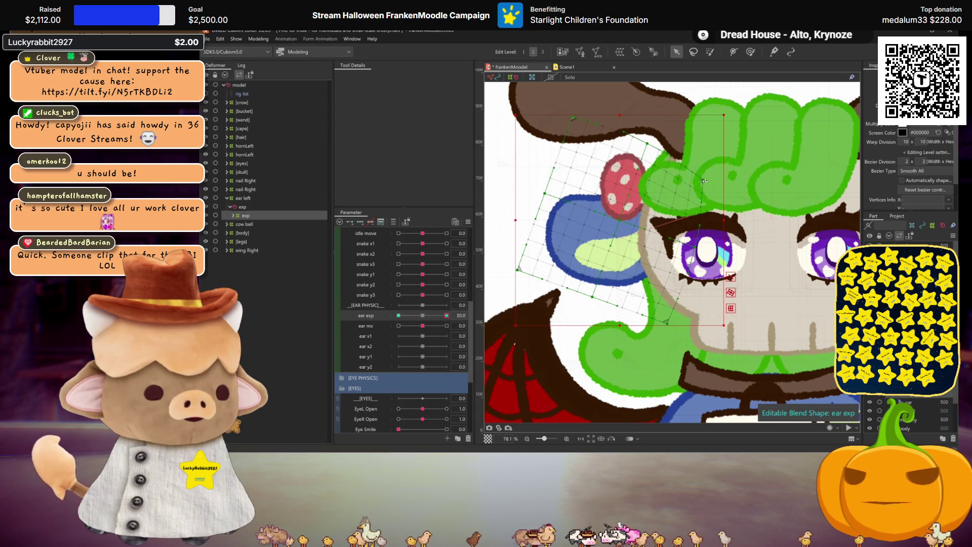
pyautogui.moveTo(704, 181); pyautogui.dragTo(704, 193)
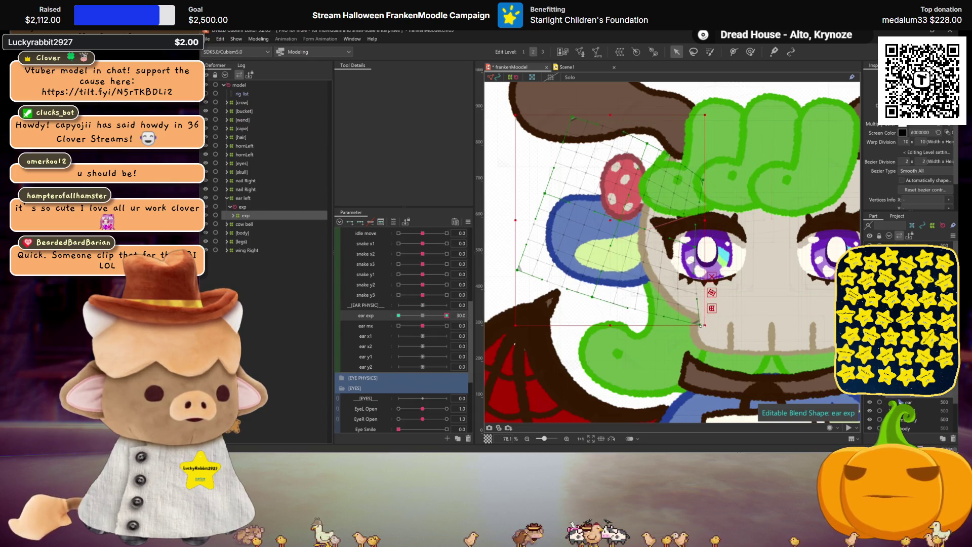
pyautogui.moveTo(699, 326); pyautogui.dragTo(700, 327)
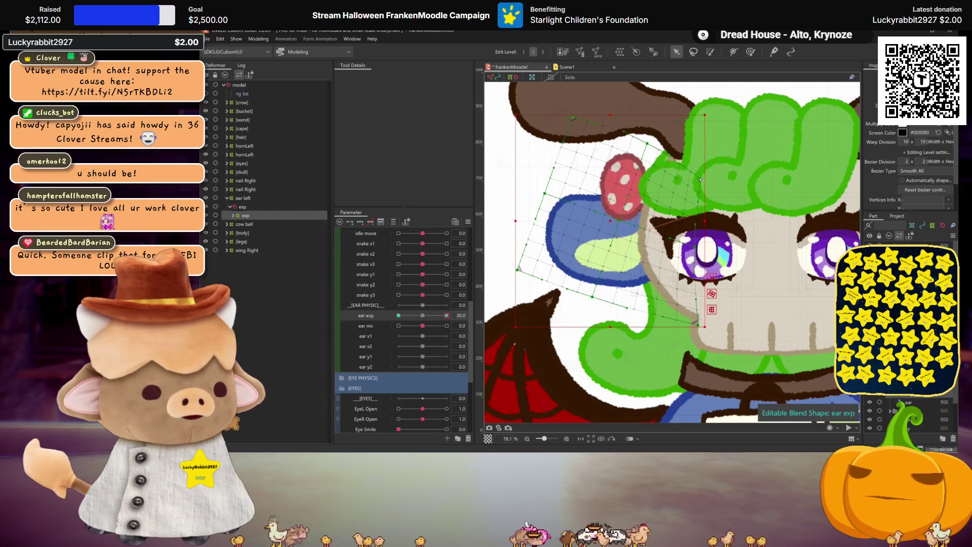
# Compare the ear exp rest and 30 shapes, then widen the ear warp slightly to the right.
pyautogui.moveTo(446, 315)
pyautogui.mouseDown()
pyautogui.moveTo(428, 325)
pyautogui.moveTo(446, 315)
pyautogui.mouseUp()
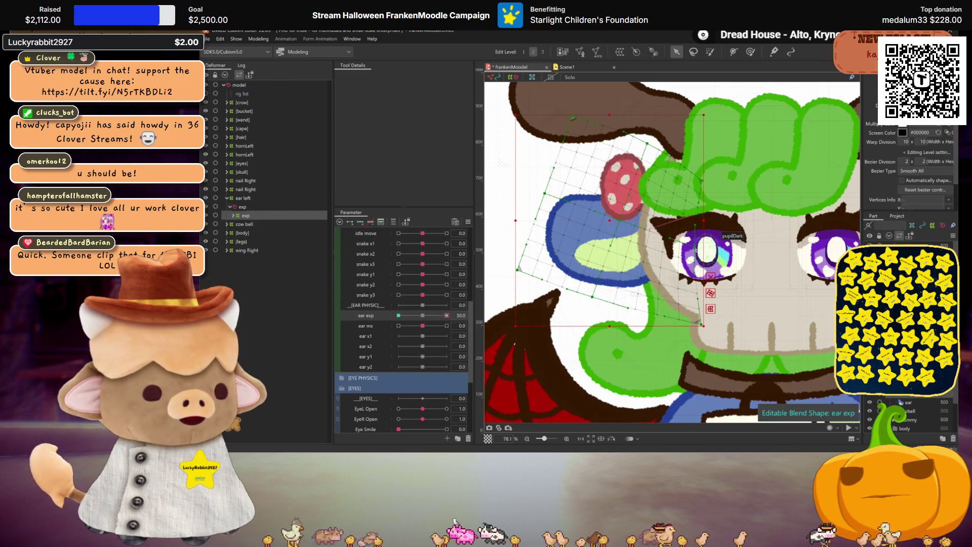
pyautogui.moveTo(446, 315)
pyautogui.mouseDown()
pyautogui.moveTo(418, 315)
pyautogui.moveTo(447, 316)
pyautogui.mouseUp()
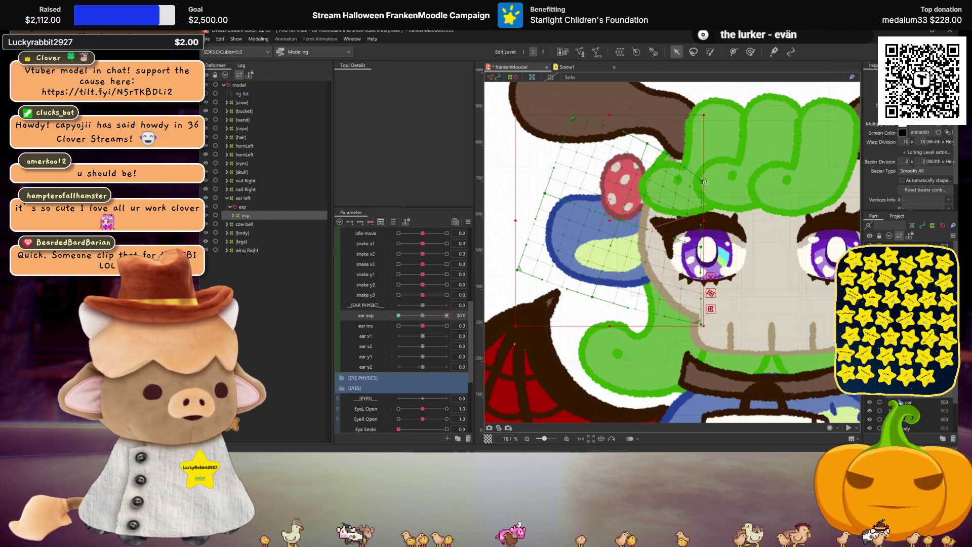
pyautogui.click(428, 315)
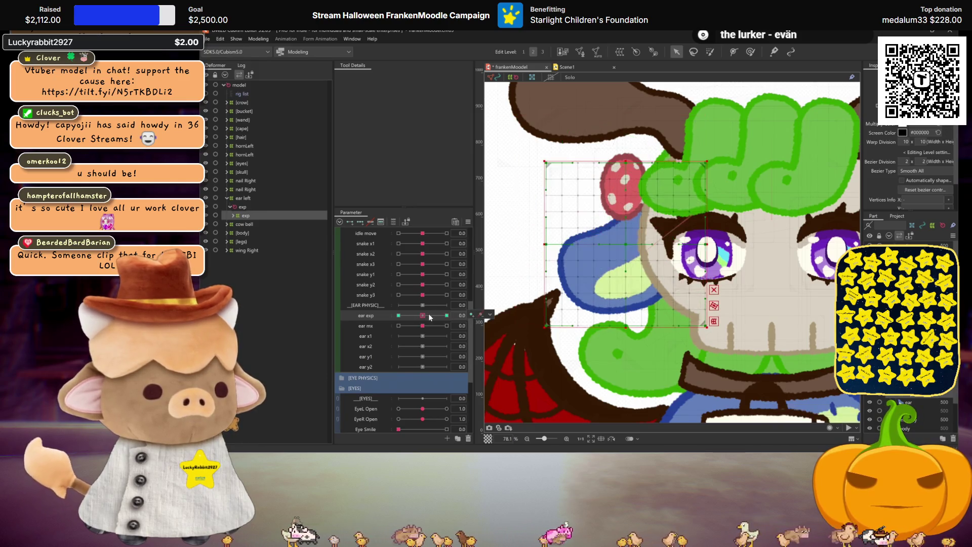
pyautogui.click(447, 315)
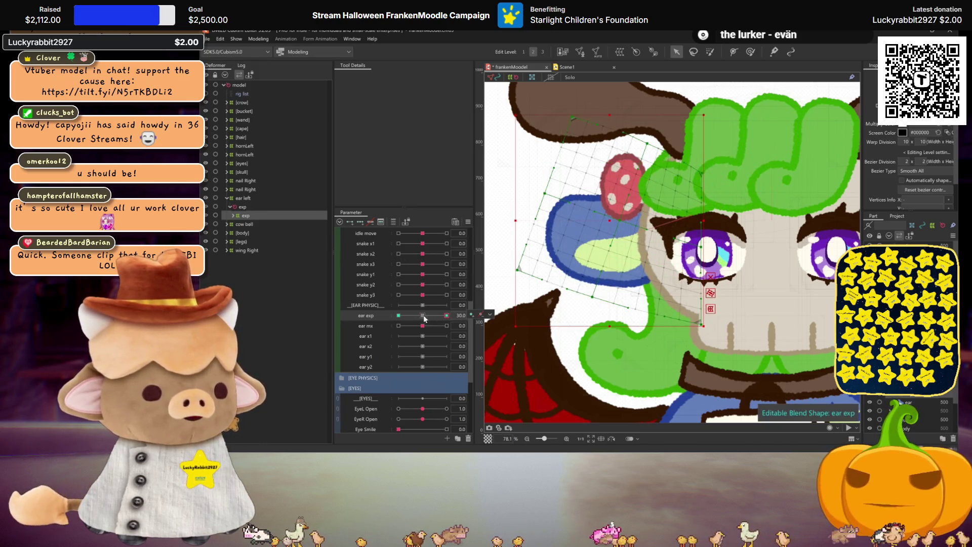
pyautogui.click(423, 315)
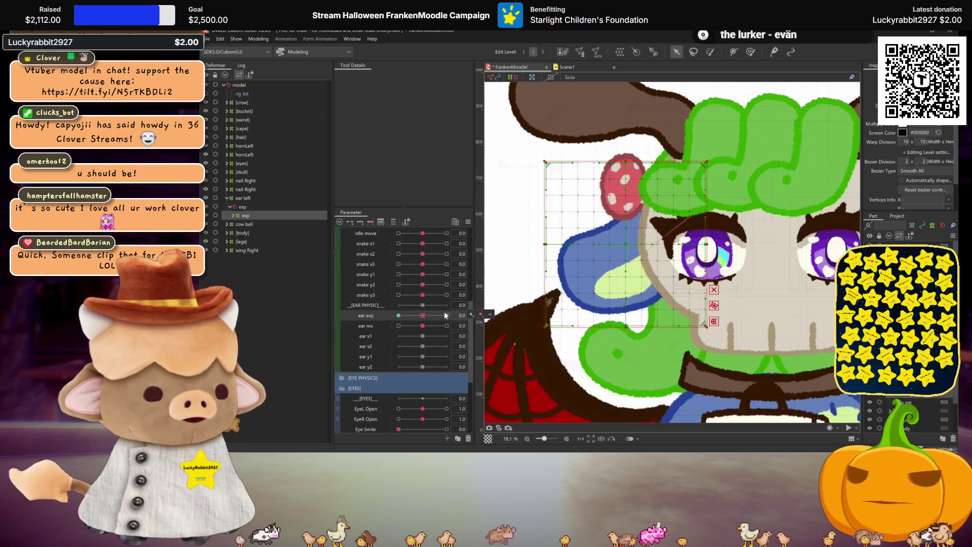
pyautogui.click(447, 316)
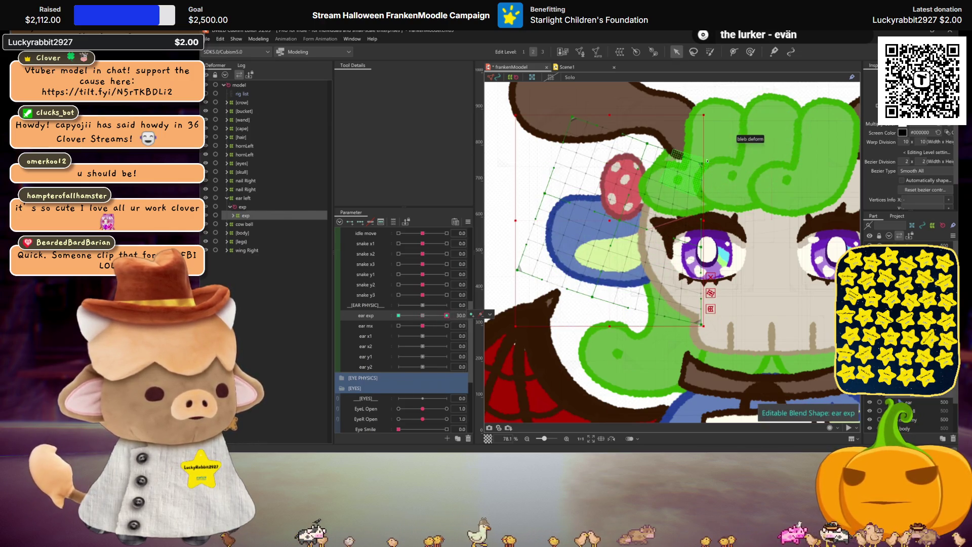
pyautogui.moveTo(708, 164); pyautogui.dragTo(708, 165)
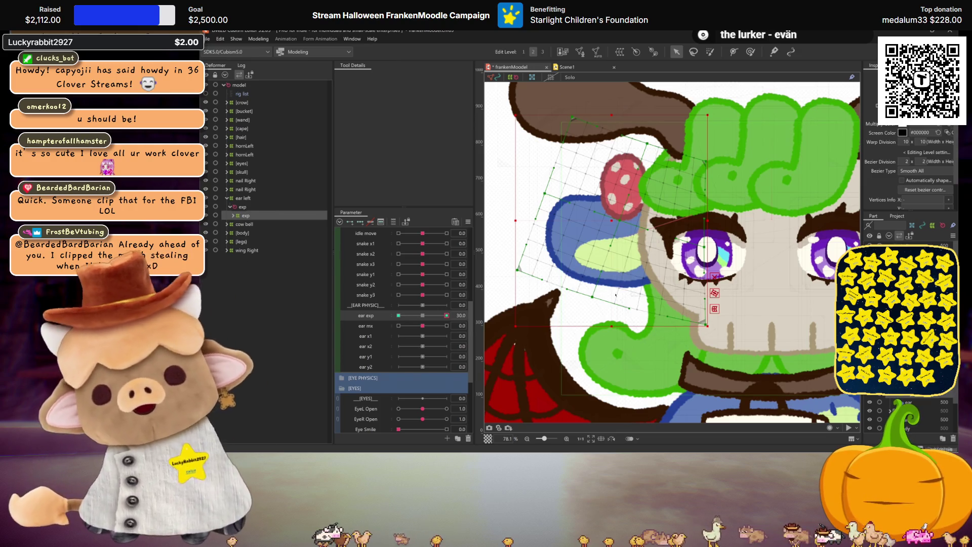
# Scrub ear exp between rest and 30 to preview the blue ear's stretch.
pyautogui.moveTo(419, 316)
pyautogui.mouseDown()
pyautogui.moveTo(447, 312)
pyautogui.moveTo(433, 314)
pyautogui.mouseUp()
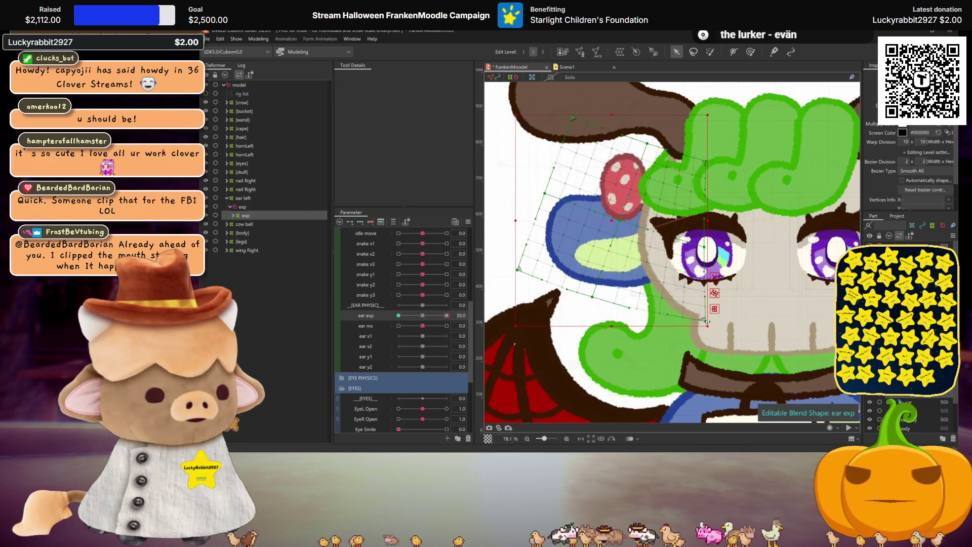
pyautogui.click(432, 315)
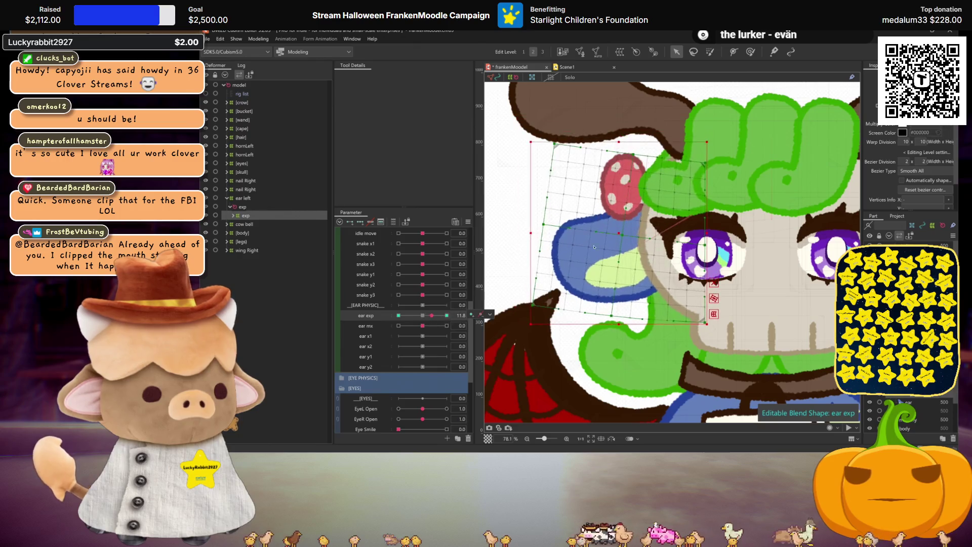
pyautogui.click(447, 315)
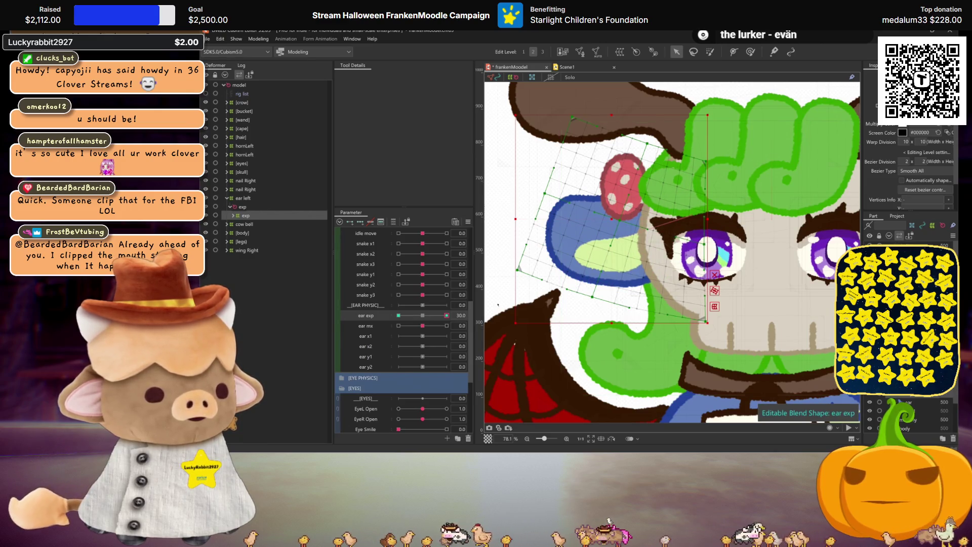
pyautogui.moveTo(423, 316)
pyautogui.mouseDown()
pyautogui.moveTo(451, 306)
pyautogui.moveTo(426, 303)
pyautogui.moveTo(552, 306)
pyautogui.mouseUp()
# Paste the selected ear warp vertices into the ear exp -30 pose.
pyautogui.moveTo(742, 332)
pyautogui.mouseDown()
pyautogui.moveTo(700, 174)
pyautogui.moveTo(702, 146)
pyautogui.mouseUp()
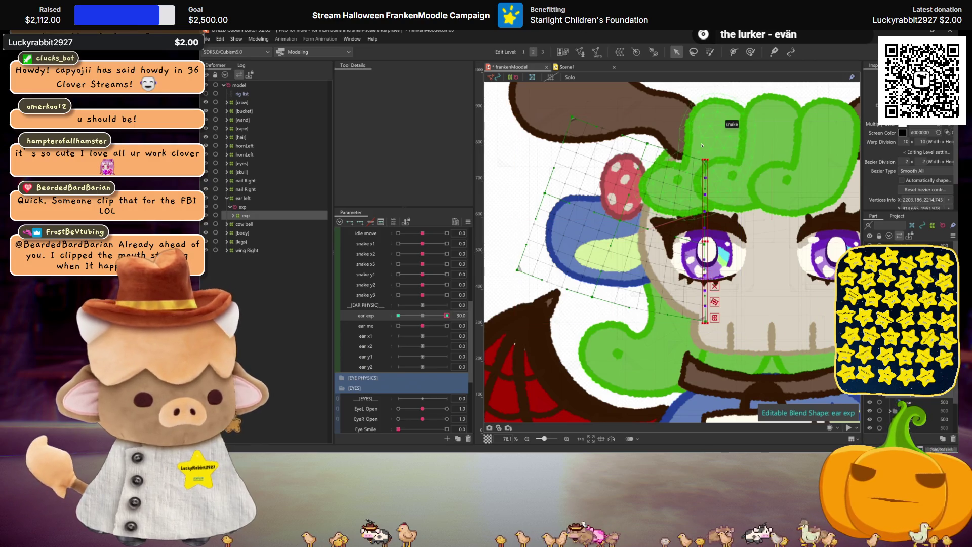
pyautogui.click(399, 316)
pyautogui.hotkey('ctrl', 'v')
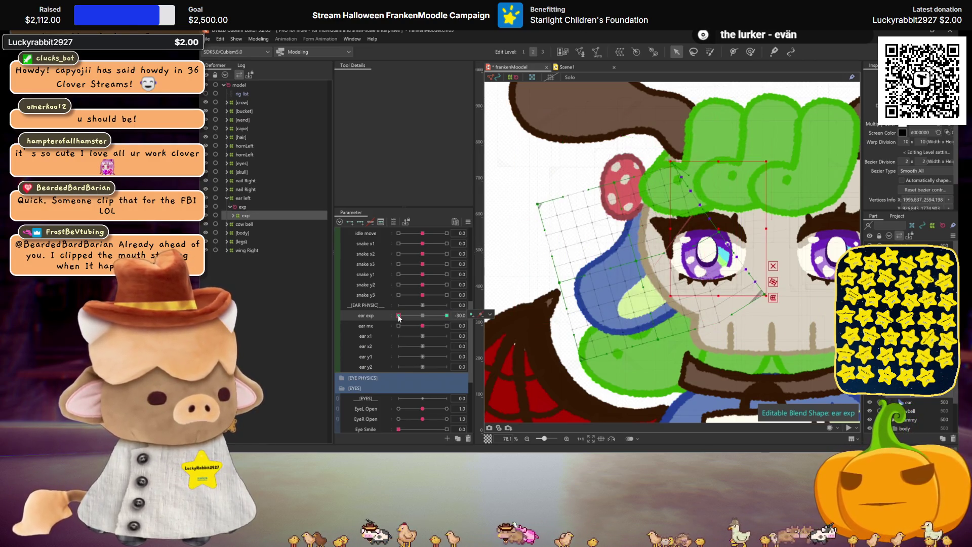
# Brush the ear warp at ear exp -30 with the Deform Brush at size about 1087.
pyautogui.click(751, 53)
pyautogui.click(354, 76)
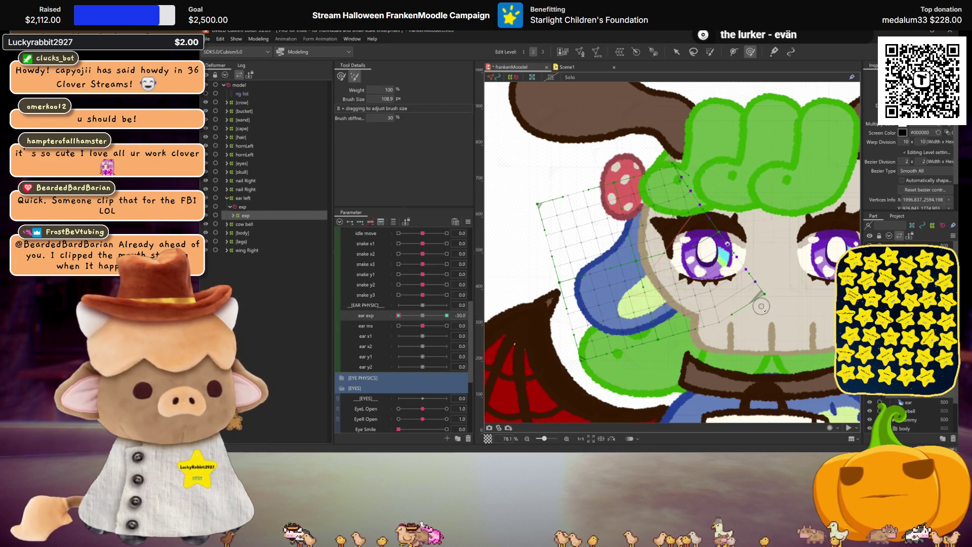
pyautogui.moveTo(723, 259); pyautogui.dragTo(715, 256)
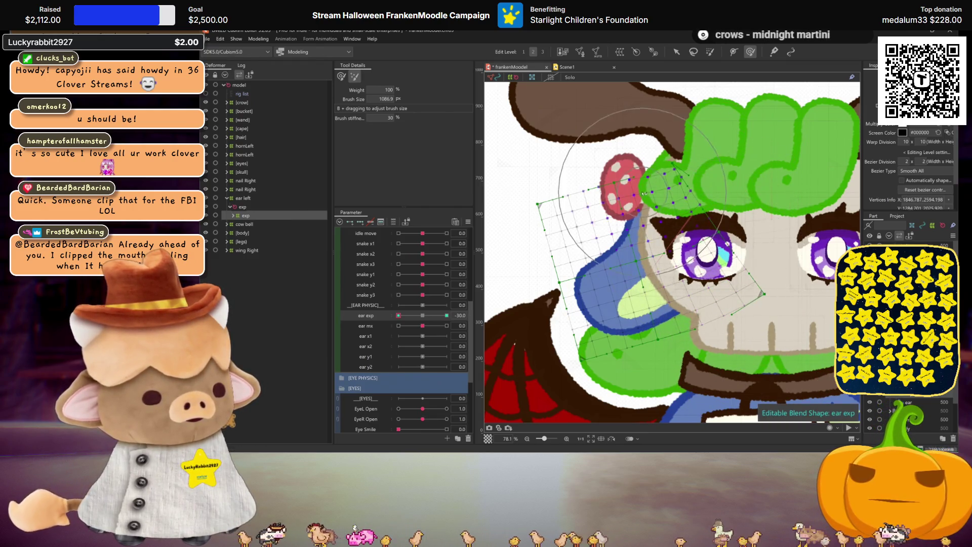
pyautogui.click(677, 51)
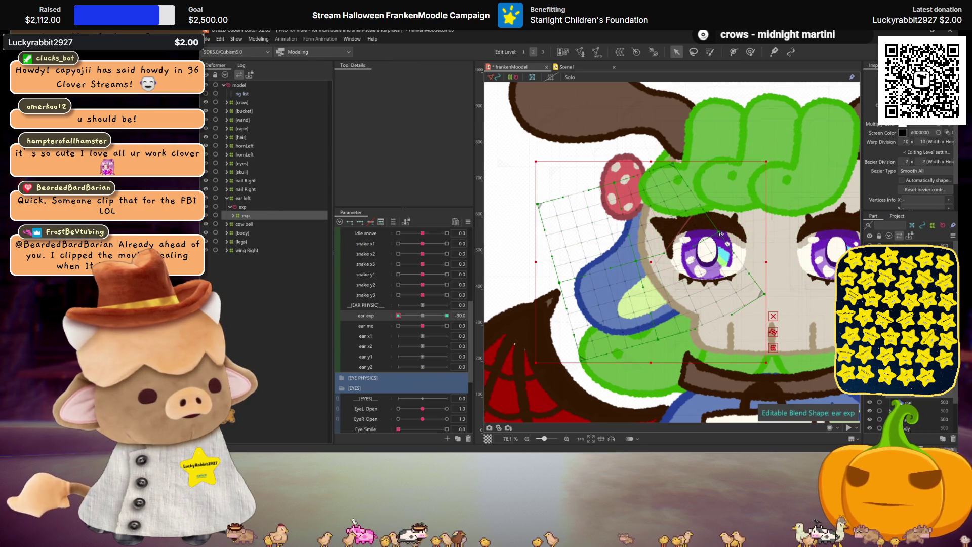
pyautogui.click(750, 51)
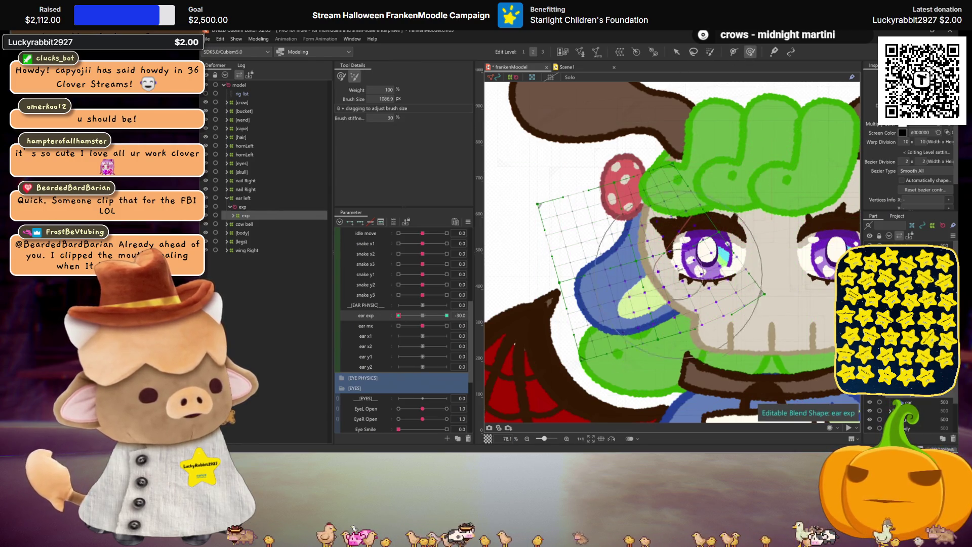
pyautogui.click(676, 52)
pyautogui.moveTo(398, 315); pyautogui.dragTo(447, 315)
# Test ear exp and ear mx between -30 and 30, ending both at rest.
pyautogui.moveTo(517, 300)
pyautogui.mouseDown()
pyautogui.moveTo(356, 309)
pyautogui.moveTo(471, 314)
pyautogui.moveTo(304, 316)
pyautogui.mouseUp()
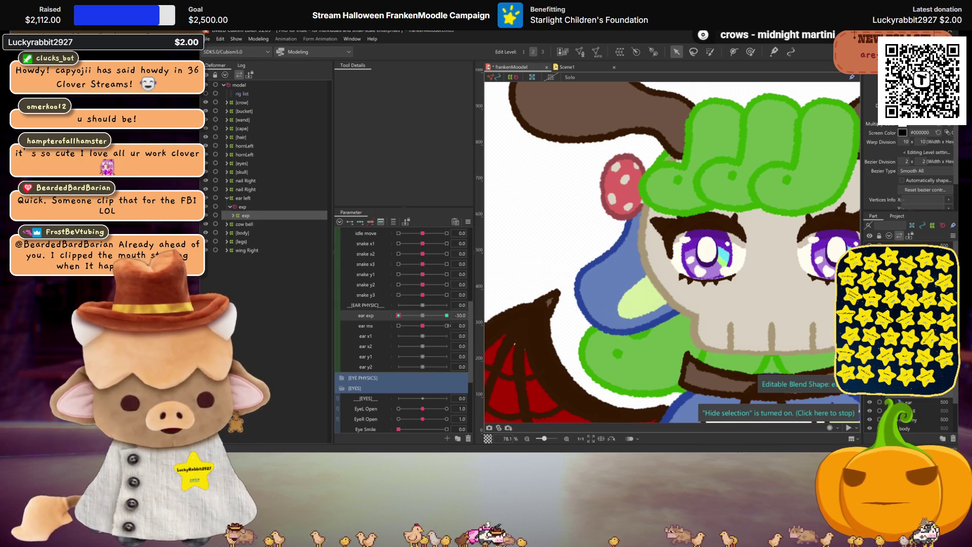
pyautogui.click(422, 316)
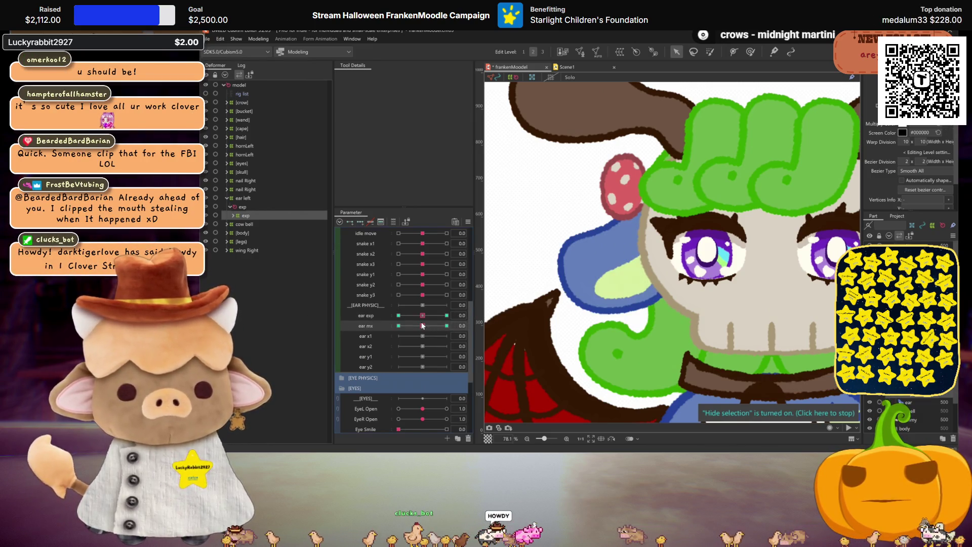
pyautogui.moveTo(423, 325); pyautogui.dragTo(512, 369)
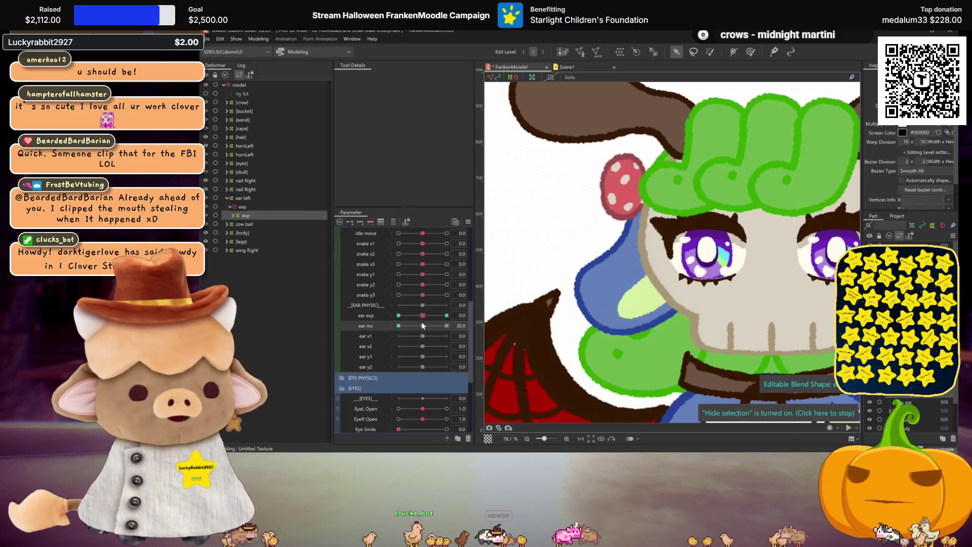
pyautogui.click(422, 325)
pyautogui.moveTo(422, 315); pyautogui.dragTo(525, 333)
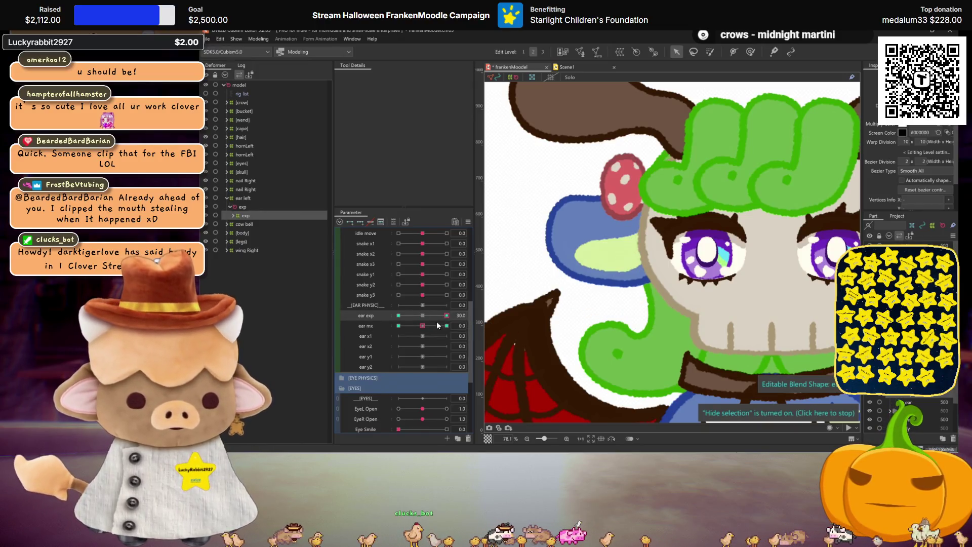
pyautogui.click(400, 326)
pyautogui.click(422, 316)
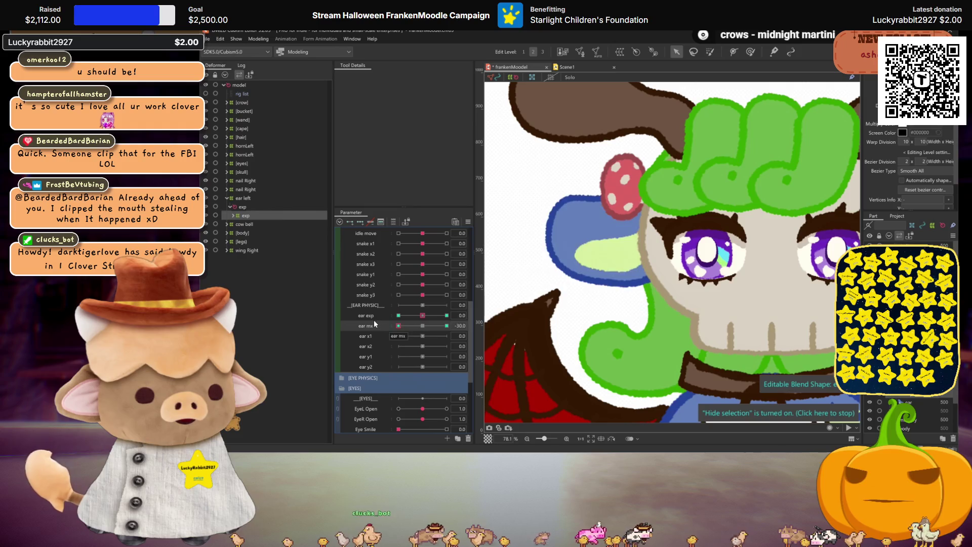
pyautogui.click(419, 326)
# Save the model and review the Physics Settings before closing them.
pyautogui.hotkey('ctrl', 's')
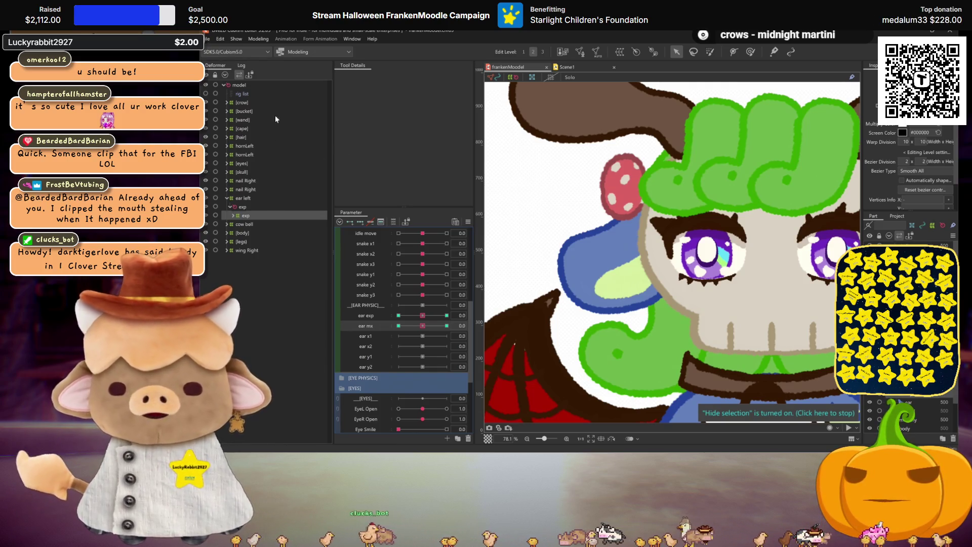
pyautogui.click(256, 39)
pyautogui.click(278, 215)
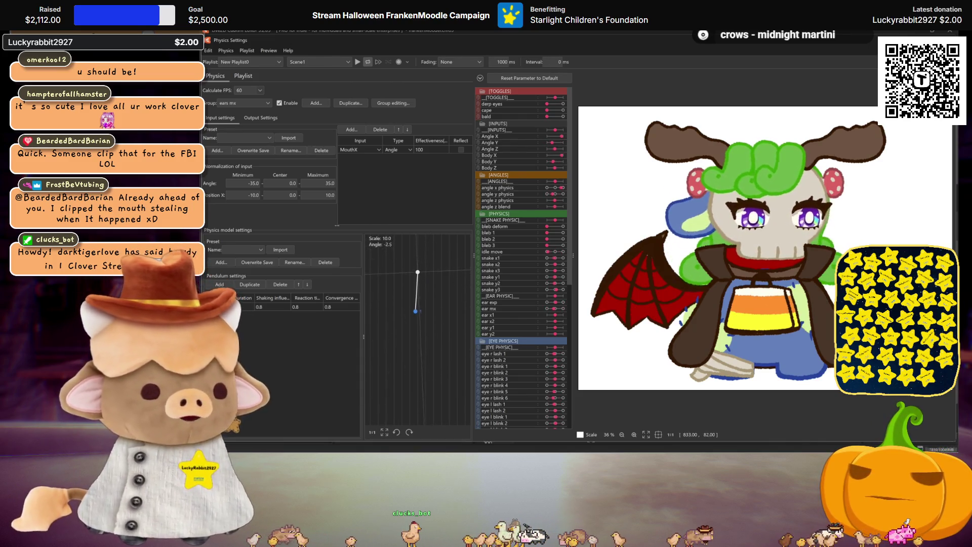
pyautogui.press('Escape')
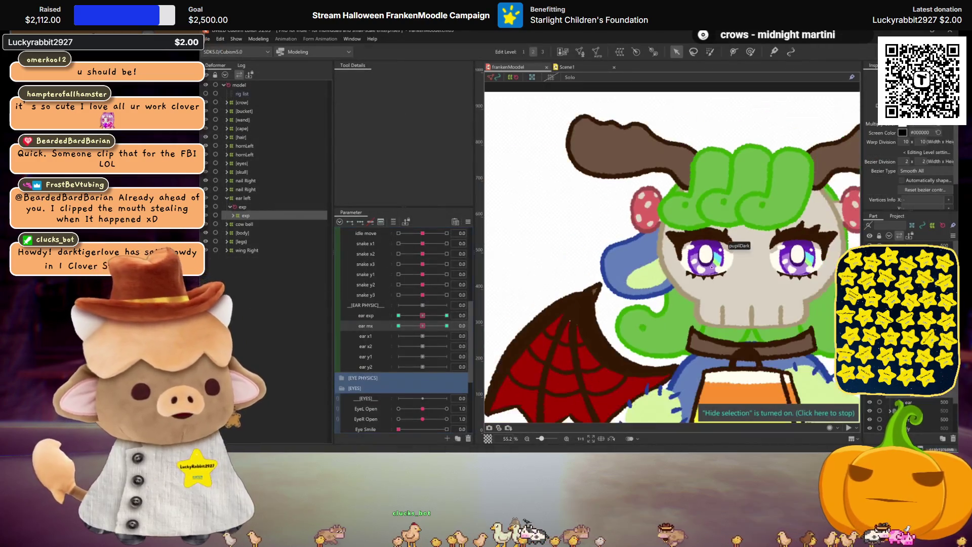
pyautogui.scroll(-2, 687, 247)
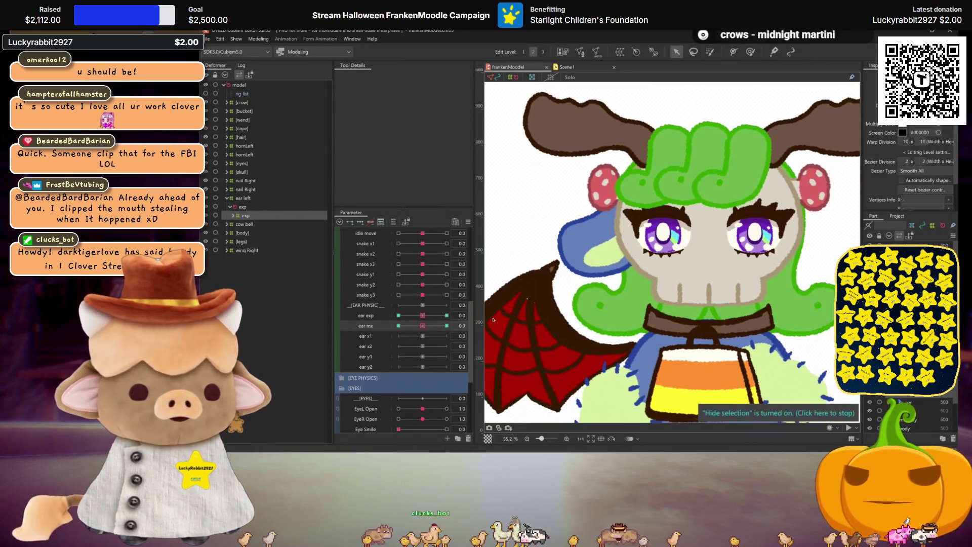
pyautogui.click(371, 338)
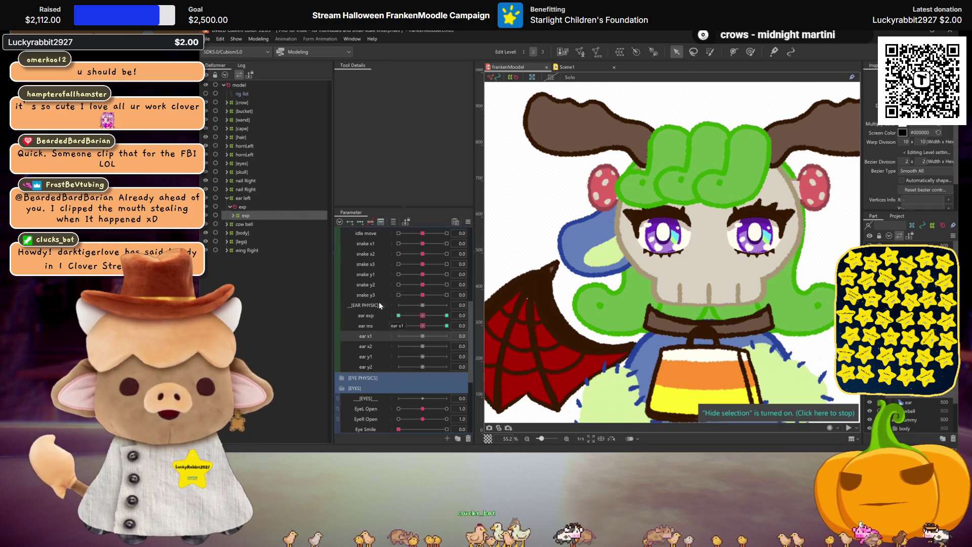
# Key ear x1 at both ends, bend the ear warp at 30 and mirror it onto -30.
pyautogui.click(360, 222)
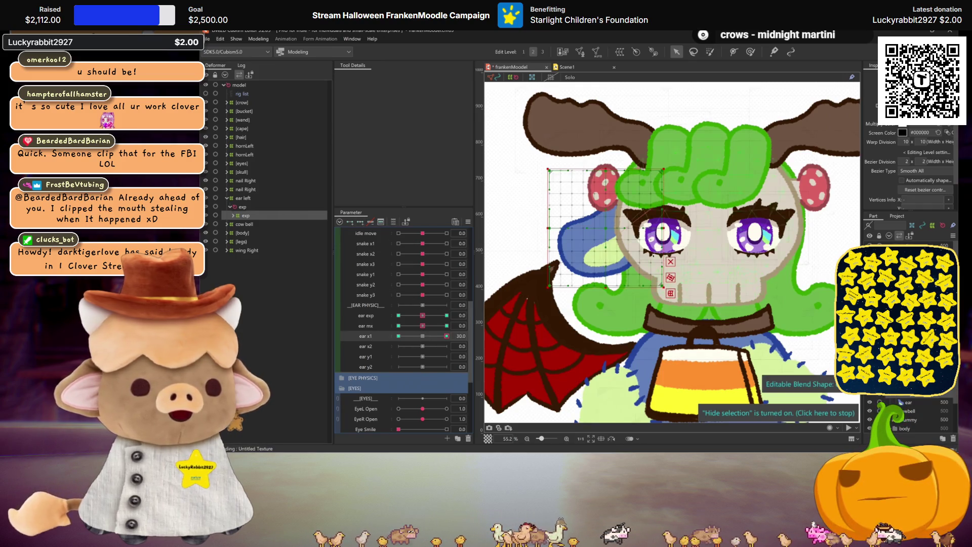
pyautogui.moveTo(604, 235); pyautogui.dragTo(618, 229)
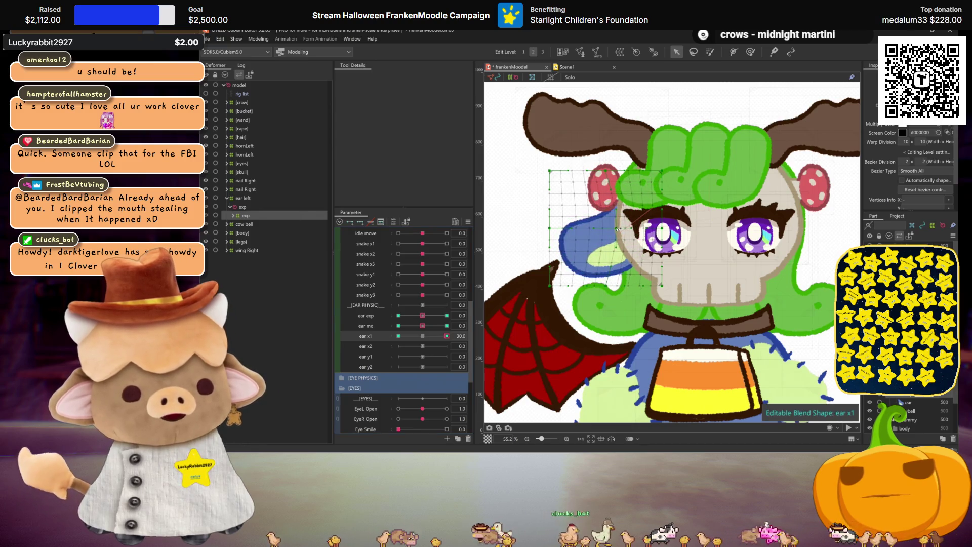
pyautogui.hotkey('ctrl', 'm')
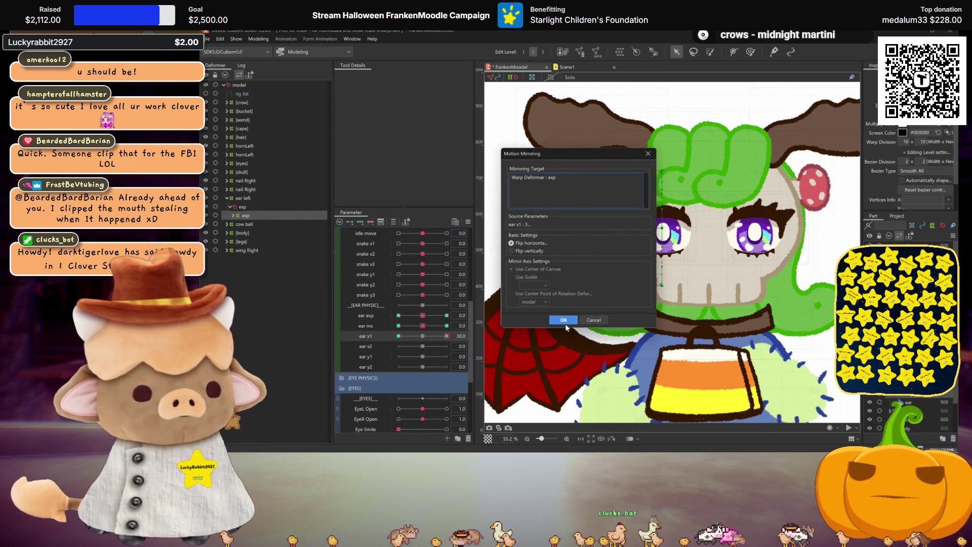
pyautogui.click(564, 320)
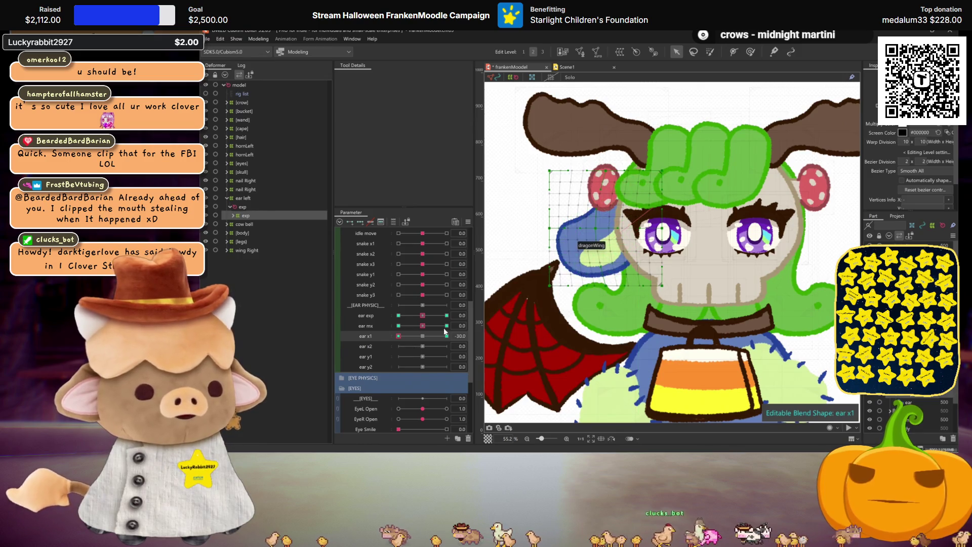
pyautogui.click(364, 224)
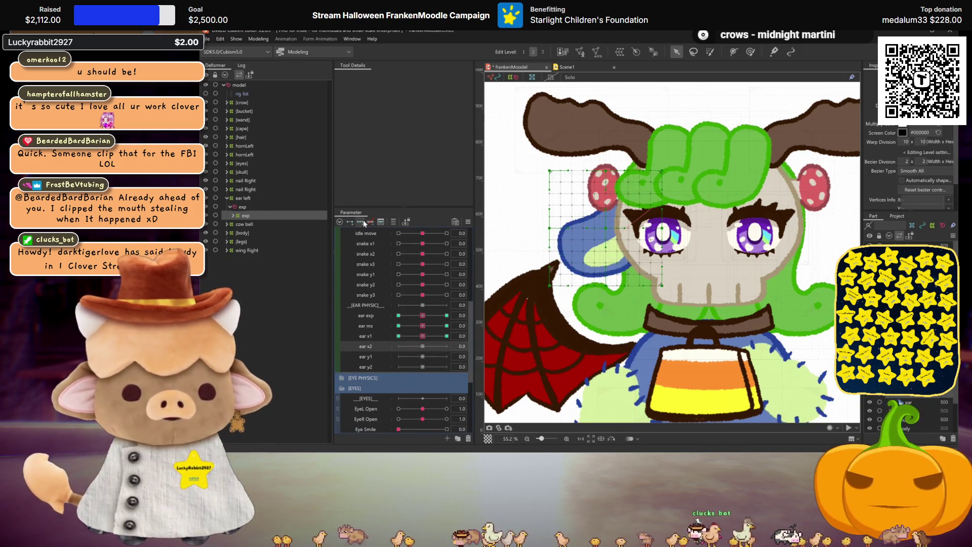
# Shape ear x2's -30 key by pulling the ear warp's left edge and bottom-left corner outward.
pyautogui.click(447, 346)
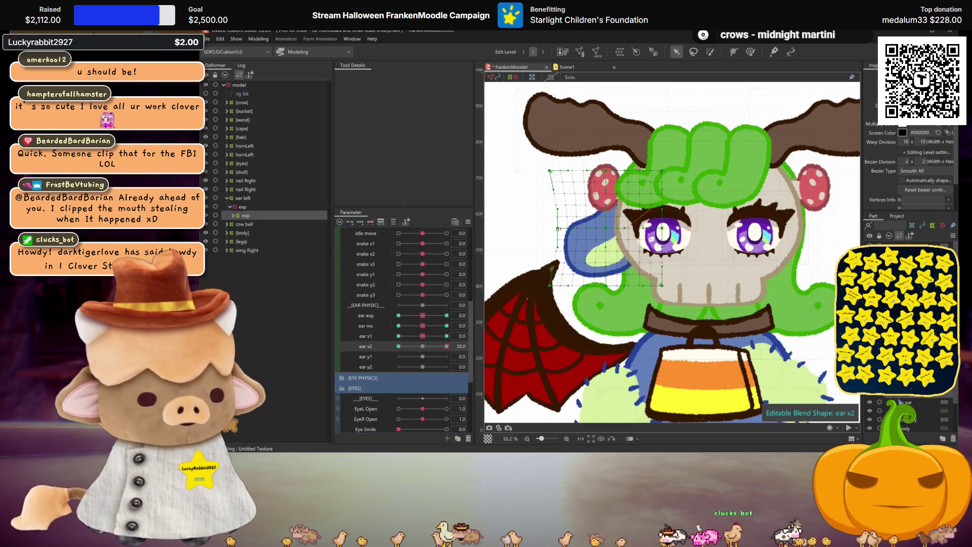
pyautogui.click(424, 347)
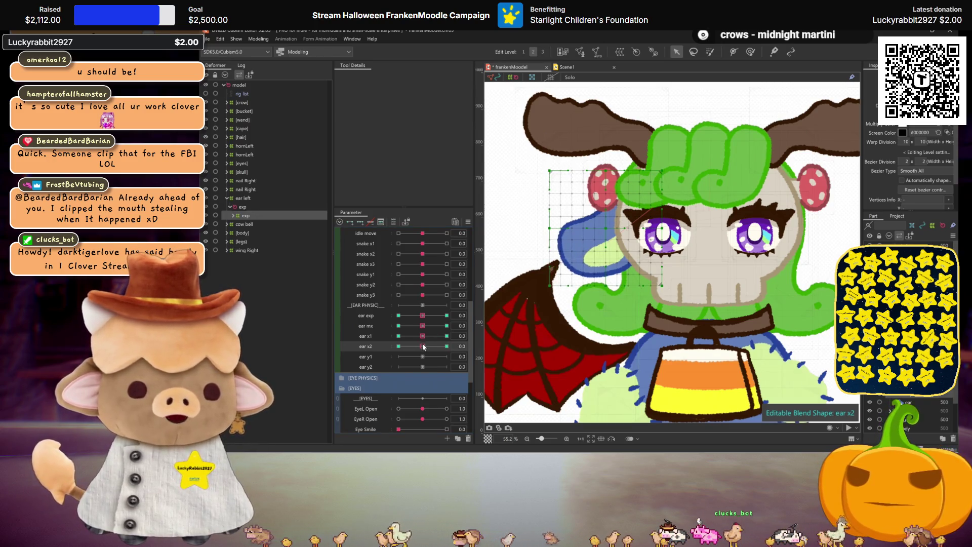
pyautogui.click(447, 346)
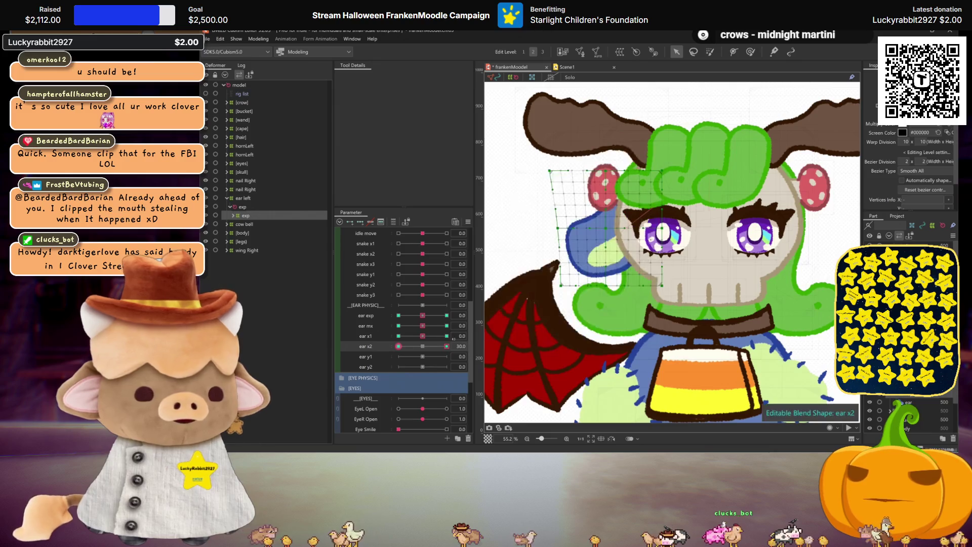
pyautogui.click(399, 346)
pyautogui.moveTo(548, 230); pyautogui.dragTo(542, 229)
pyautogui.moveTo(551, 286); pyautogui.dragTo(537, 285)
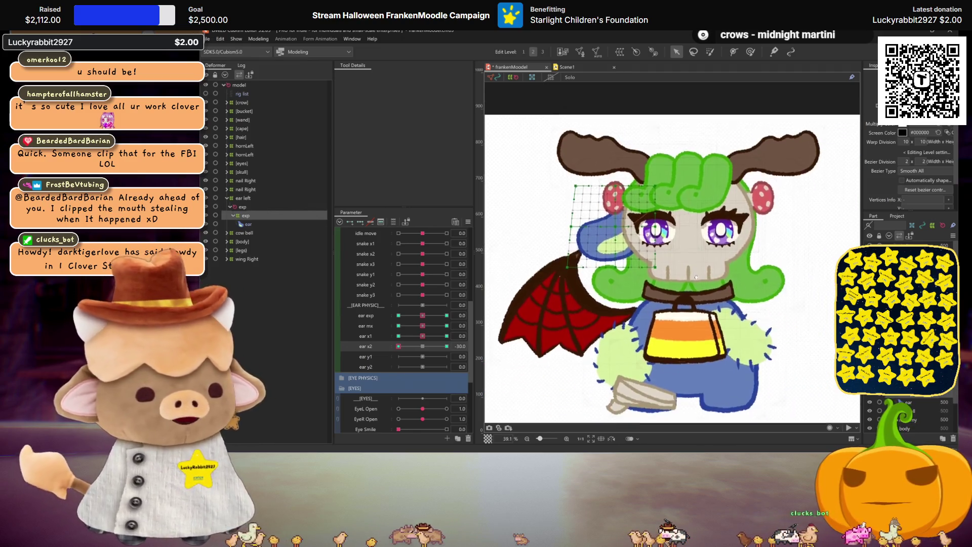
pyautogui.click(436, 348)
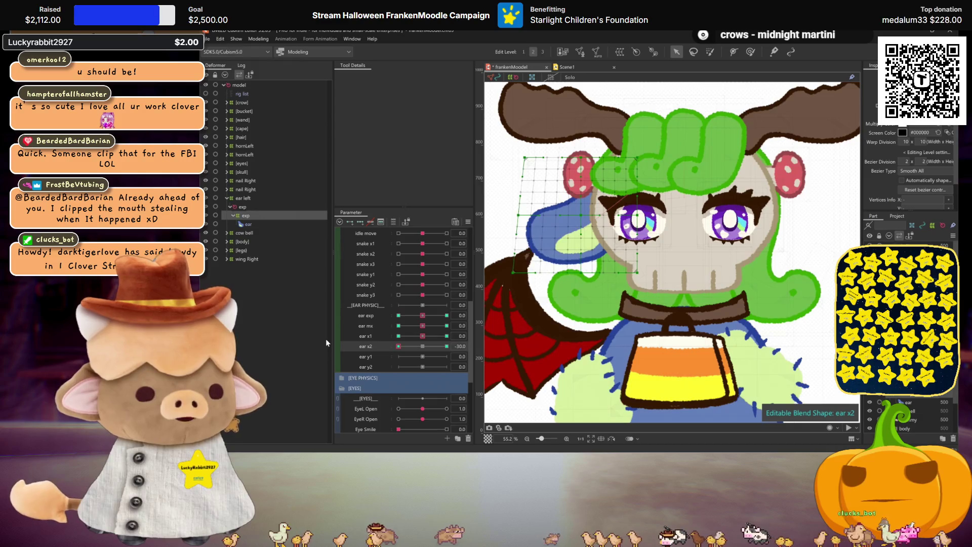
pyautogui.click(421, 348)
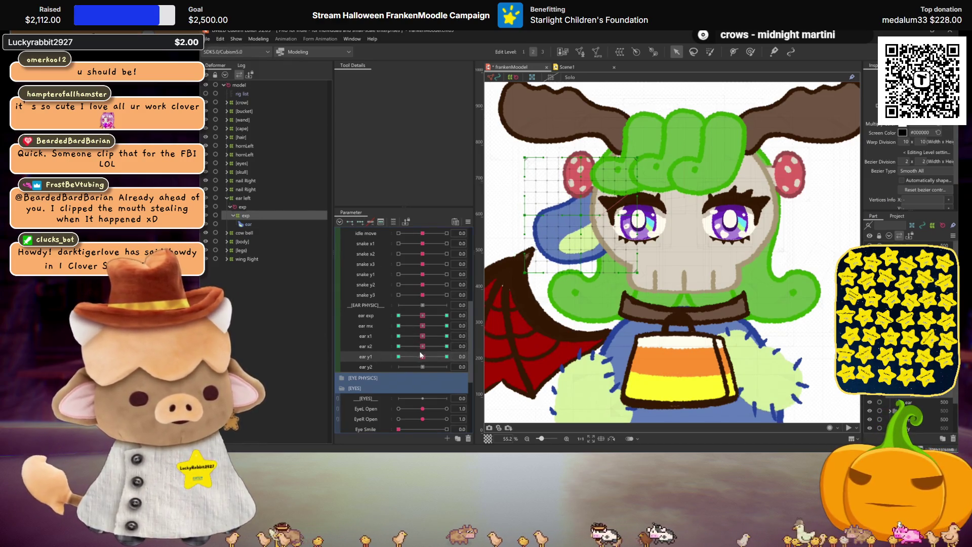
# Bend the ear warp upward at ear y1 30 to lift the blue ear.
pyautogui.click(446, 356)
pyautogui.moveTo(585, 216); pyautogui.dragTo(583, 204)
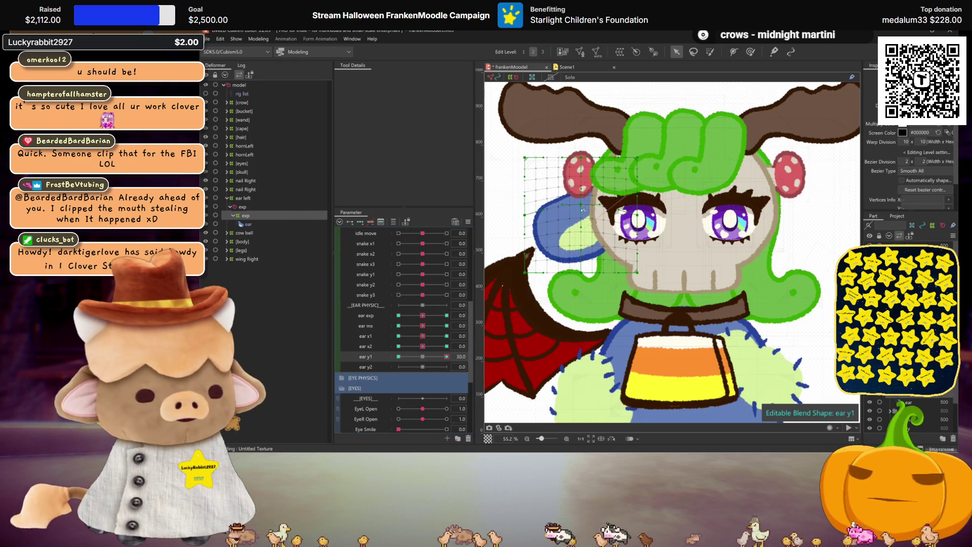
pyautogui.click(398, 357)
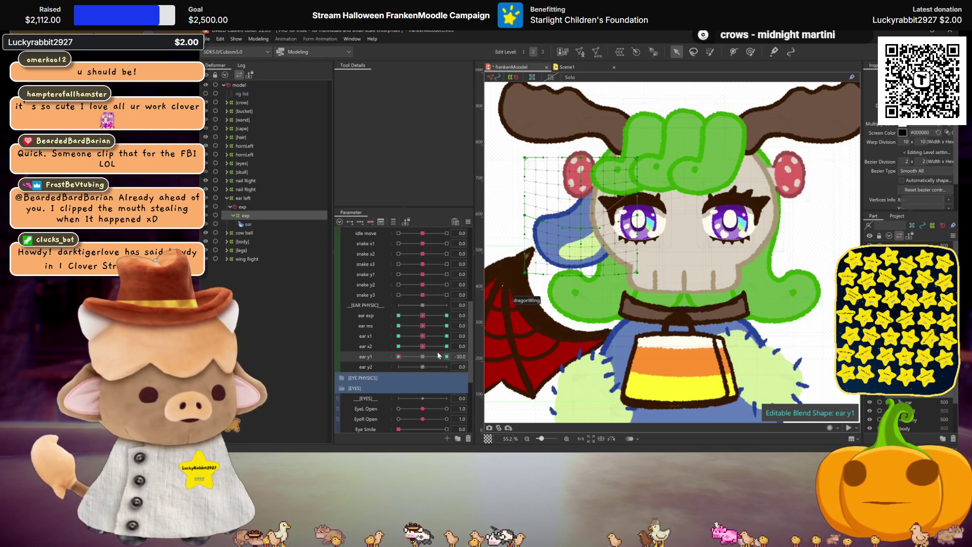
pyautogui.click(422, 356)
# Key ear y2, bending the ear warp's lower-left down at 30 and down-right at -30.
pyautogui.click(360, 222)
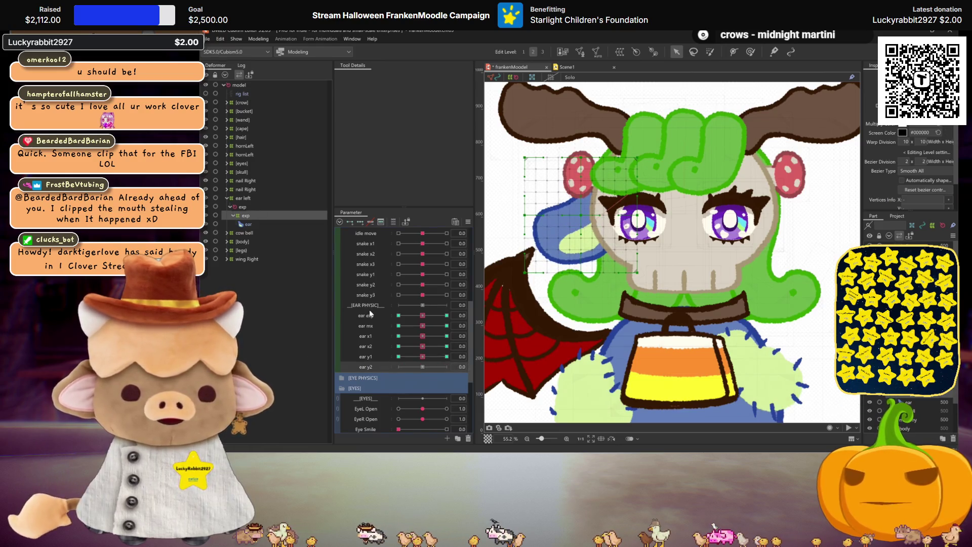
pyautogui.click(447, 367)
pyautogui.moveTo(527, 216)
pyautogui.mouseDown()
pyautogui.moveTo(527, 255)
pyautogui.moveTo(517, 252)
pyautogui.mouseUp()
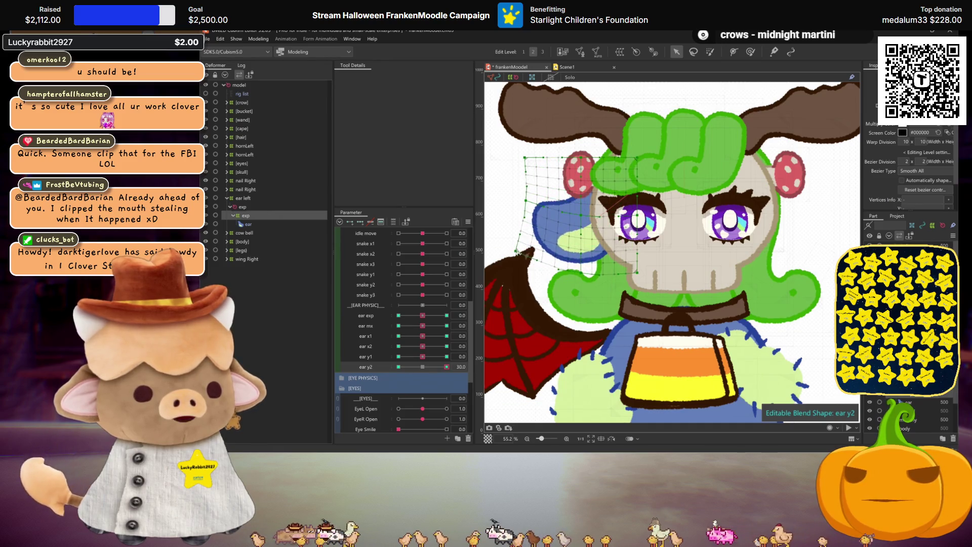
pyautogui.click(398, 367)
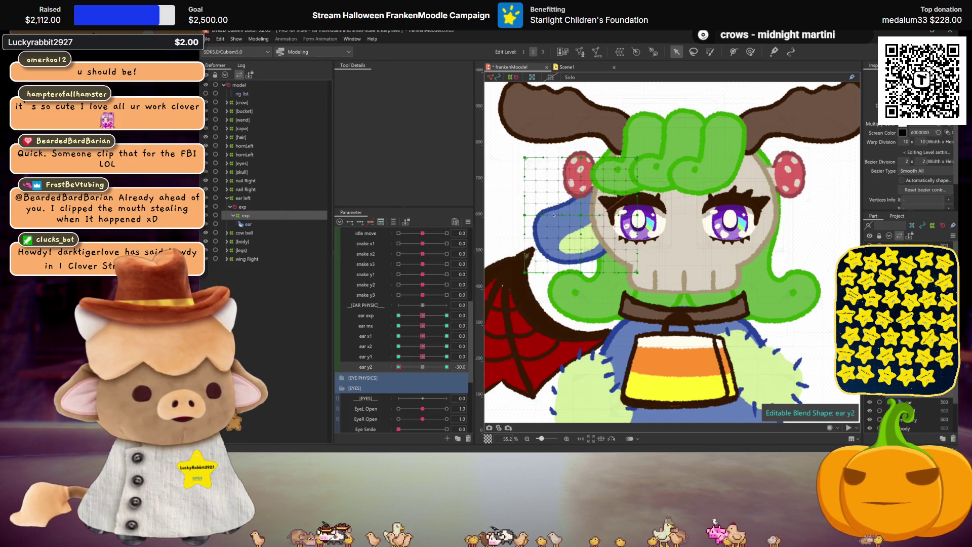
pyautogui.moveTo(530, 270); pyautogui.dragTo(543, 290)
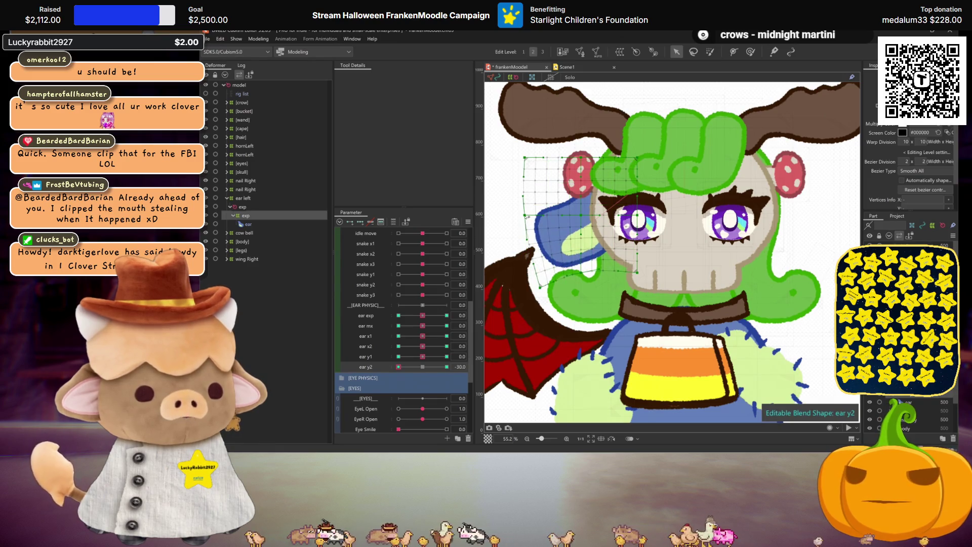
pyautogui.hotkey('ctrl', 'h')
pyautogui.moveTo(422, 367)
pyautogui.mouseDown()
pyautogui.moveTo(411, 367)
pyautogui.moveTo(434, 367)
pyautogui.moveTo(415, 367)
pyautogui.moveTo(426, 365)
pyautogui.mouseUp()
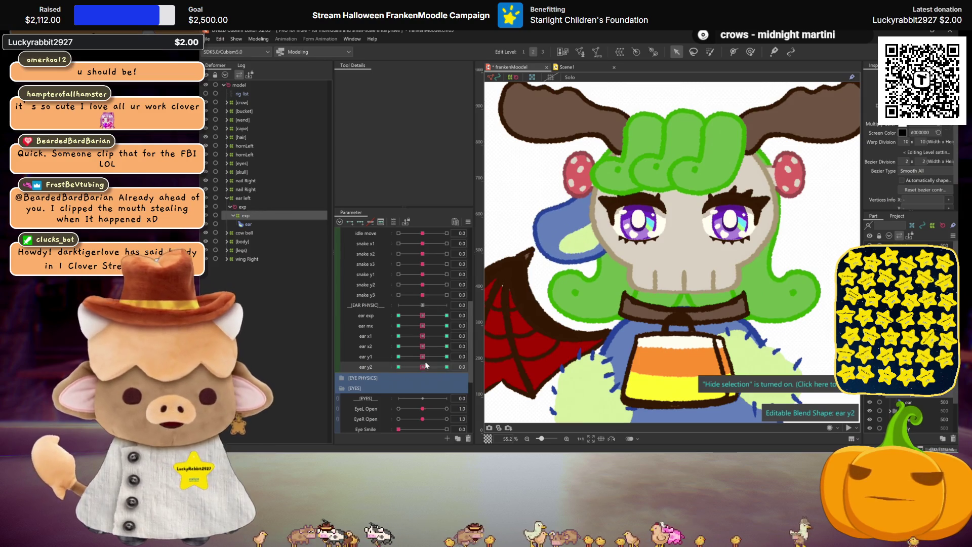
pyautogui.scroll(-2, 700, 285)
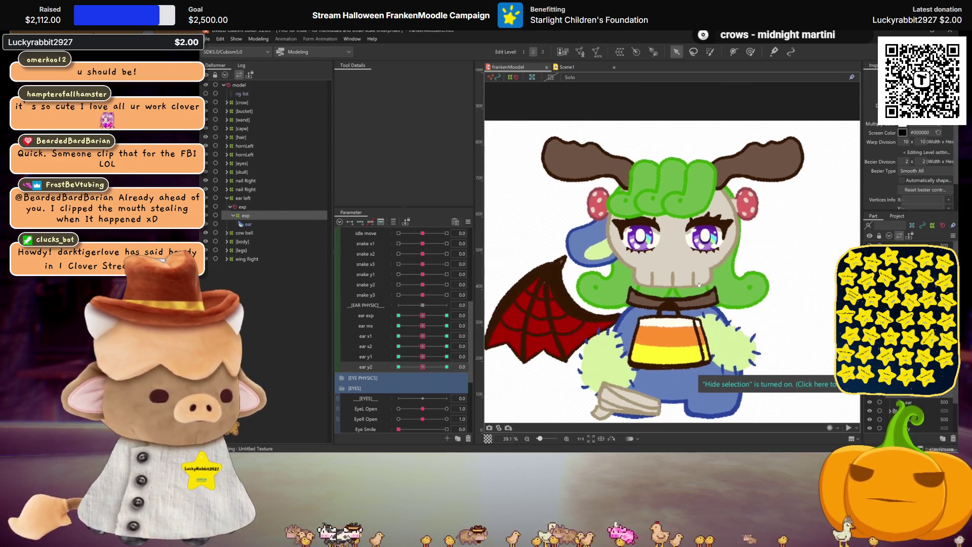
pyautogui.scroll(-2, 753, 149)
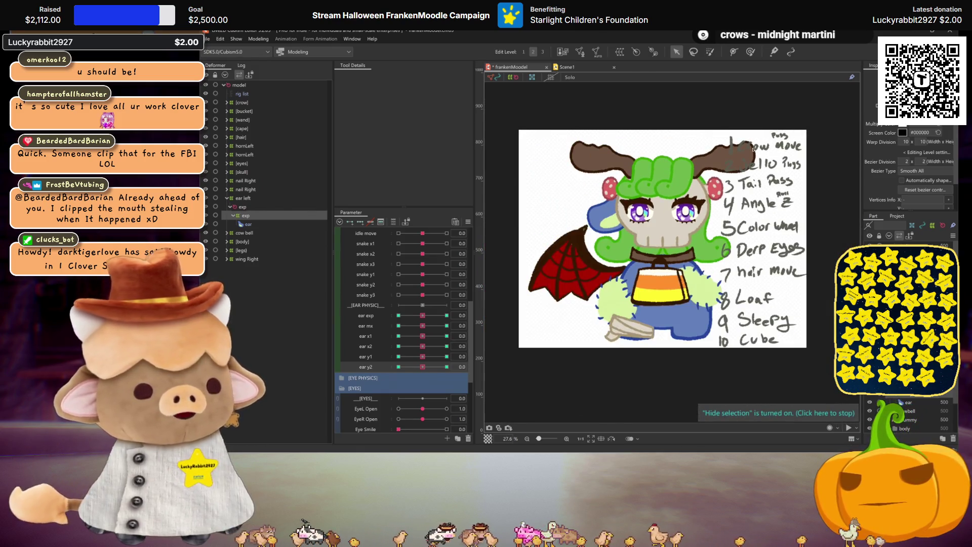
pyautogui.scroll(2, 753, 148)
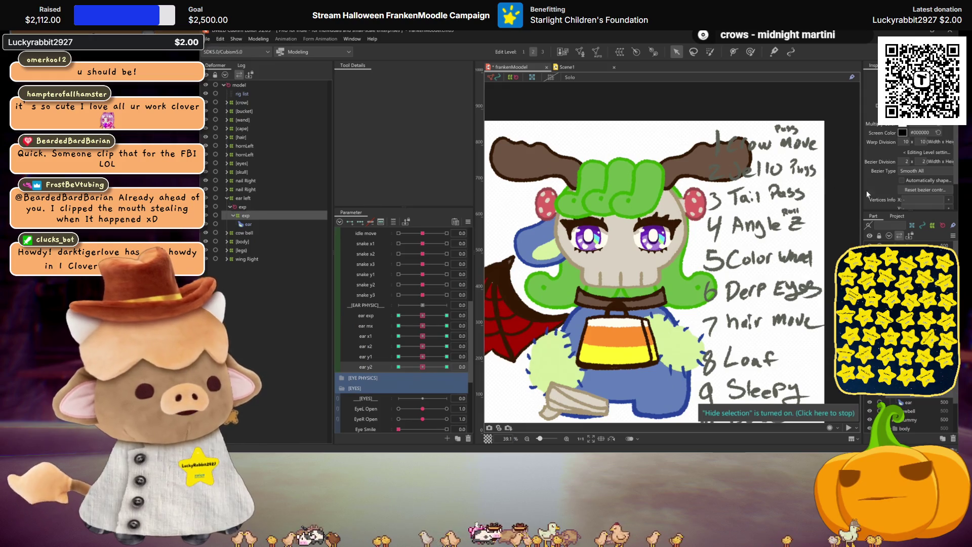
pyautogui.scroll(-2, 765, 192)
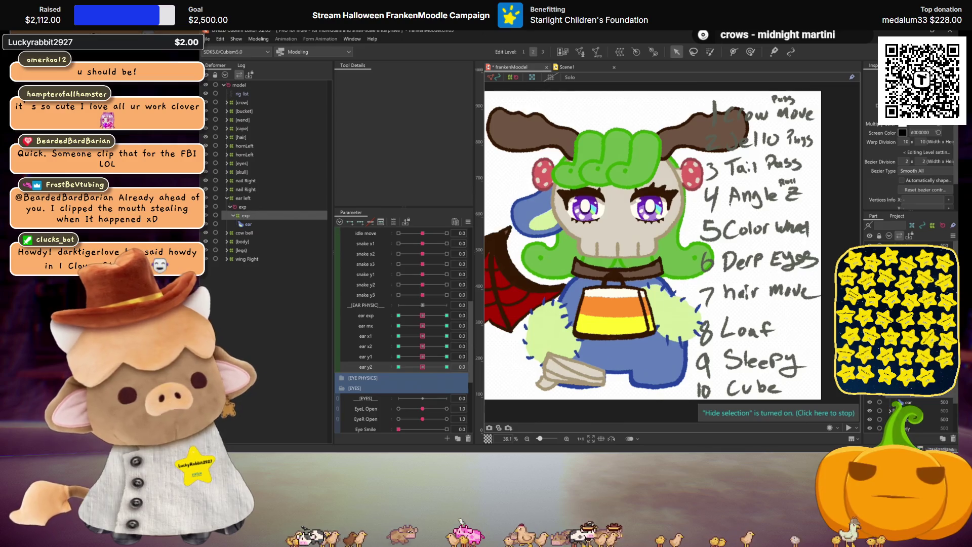
pyautogui.moveTo(611, 236); pyautogui.dragTo(635, 227)
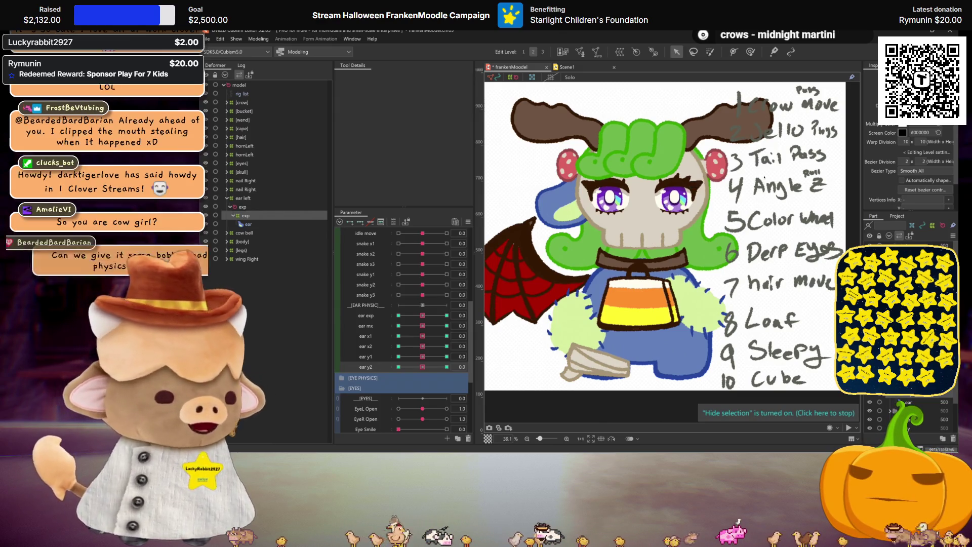
pyautogui.scroll(1, 675, 215)
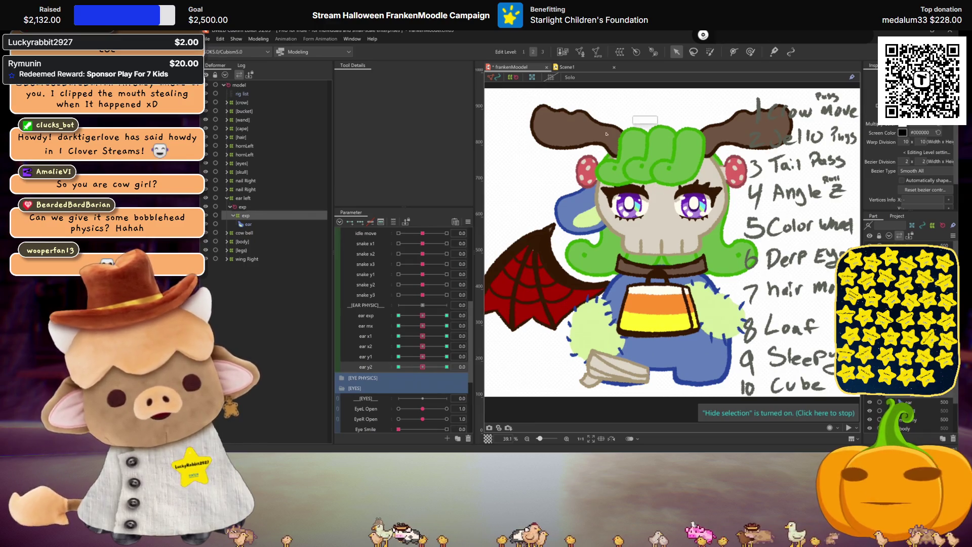
pyautogui.scroll(-1, 719, 223)
pyautogui.scroll(1, 667, 268)
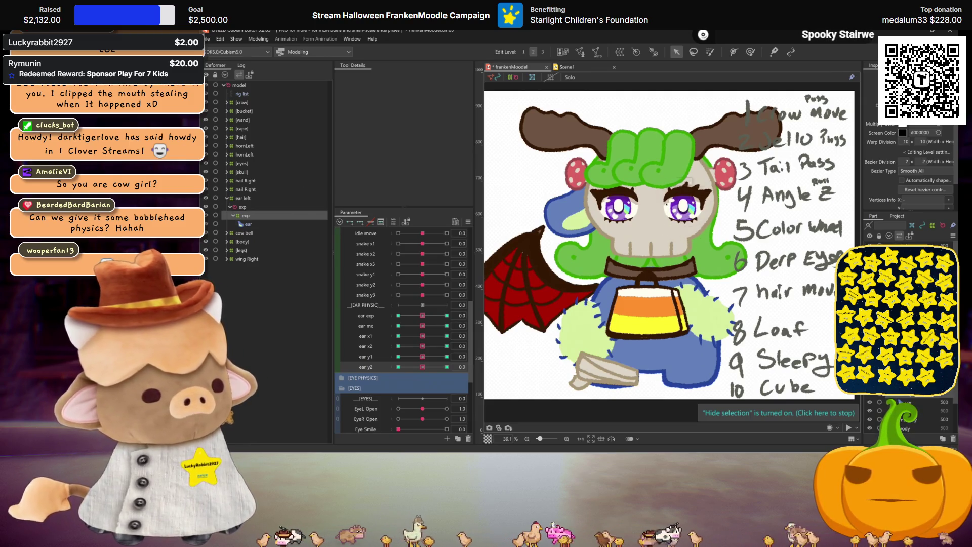
pyautogui.scroll(5, 409, 281)
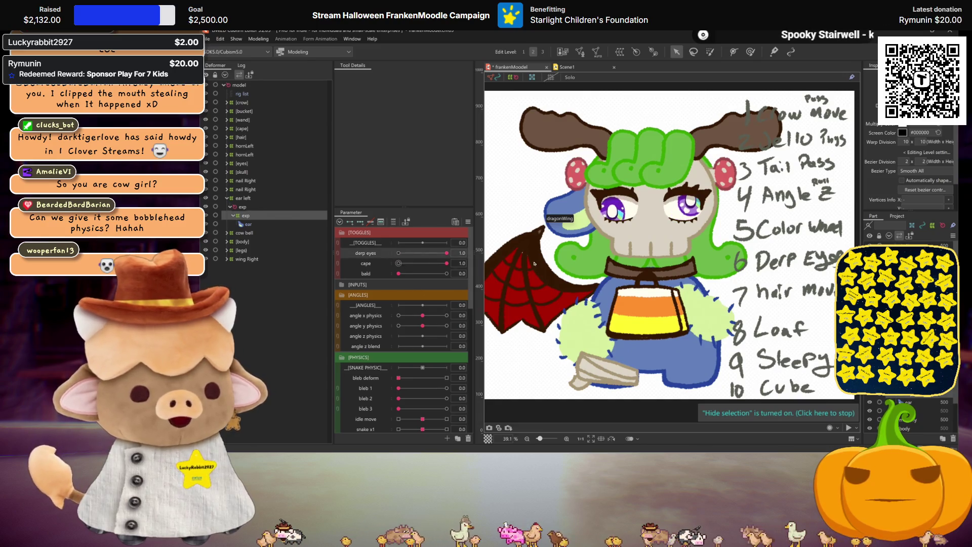
pyautogui.scroll(-9, 379, 253)
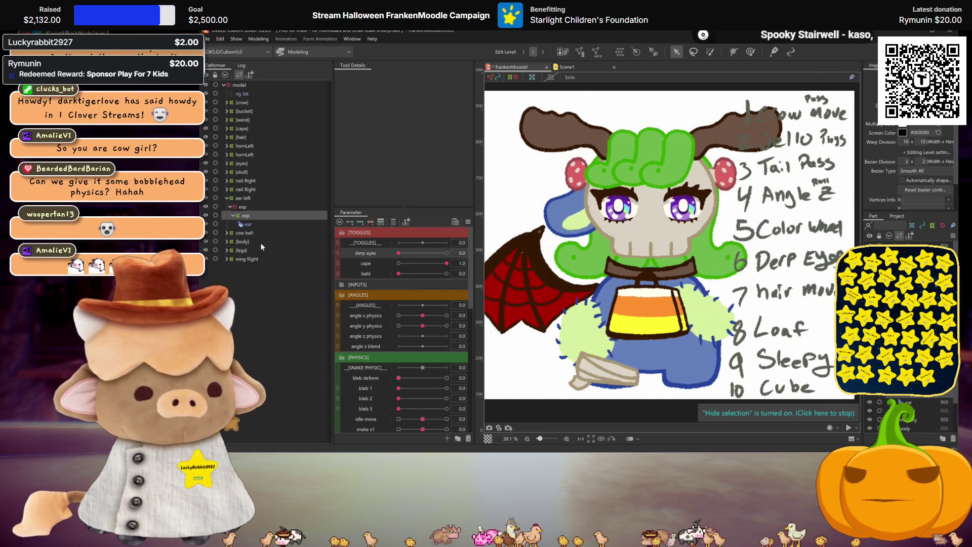
pyautogui.scroll(-3, 717, 292)
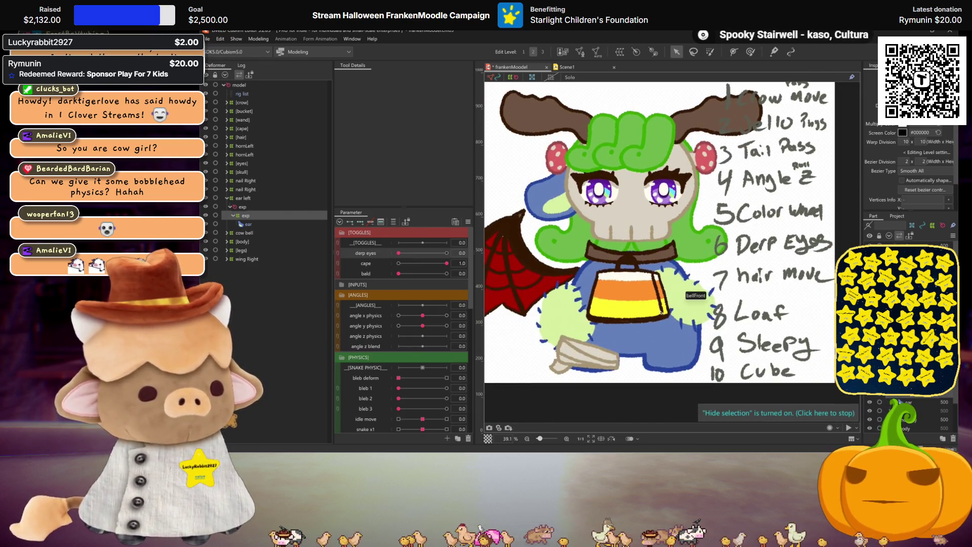
pyautogui.moveTo(661, 314); pyautogui.dragTo(705, 337)
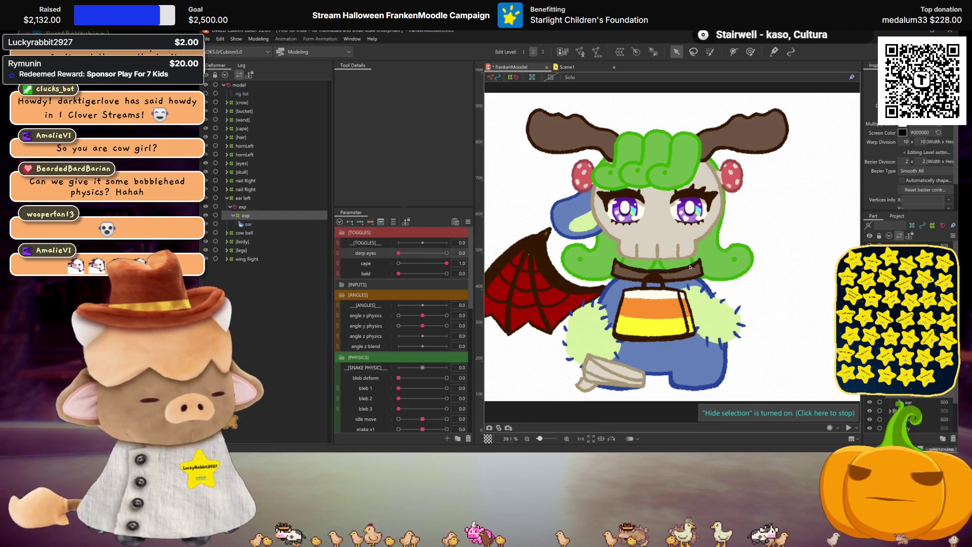
pyautogui.scroll(-1, 390, 282)
pyautogui.scroll(1, 390, 282)
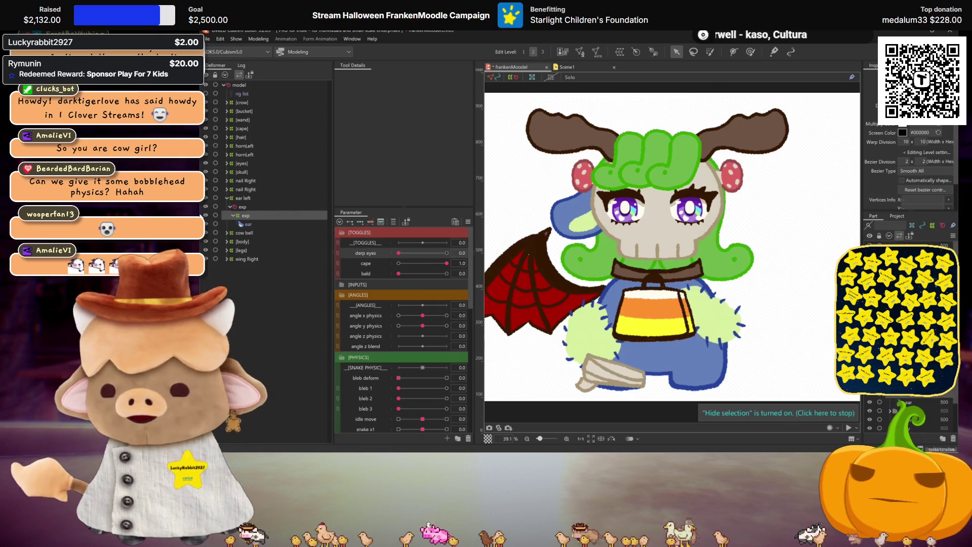
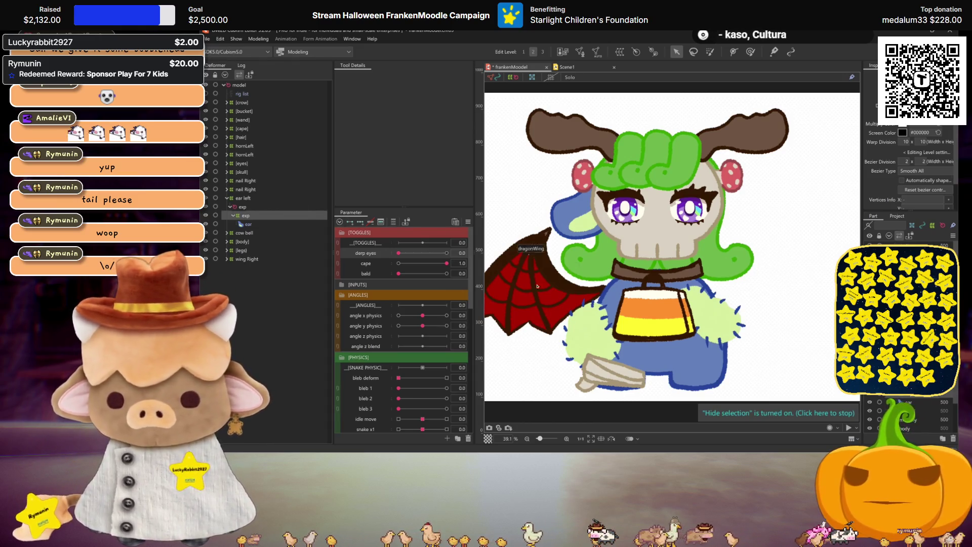
# Select the parent exp deformer and turn the head to angle x physics 30.
pyautogui.moveTo(609, 297); pyautogui.dragTo(624, 301)
pyautogui.scroll(3, 624, 300)
pyautogui.scroll(-3, 382, 315)
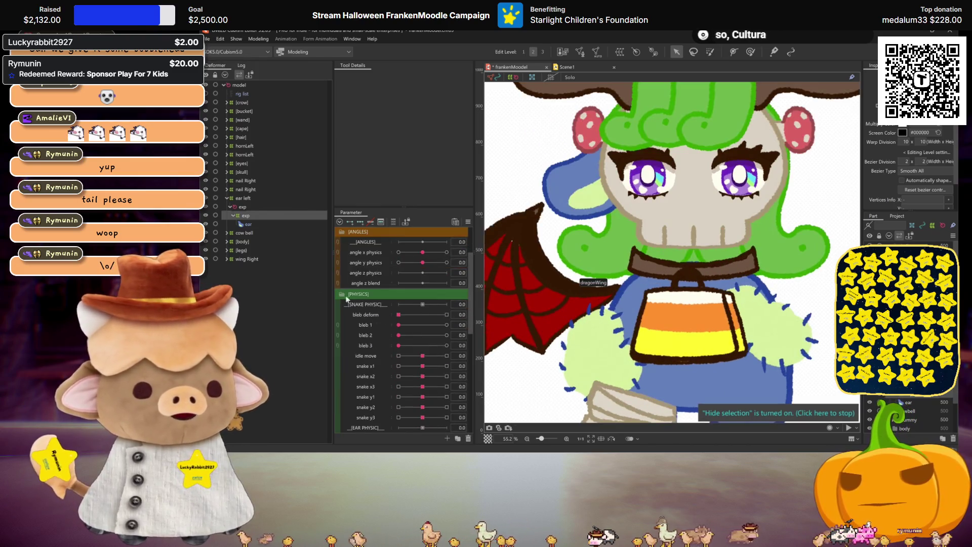
pyautogui.scroll(-3, 385, 334)
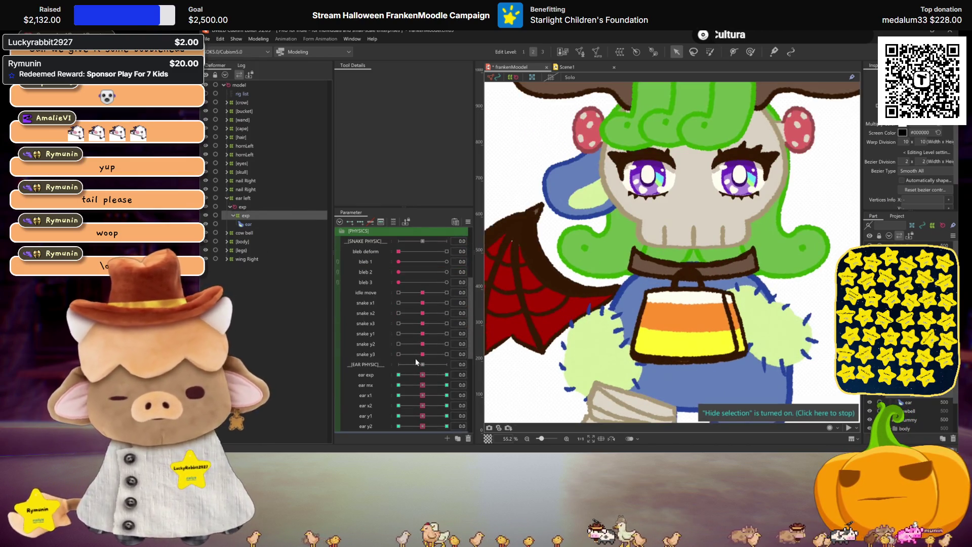
pyautogui.scroll(-2, 653, 324)
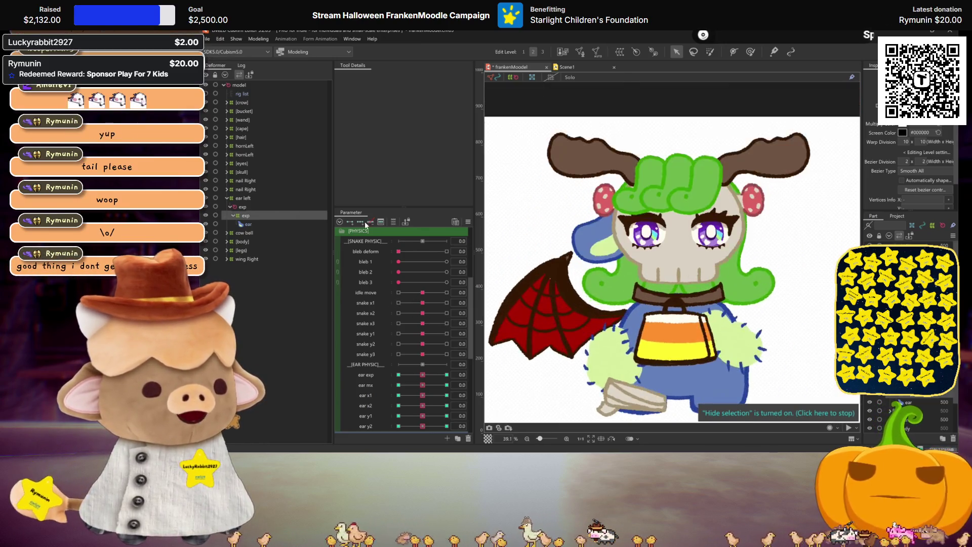
pyautogui.click(242, 207)
pyautogui.scroll(5, 404, 292)
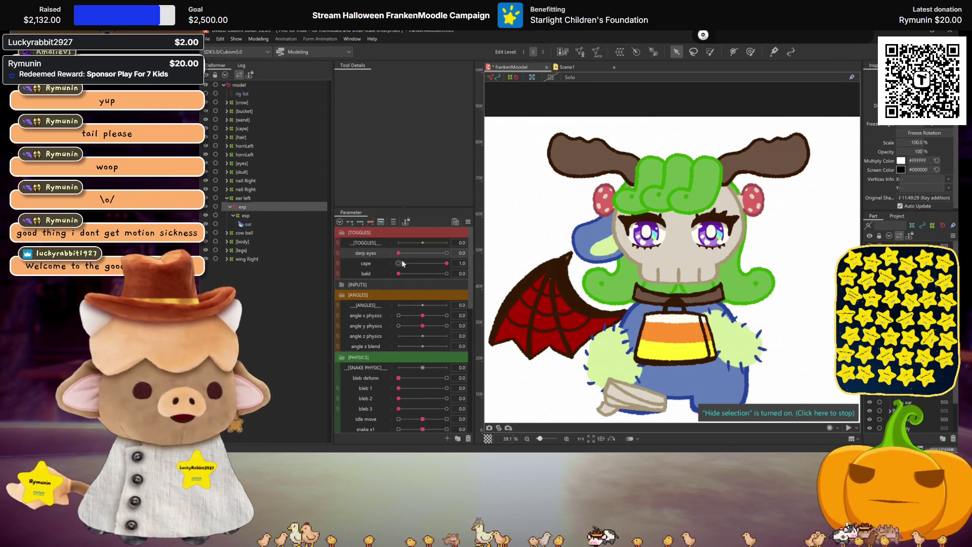
pyautogui.click(381, 317)
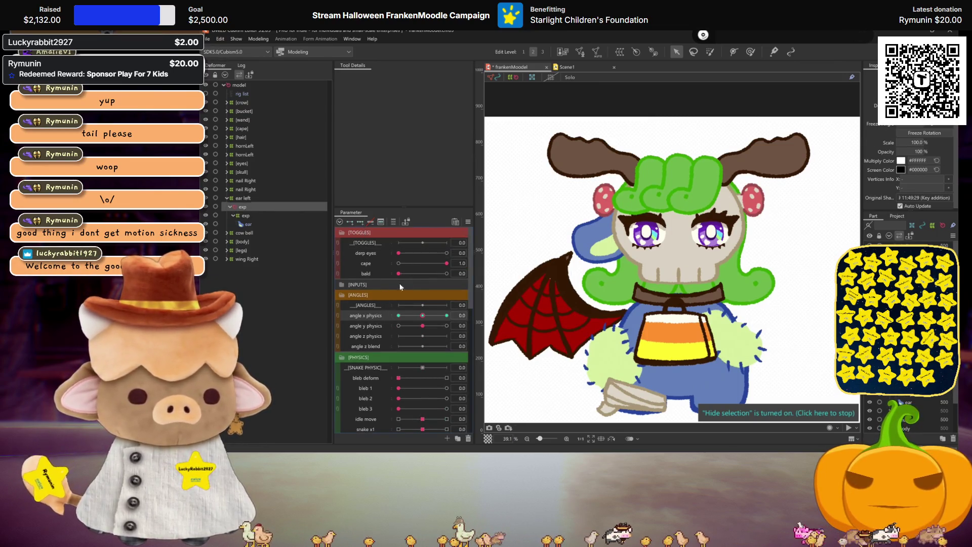
pyautogui.click(447, 315)
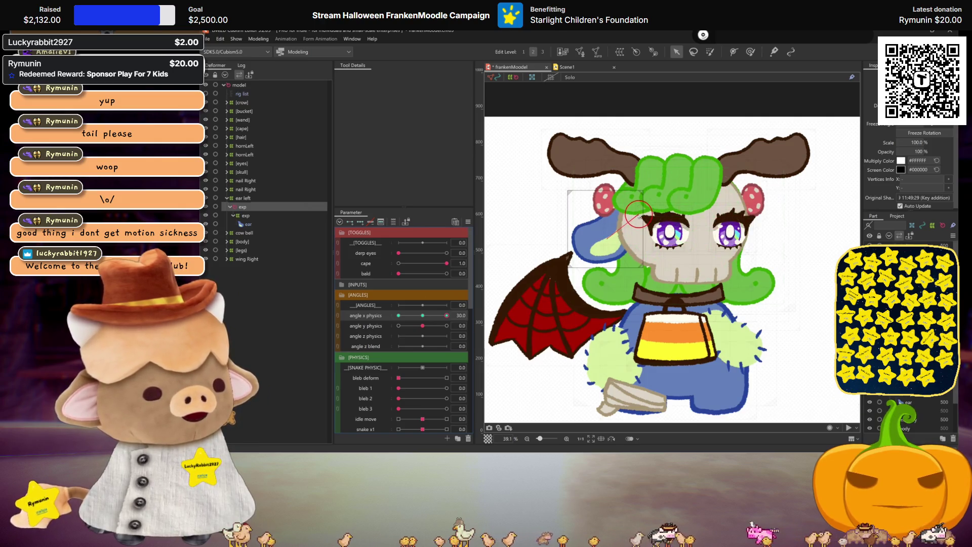
# Set bald to 1 to hide the hair and swing the head to angle x -30.
pyautogui.moveTo(610, 238); pyautogui.dragTo(643, 215)
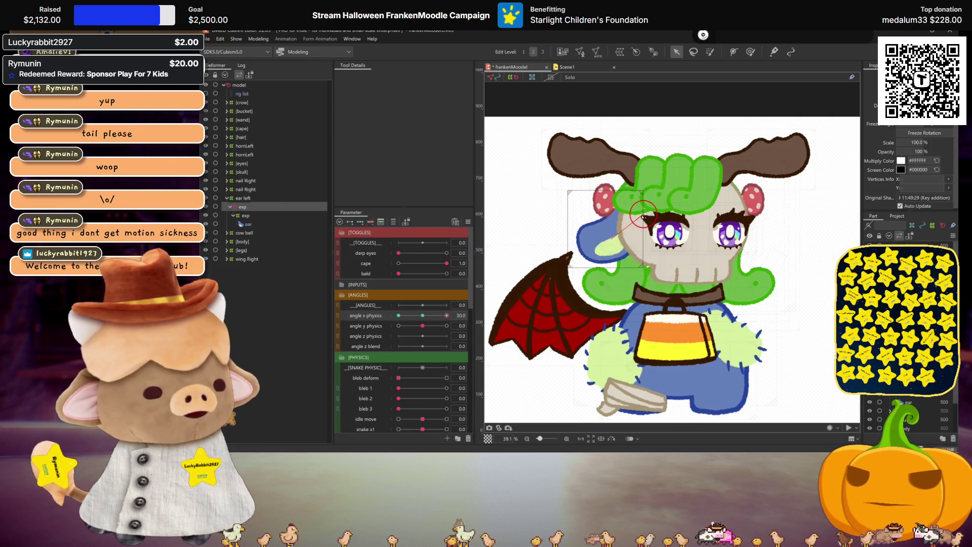
pyautogui.click(447, 274)
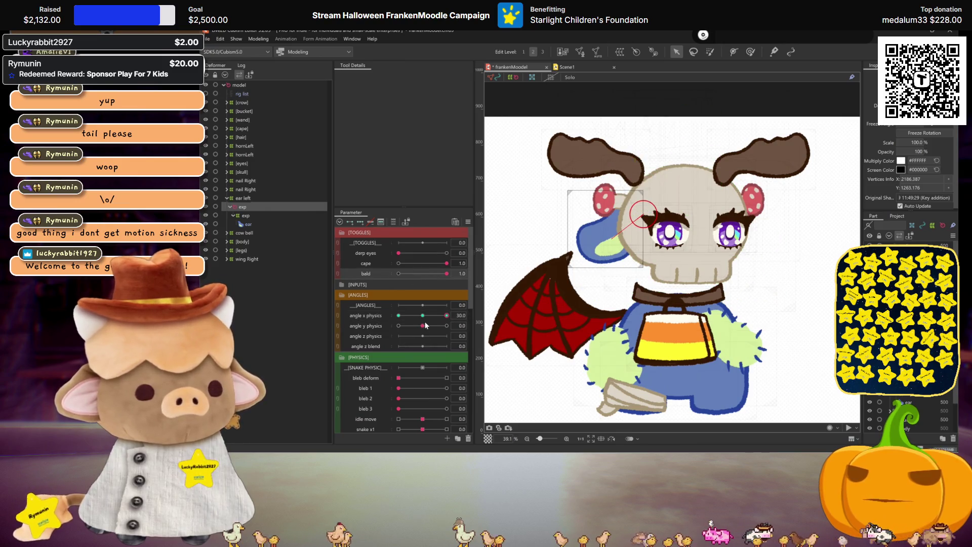
pyautogui.moveTo(446, 315); pyautogui.dragTo(398, 316)
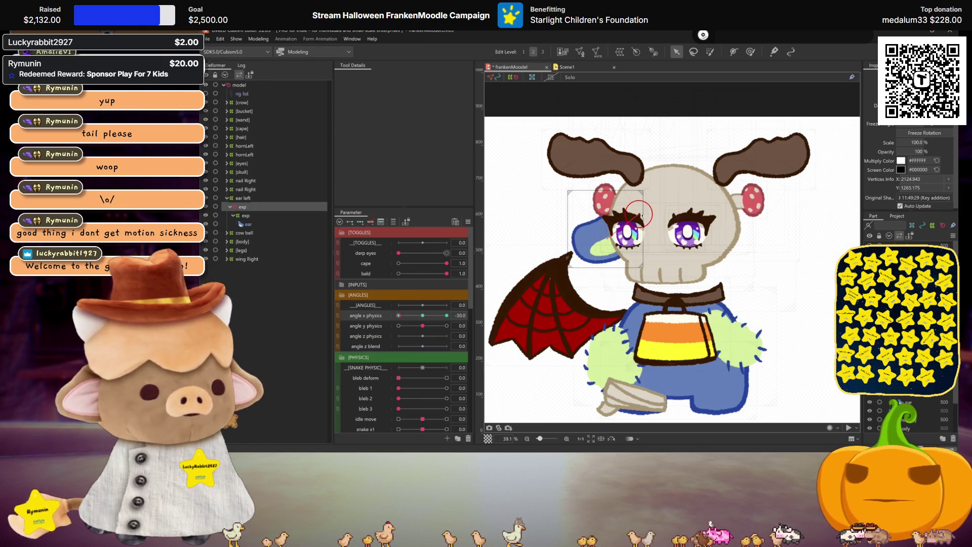
pyautogui.hotkey('ctrl', 'h')
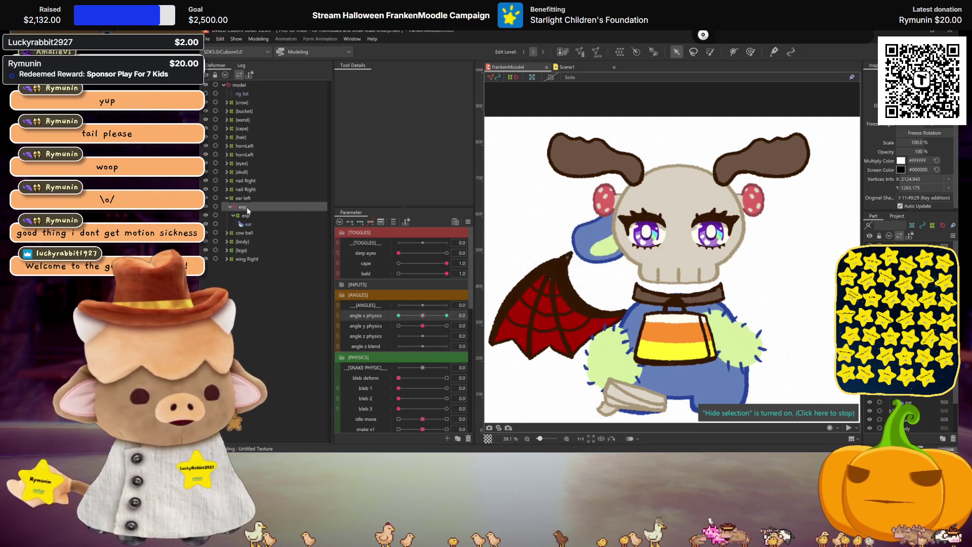
# Move the ear left deformer above the skull, then preview the ear exp and ear mx poses.
pyautogui.click(243, 198)
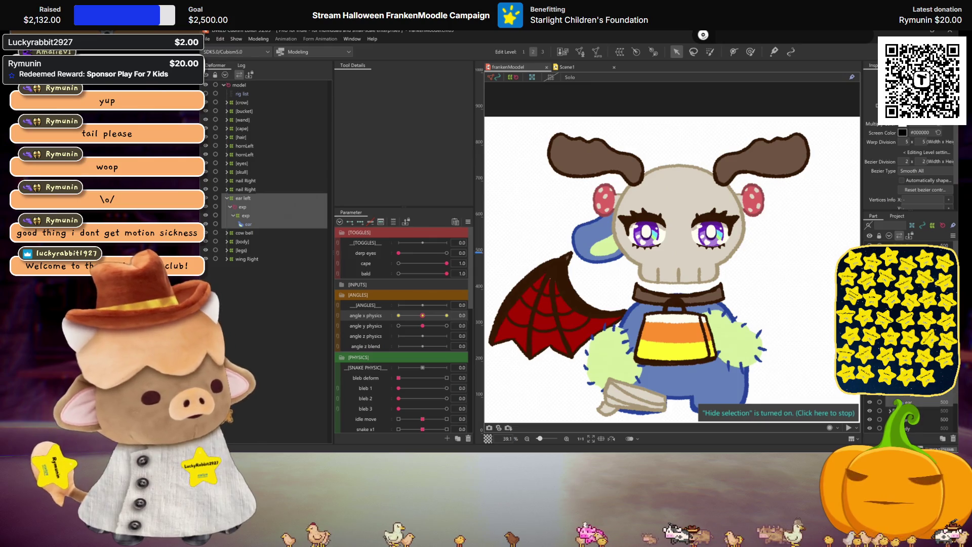
pyautogui.moveTo(243, 198); pyautogui.dragTo(243, 168)
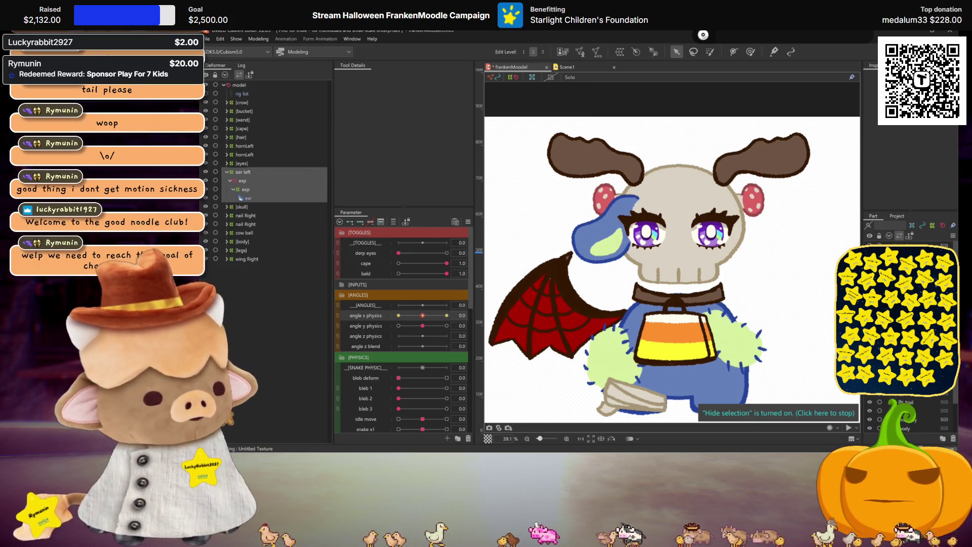
pyautogui.click(236, 172)
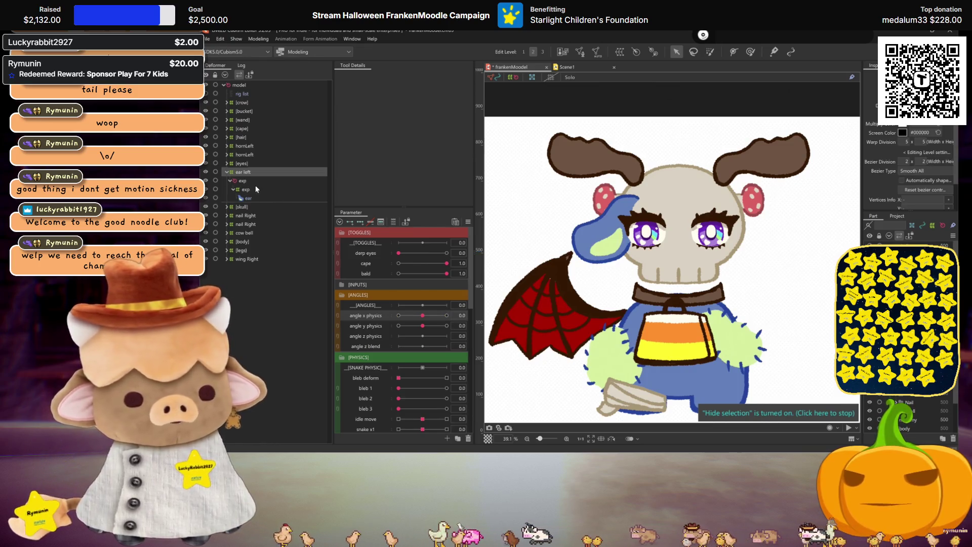
pyautogui.scroll(-8, 421, 349)
pyautogui.scroll(1, 412, 362)
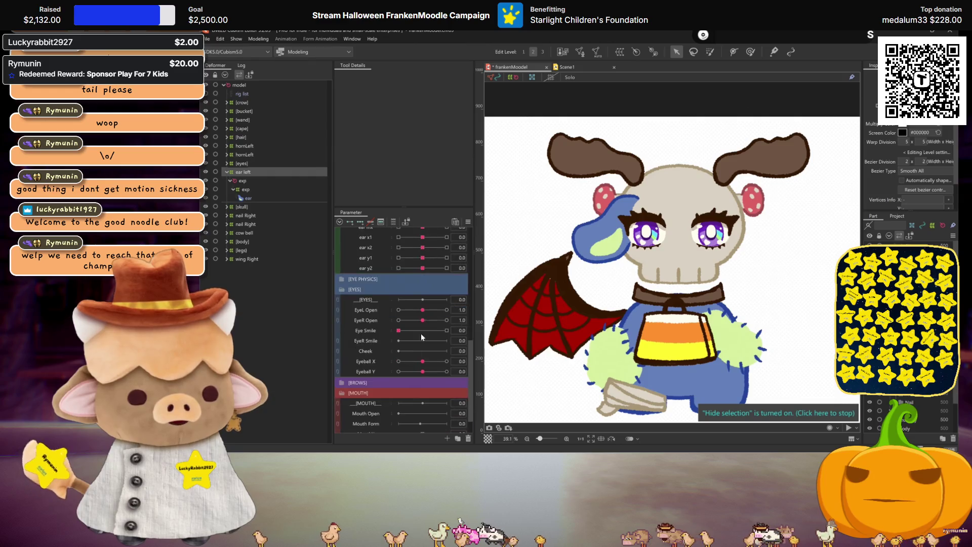
pyautogui.moveTo(423, 317); pyautogui.dragTo(339, 297)
pyautogui.moveTo(439, 319); pyautogui.dragTo(343, 313)
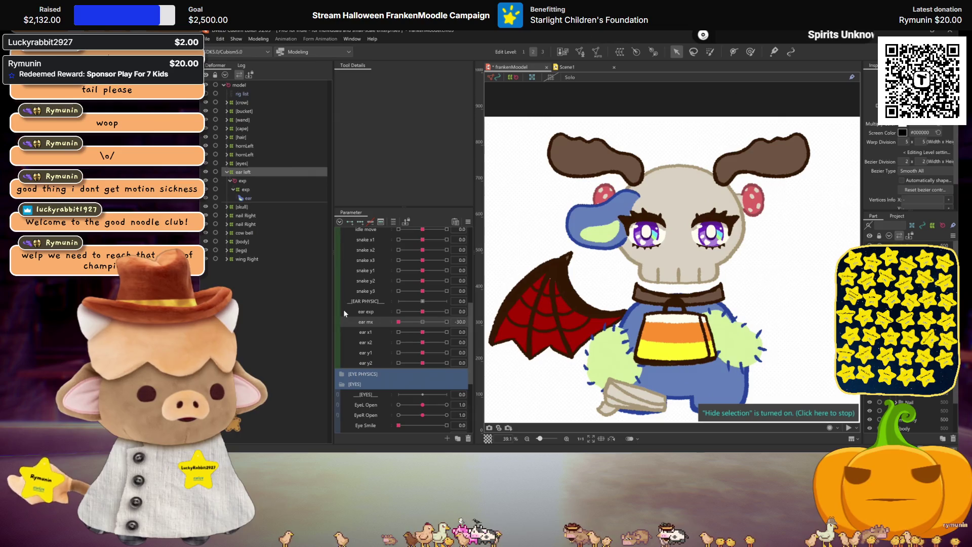
pyautogui.click(425, 322)
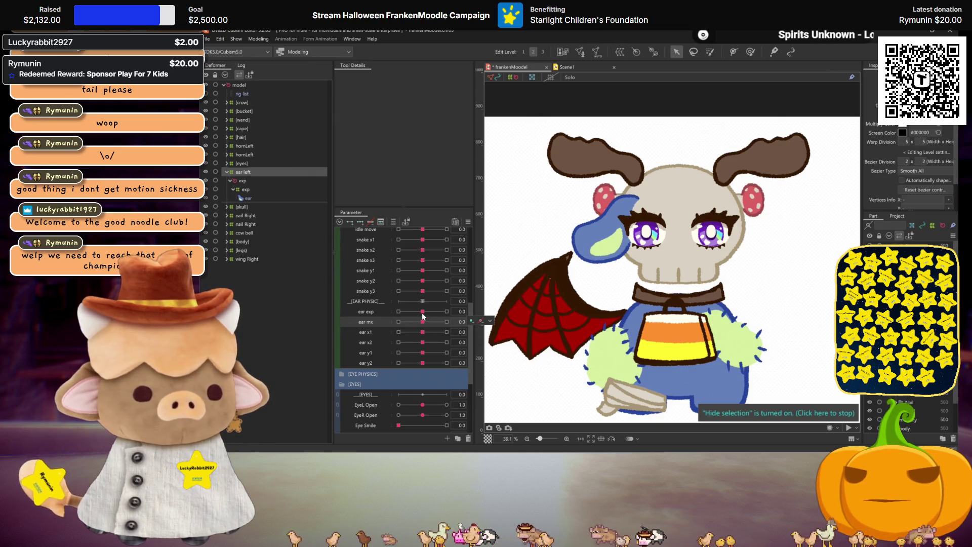
pyautogui.moveTo(423, 318); pyautogui.dragTo(453, 321)
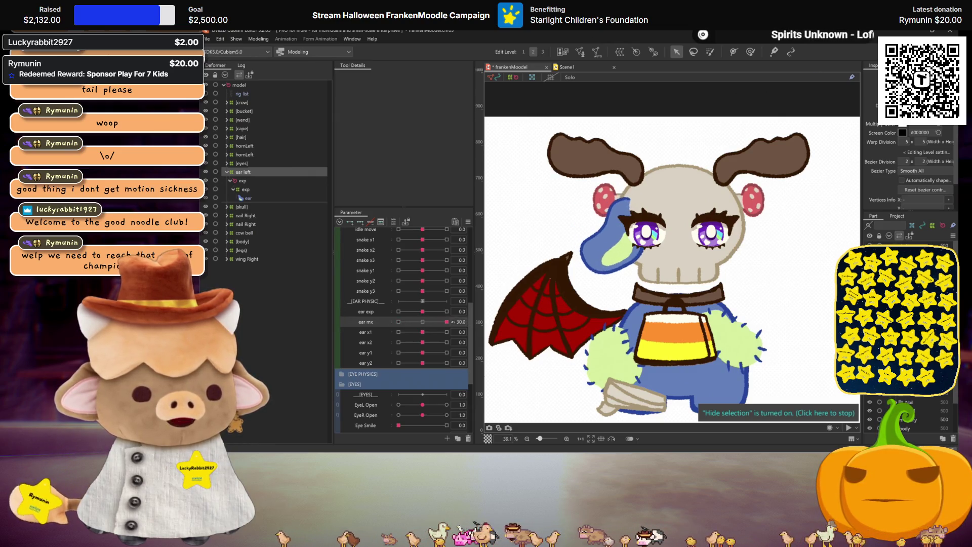
# Reshape the ear's inner exp warp grid at ear mx 30.
pyautogui.click(423, 322)
pyautogui.click(245, 189)
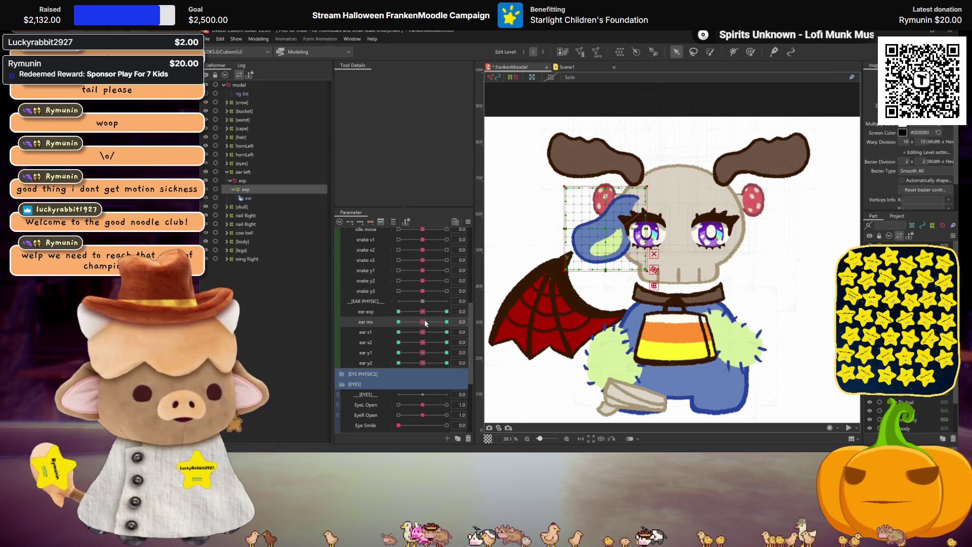
pyautogui.moveTo(424, 320); pyautogui.dragTo(469, 320)
pyautogui.moveTo(633, 189); pyautogui.dragTo(640, 191)
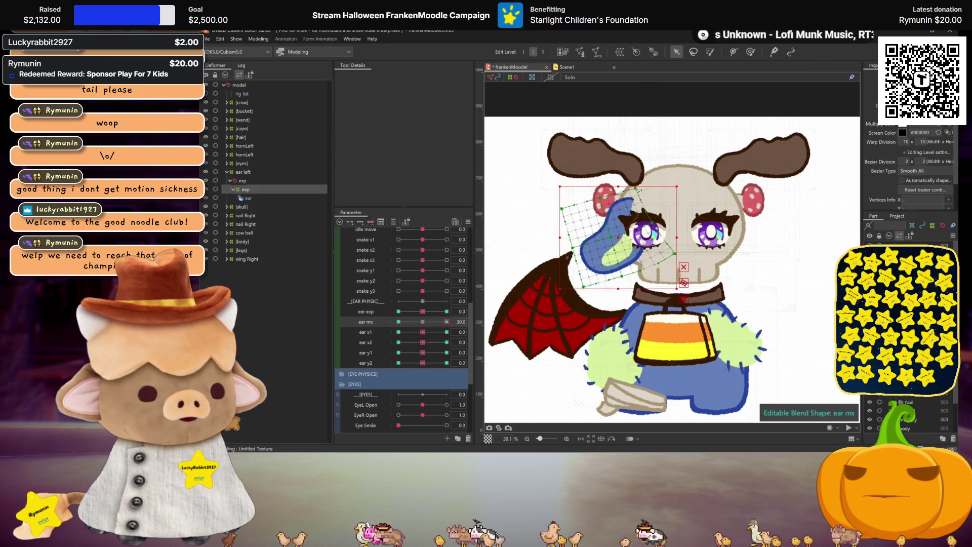
pyautogui.moveTo(675, 253); pyautogui.dragTo(655, 260)
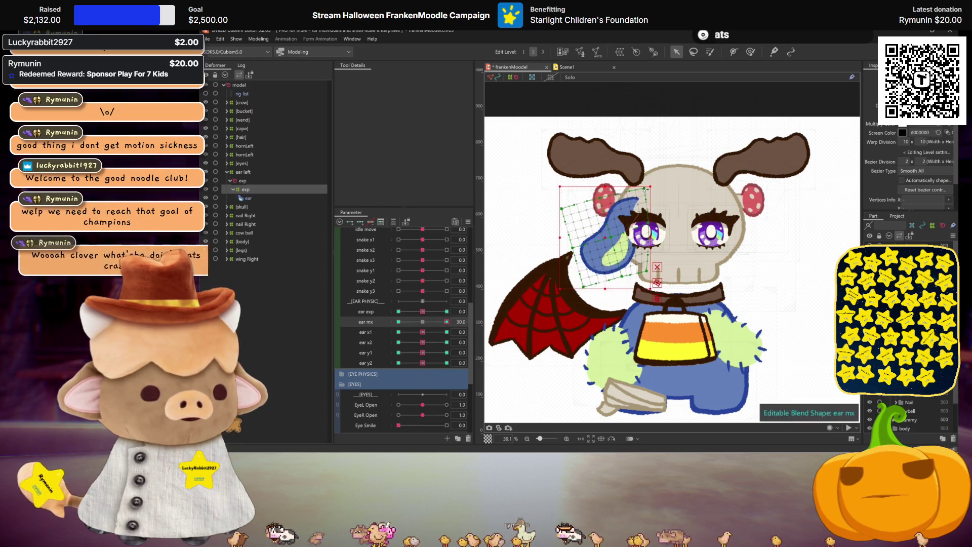
# Preview the ear exp pose at -30 and return both ear parameters to 0.
pyautogui.click(425, 322)
pyautogui.moveTo(424, 312)
pyautogui.mouseDown()
pyautogui.moveTo(344, 303)
pyautogui.moveTo(433, 311)
pyautogui.moveTo(384, 323)
pyautogui.moveTo(464, 324)
pyautogui.moveTo(439, 314)
pyautogui.moveTo(470, 314)
pyautogui.moveTo(398, 310)
pyautogui.moveTo(423, 311)
pyautogui.mouseUp()
pyautogui.click(419, 322)
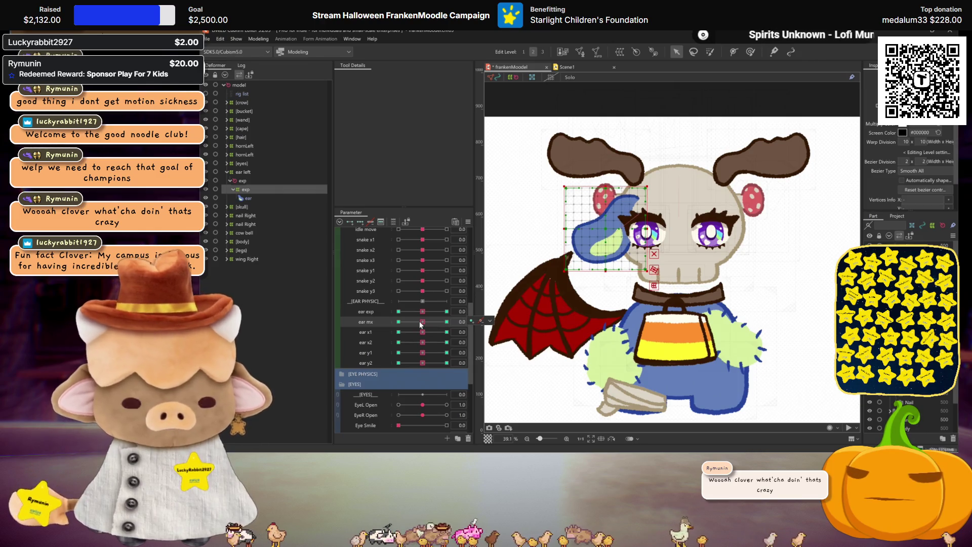
pyautogui.moveTo(421, 314); pyautogui.dragTo(388, 309)
pyautogui.click(425, 323)
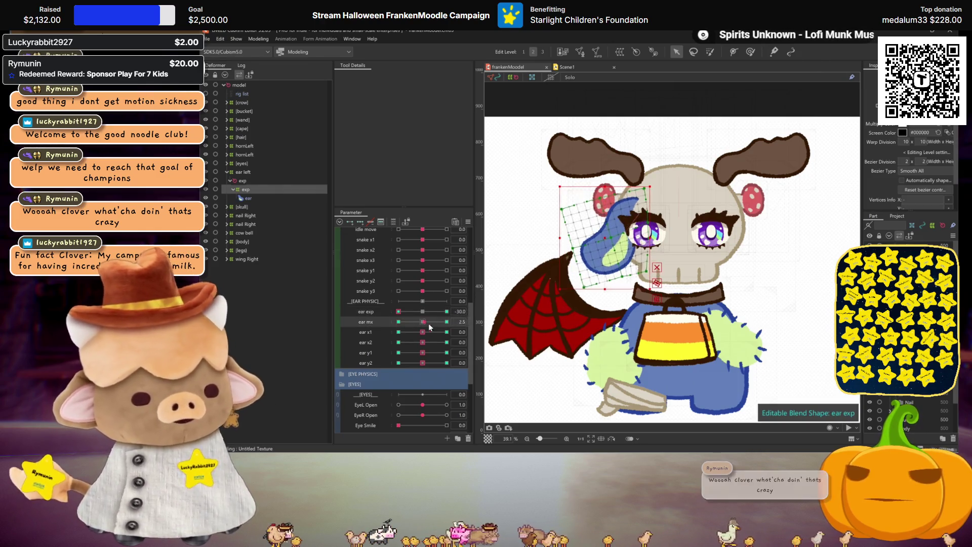
pyautogui.click(423, 325)
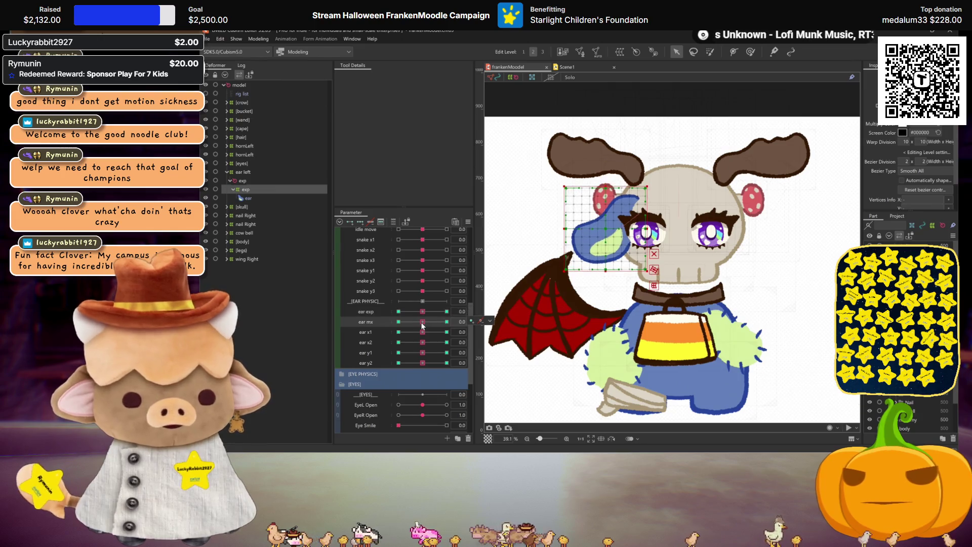
pyautogui.click(231, 208)
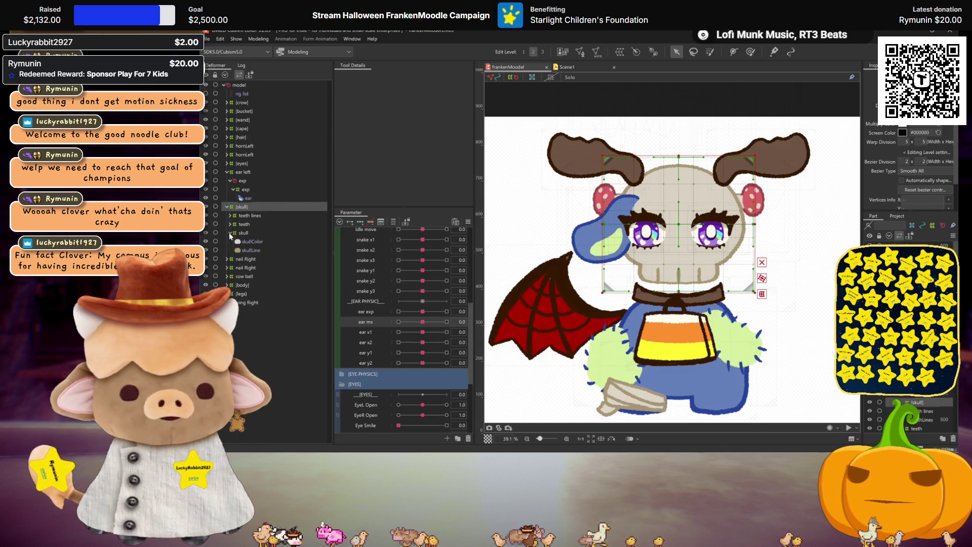
# Duplicate the skullLine mesh and rename the copy sideClips.
pyautogui.click(245, 243)
pyautogui.click(247, 251)
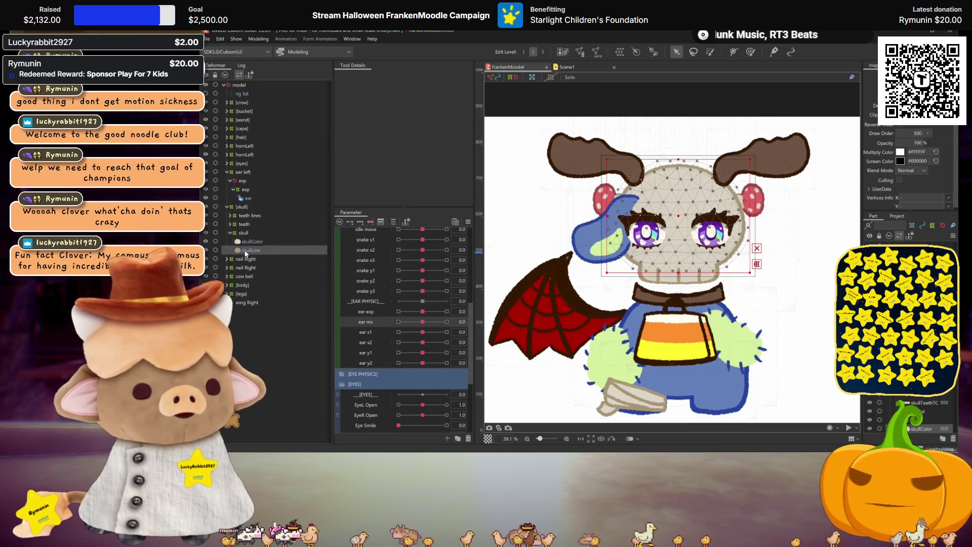
pyautogui.hotkey('ctrl', 'v')
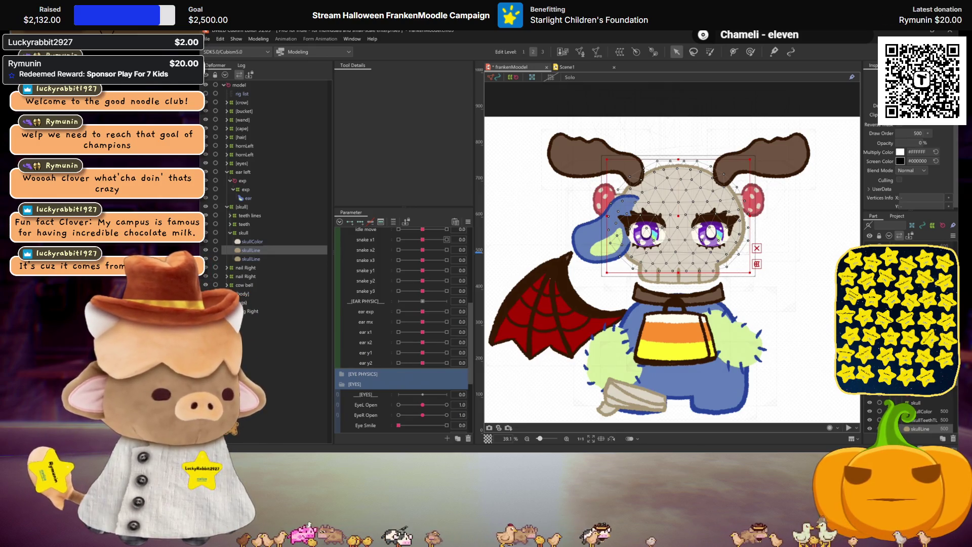
pyautogui.write('sideClips')
pyautogui.press('Return')
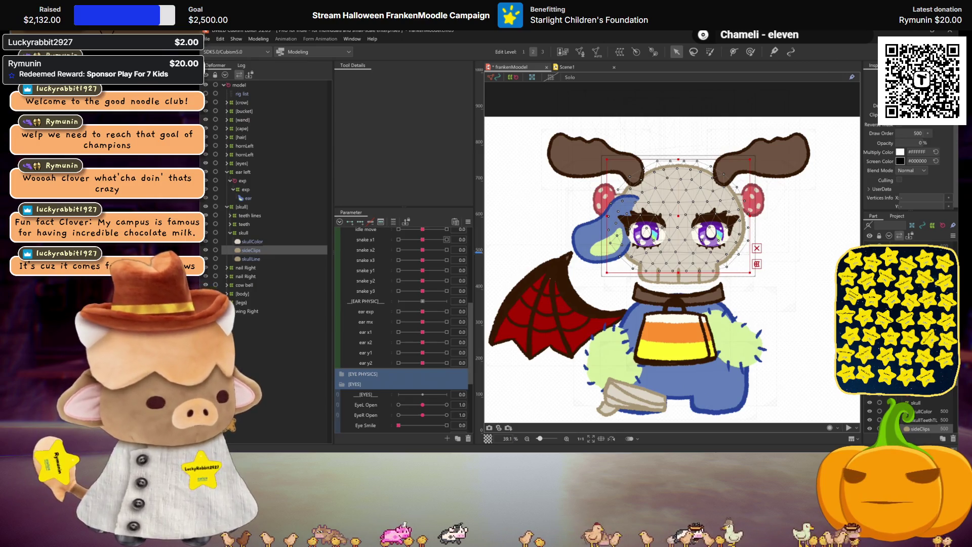
pyautogui.click(620, 51)
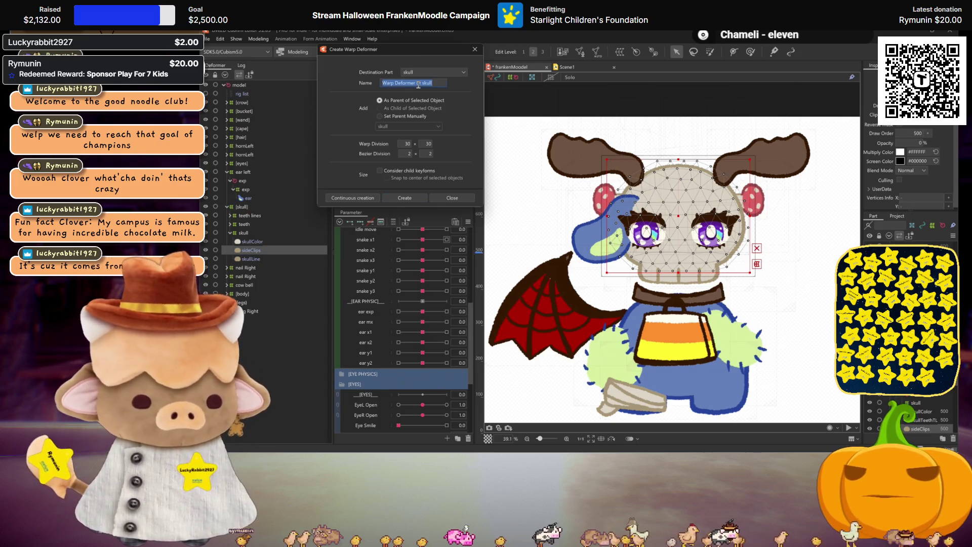
# Create the 'clip adj' warp deformer, then select the ear deformer and hide the selection overlay.
pyautogui.write('clip adj')
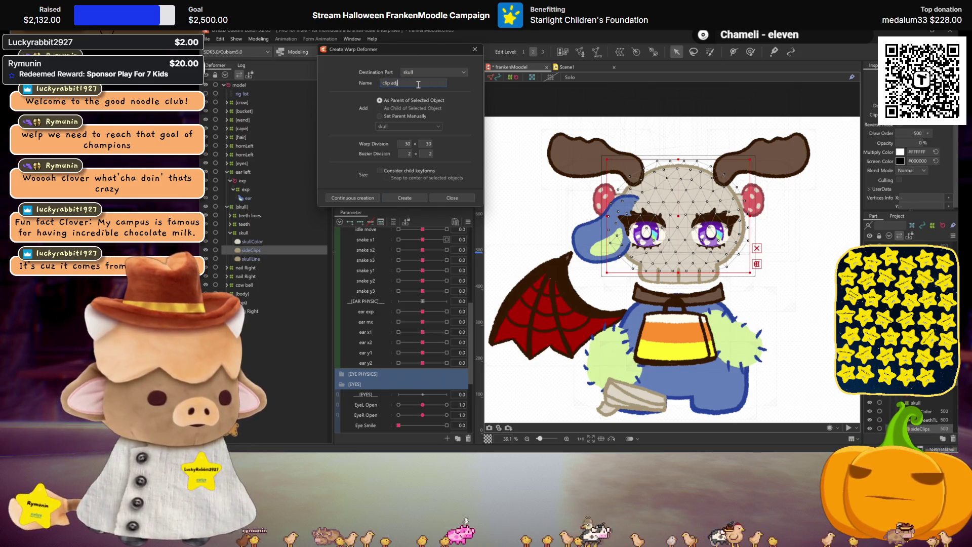
pyautogui.press('Return')
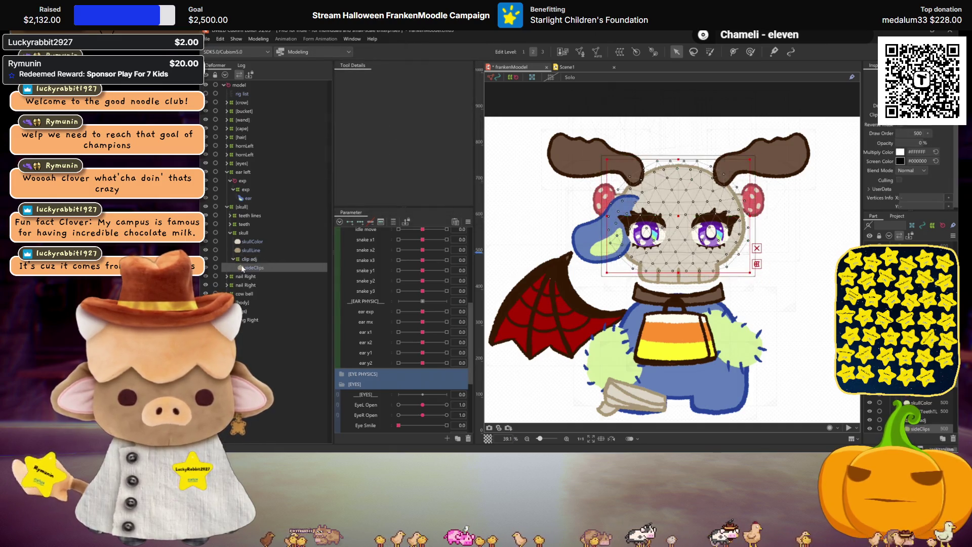
pyautogui.click(240, 199)
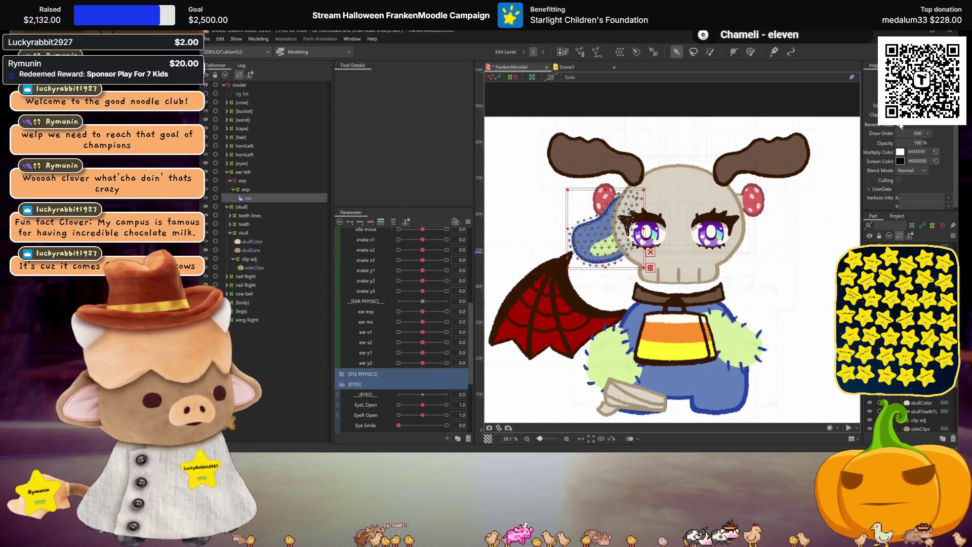
pyautogui.hotkey('ctrl', 'h')
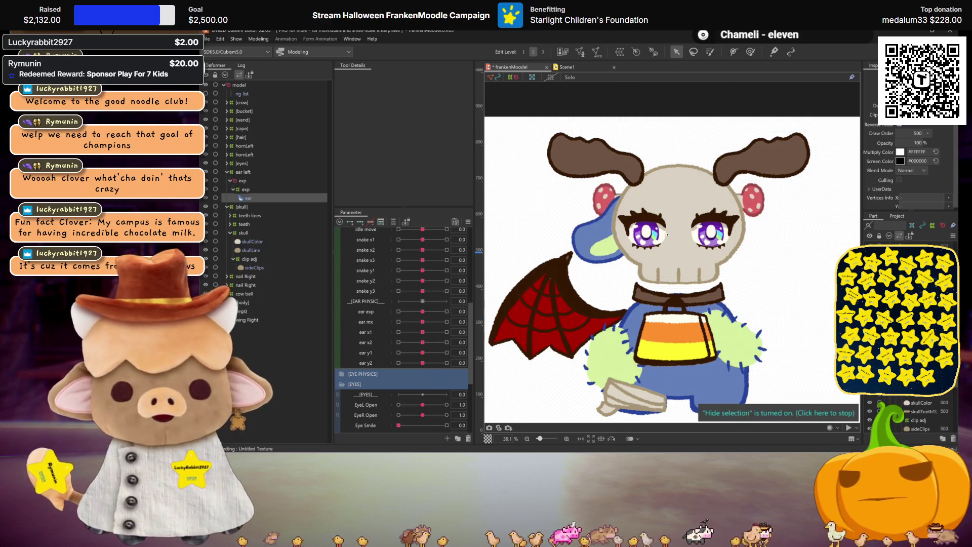
# Add angle x physics keys to clip adj and warp its grid over the ear at 30.
pyautogui.click(255, 258)
pyautogui.scroll(2, 604, 213)
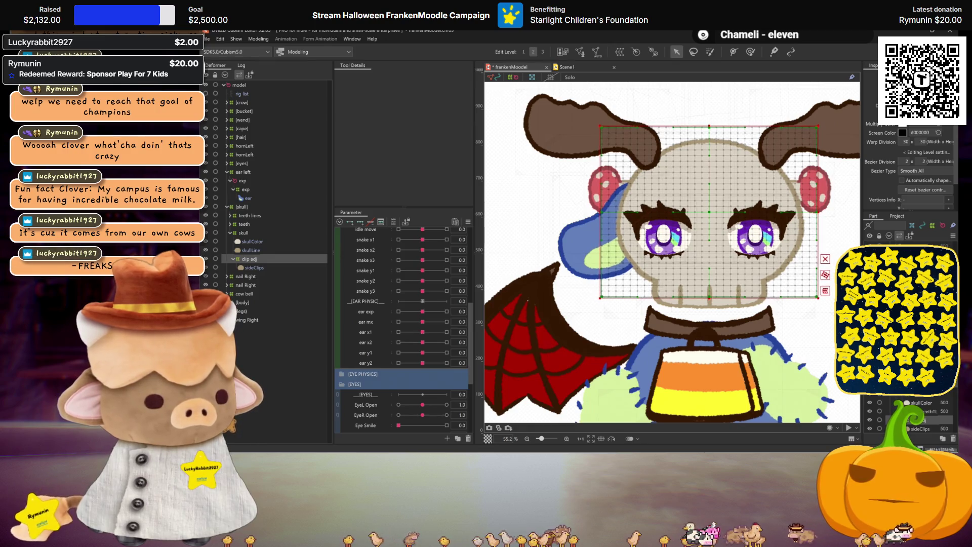
pyautogui.hotkey('ctrl', 'h')
pyautogui.hotkey('ctrl', '0')
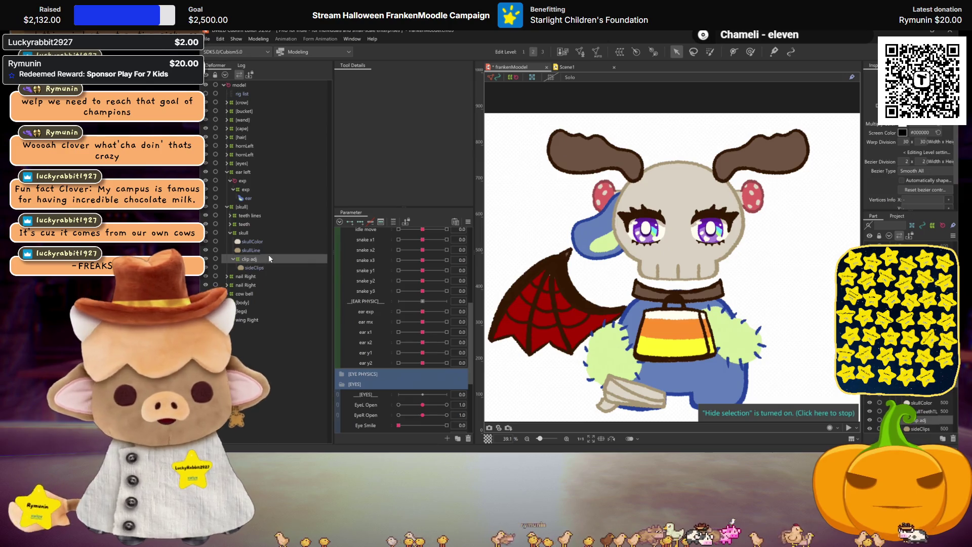
pyautogui.scroll(5, 403, 375)
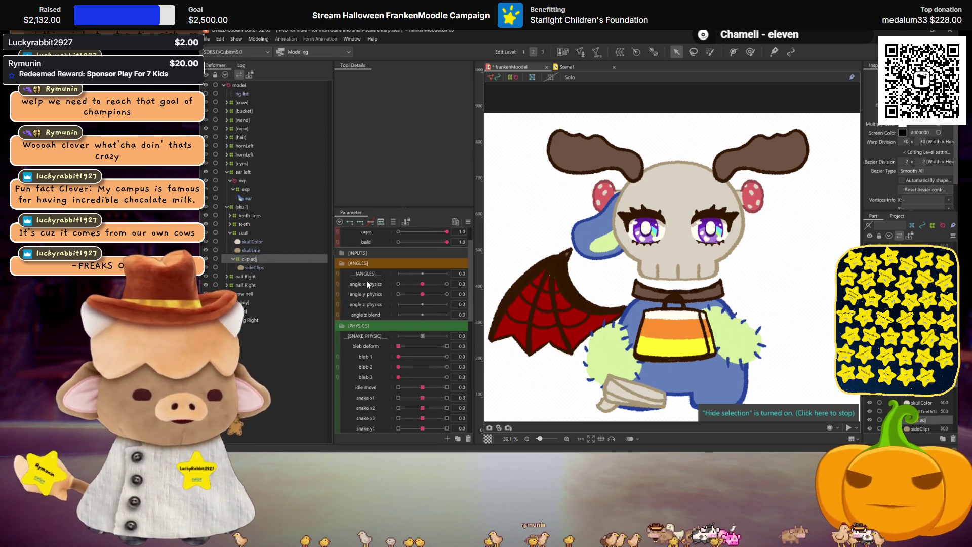
pyautogui.click(371, 222)
pyautogui.click(447, 283)
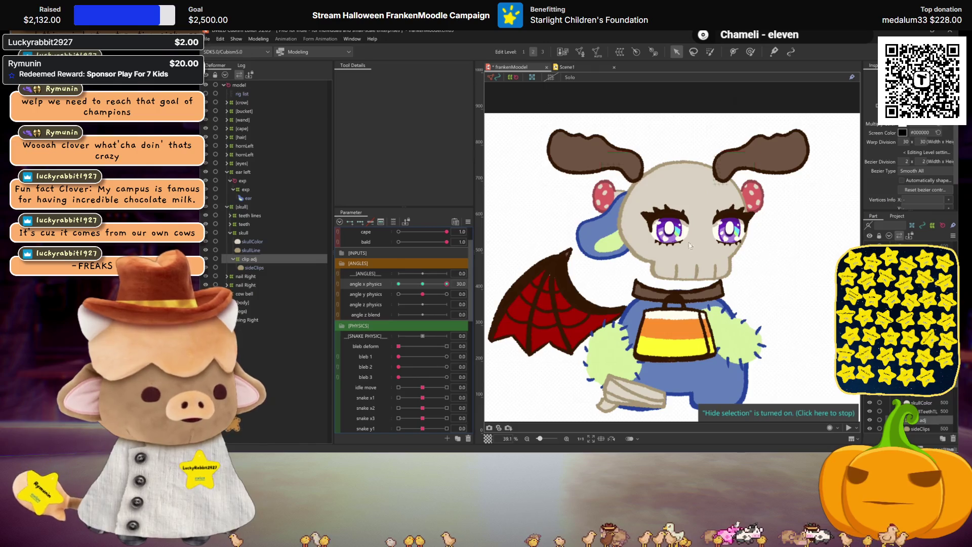
pyautogui.moveTo(607, 215); pyautogui.dragTo(624, 217)
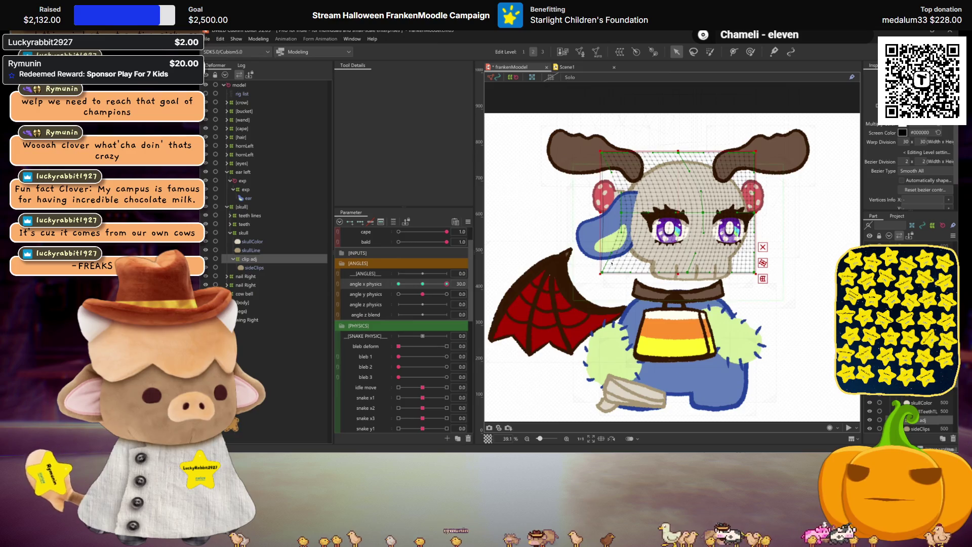
pyautogui.moveTo(612, 263); pyautogui.dragTo(612, 272)
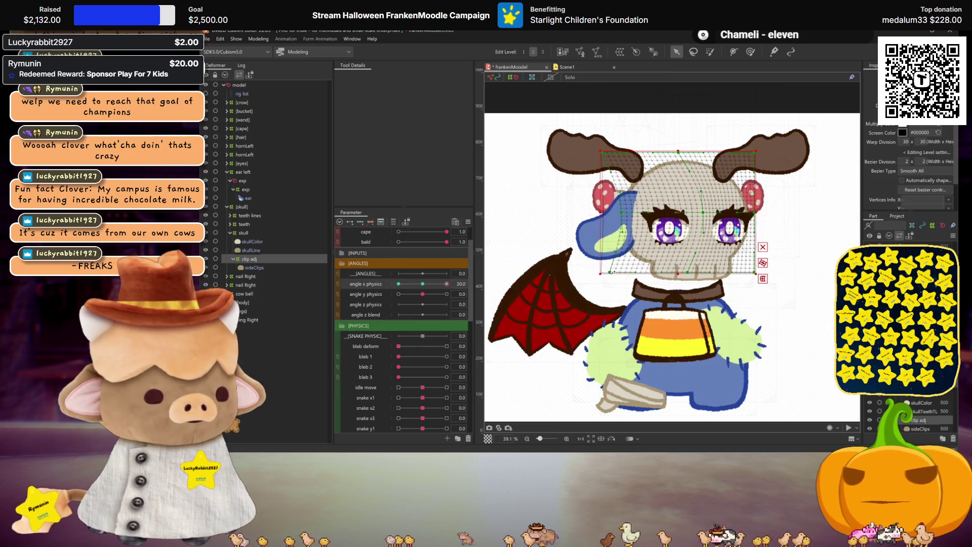
pyautogui.moveTo(616, 151); pyautogui.dragTo(612, 165)
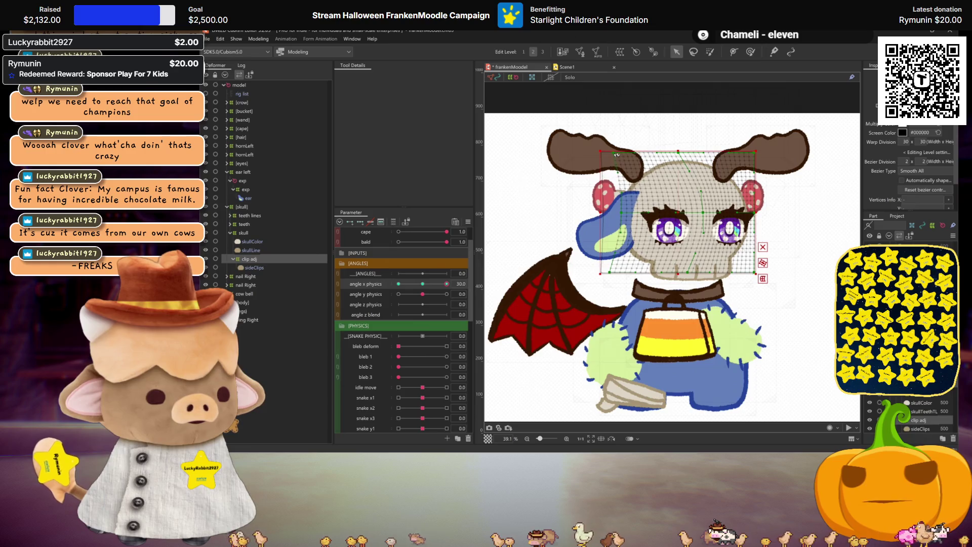
pyautogui.hotkey('ctrl', 'h')
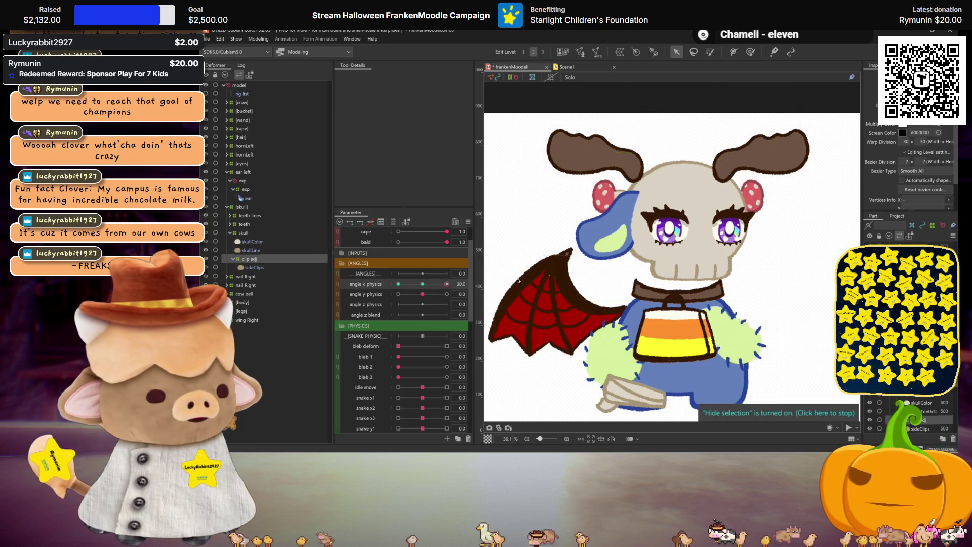
pyautogui.click(423, 284)
# Shift the ear's exp warp at angle x physics 30 and test the turn to -30.
pyautogui.click(244, 189)
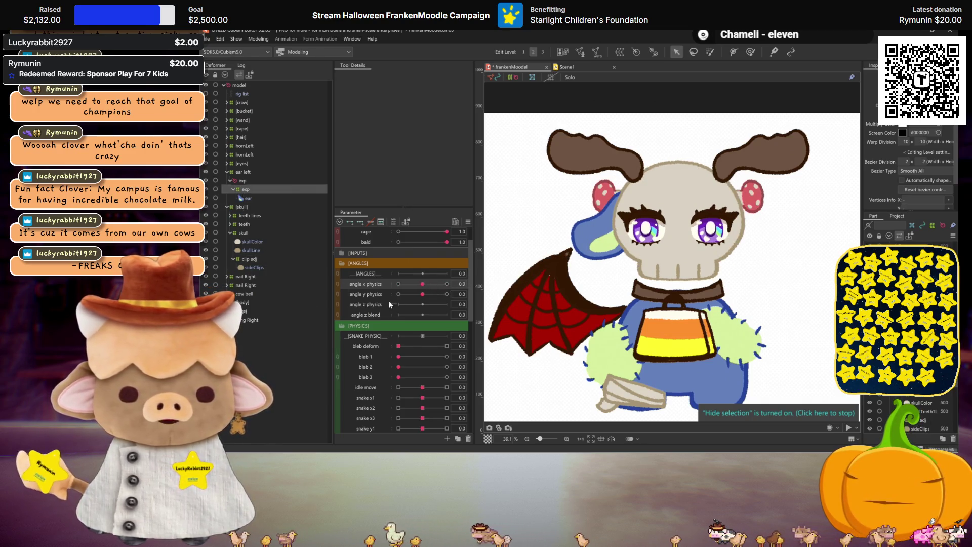
pyautogui.click(447, 283)
pyautogui.click(611, 227)
pyautogui.moveTo(611, 227); pyautogui.dragTo(614, 225)
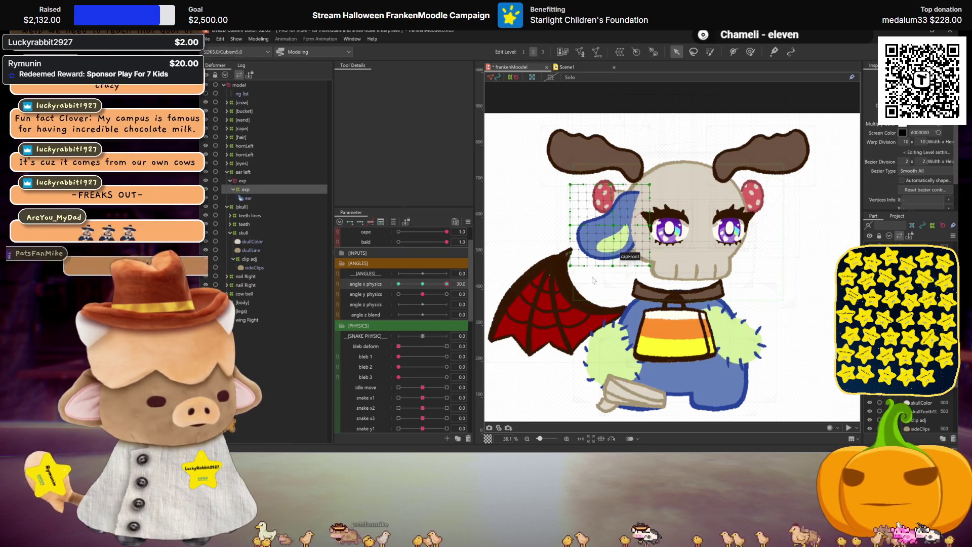
pyautogui.moveTo(447, 284); pyautogui.dragTo(448, 284)
pyautogui.click(448, 284)
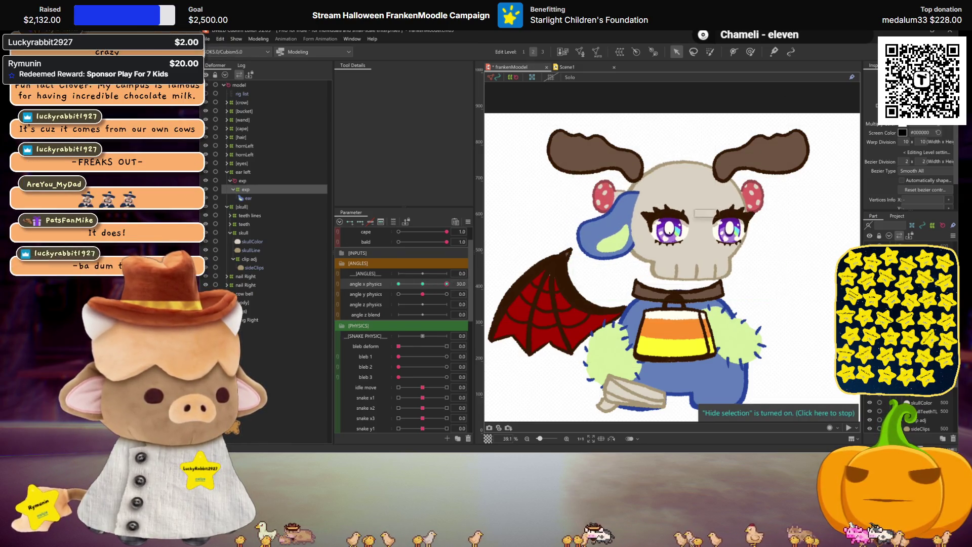
pyautogui.click(635, 215)
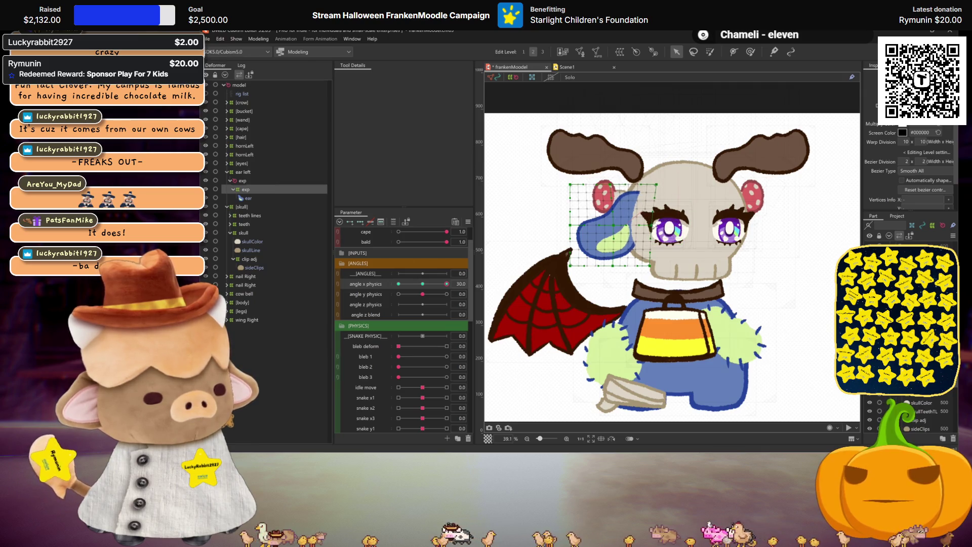
pyautogui.moveTo(447, 284); pyautogui.dragTo(398, 284)
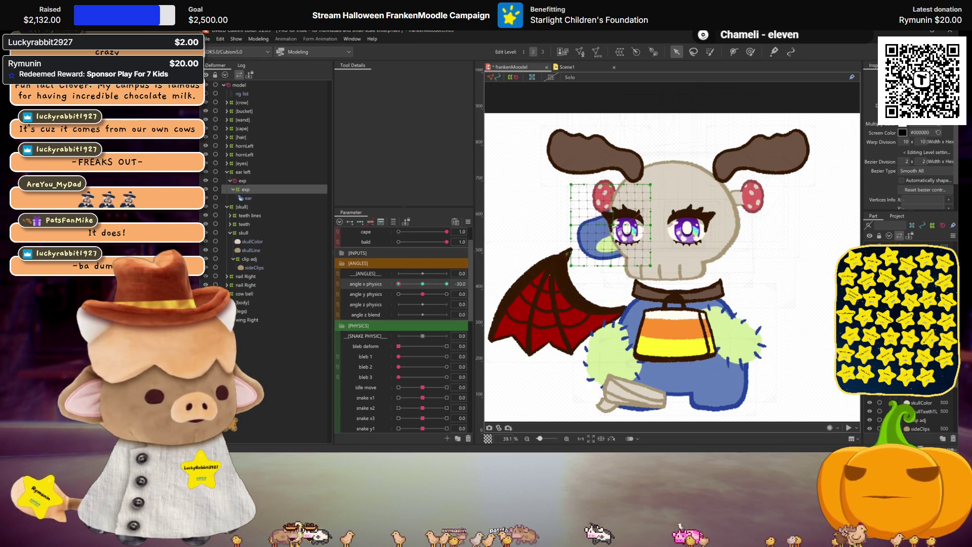
pyautogui.hotkey('ctrl', 'z')
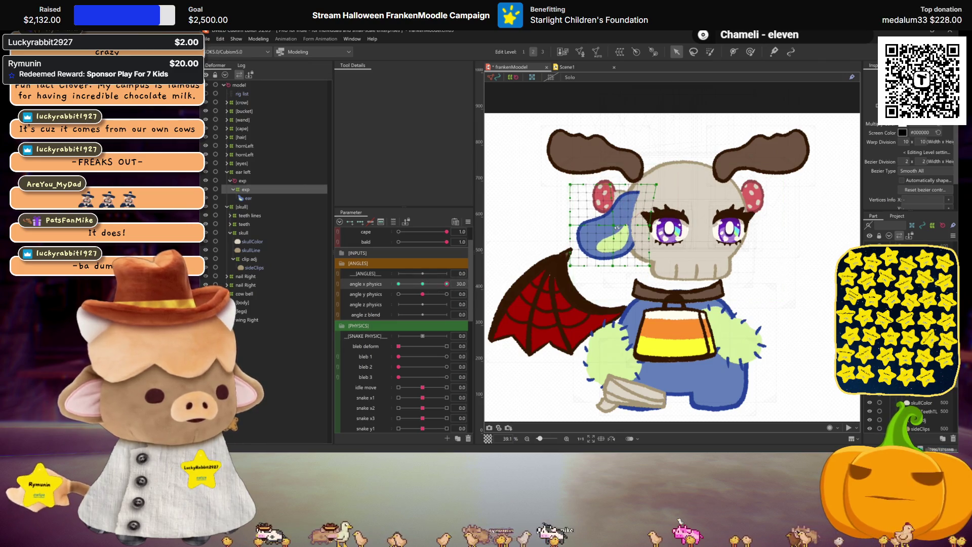
pyautogui.hotkey('ctrl', 'h')
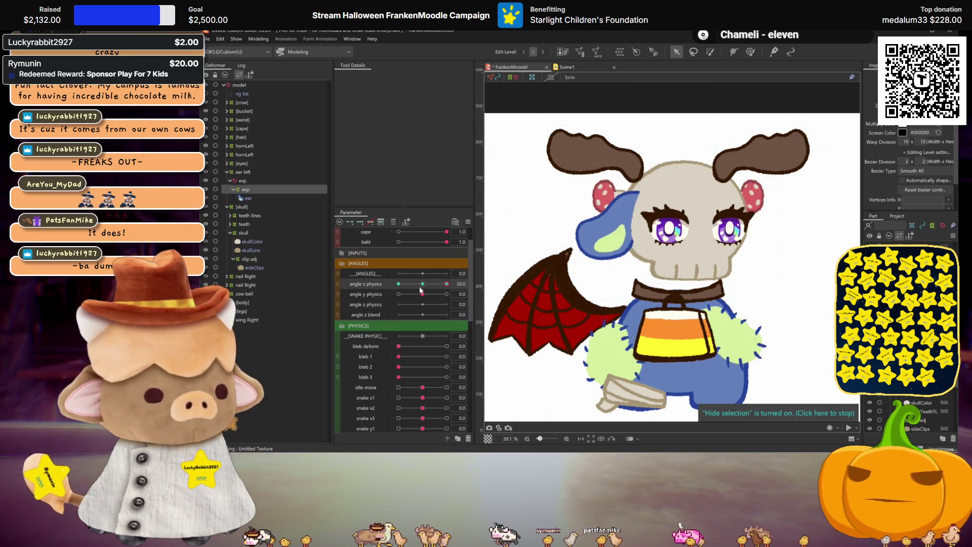
# Preview the head turn at 17.7 and lasso-select the ear's warp grid points.
pyautogui.click(628, 252)
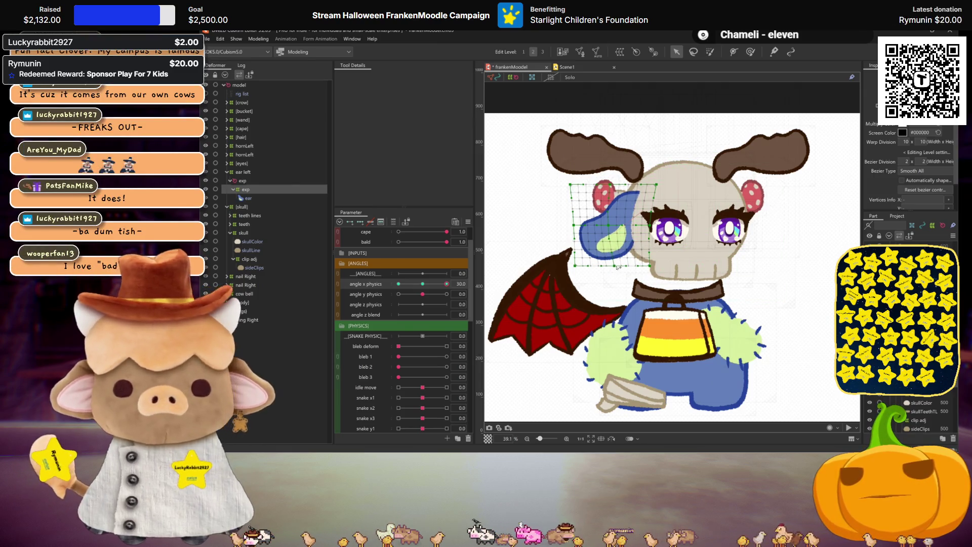
pyautogui.hotkey('ctrl', 'h')
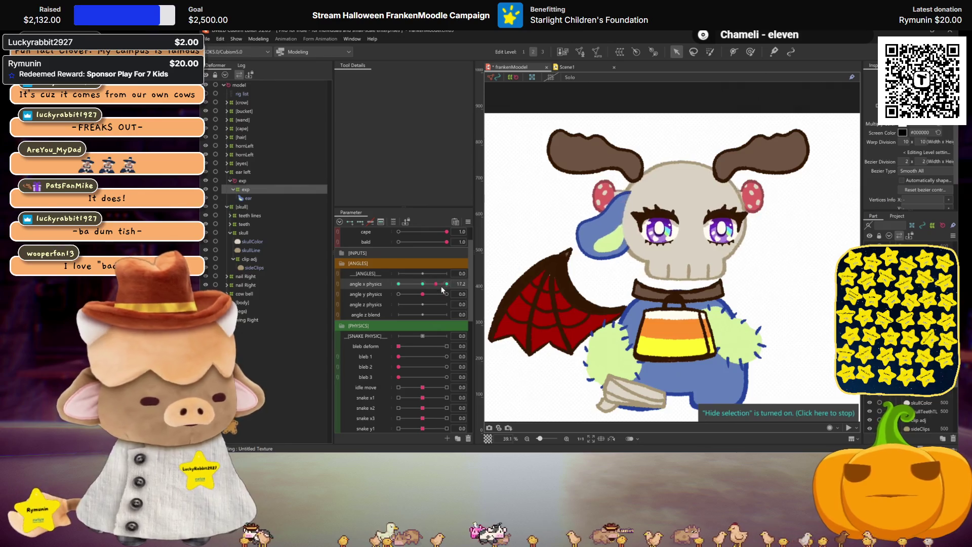
pyautogui.click(624, 228)
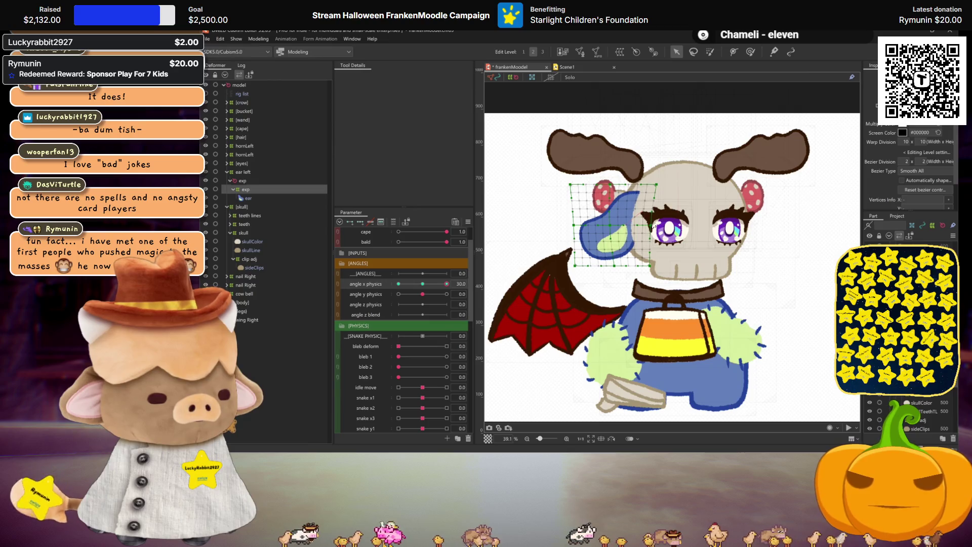
pyautogui.moveTo(446, 284)
pyautogui.mouseDown()
pyautogui.moveTo(430, 283)
pyautogui.moveTo(486, 274)
pyautogui.mouseUp()
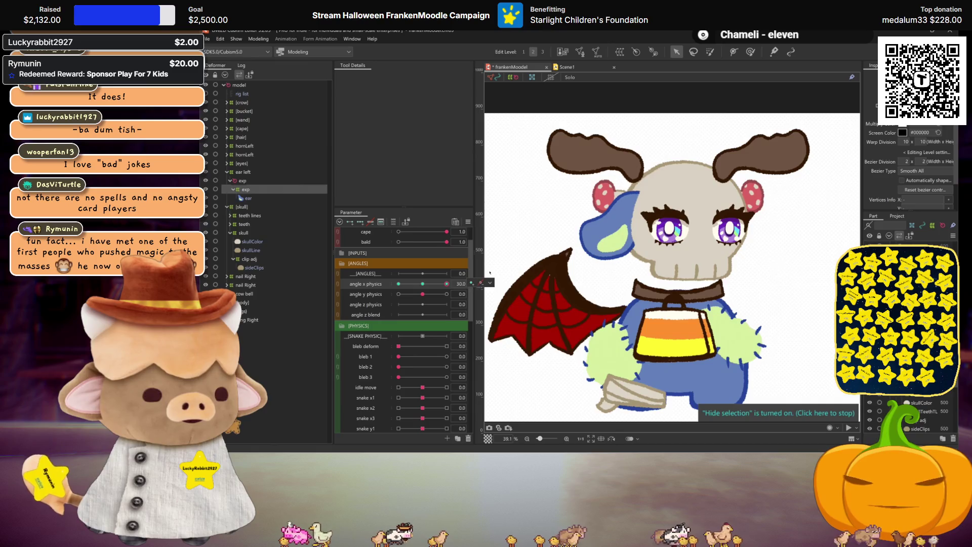
pyautogui.click(613, 238)
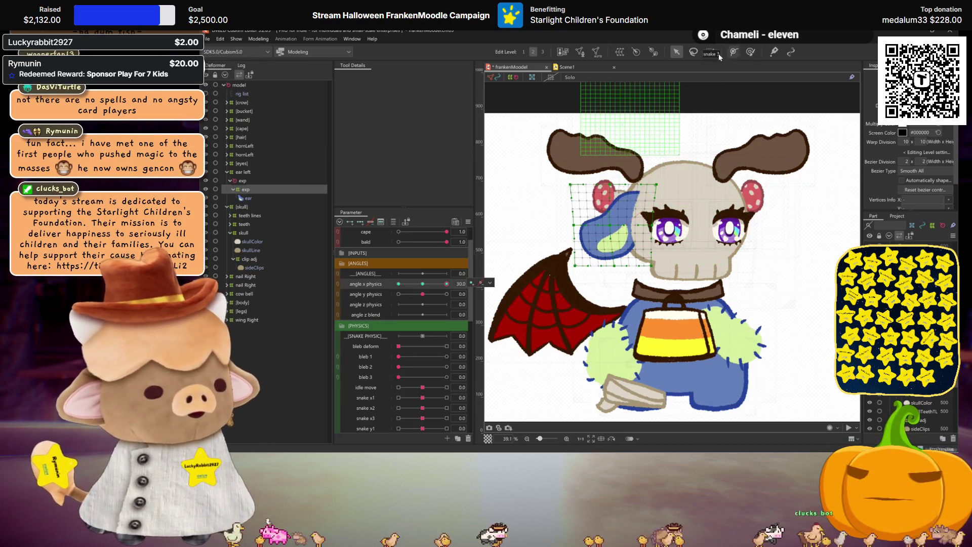
pyautogui.click(693, 52)
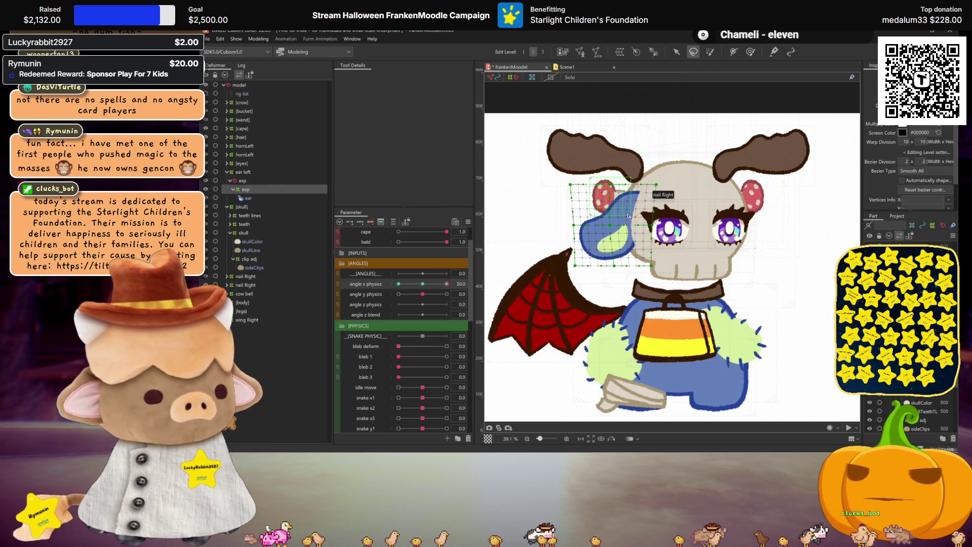
pyautogui.moveTo(627, 217)
pyautogui.mouseDown()
pyautogui.moveTo(594, 246)
pyautogui.moveTo(601, 256)
pyautogui.moveTo(623, 253)
pyautogui.moveTo(628, 218)
pyautogui.mouseUp()
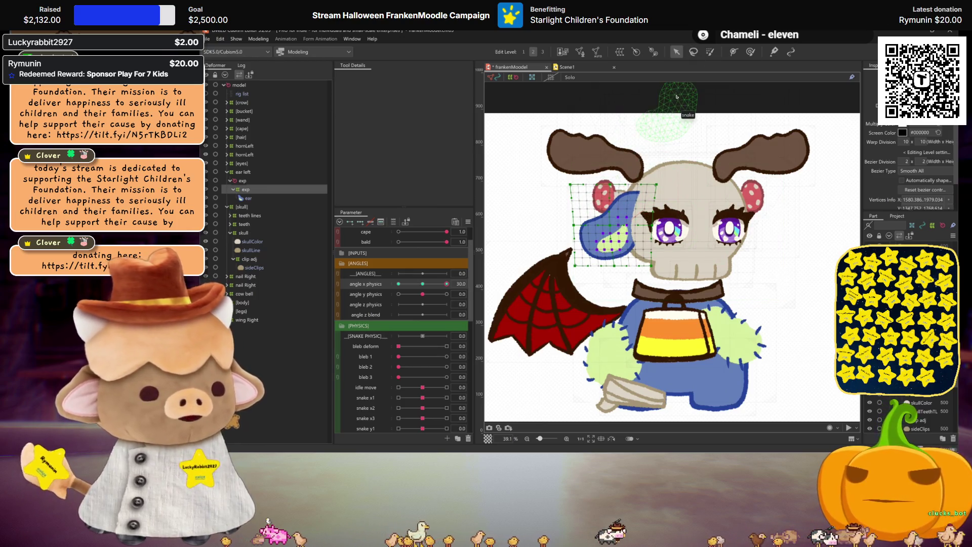
pyautogui.hotkey('ctrl', 'h')
pyautogui.hotkey('ctrl', 'h')
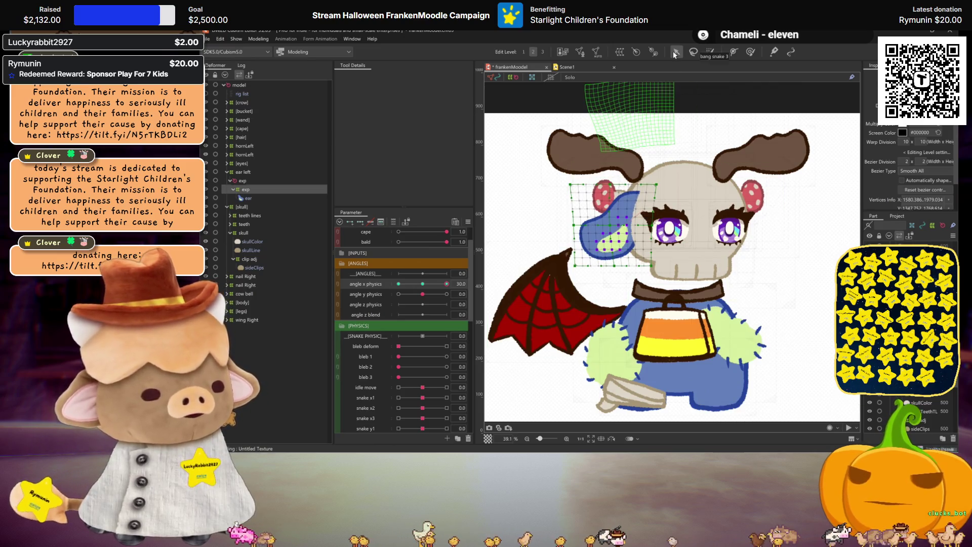
pyautogui.click(246, 189)
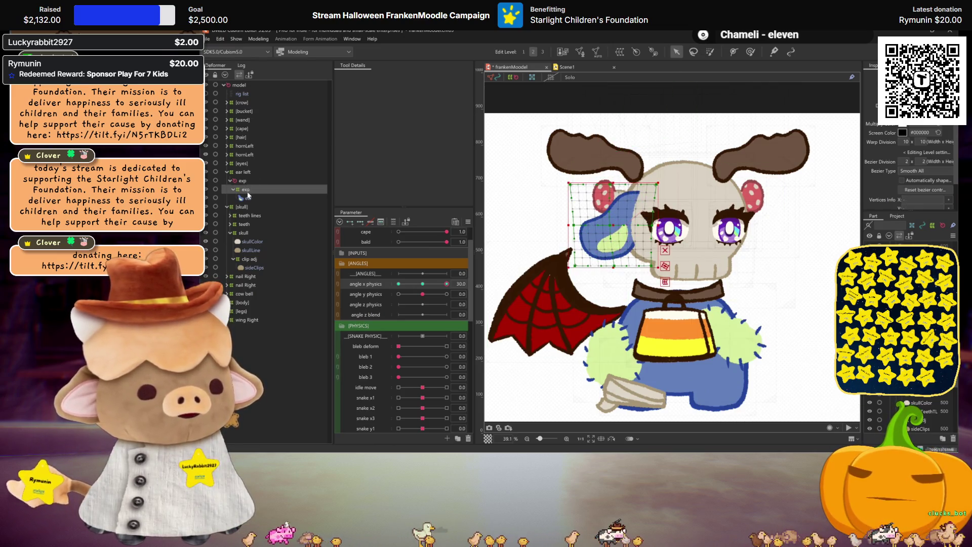
# Apply a mirrored keyform of the ear deformation, dismissing the parent deformer warning.
pyautogui.click(665, 265)
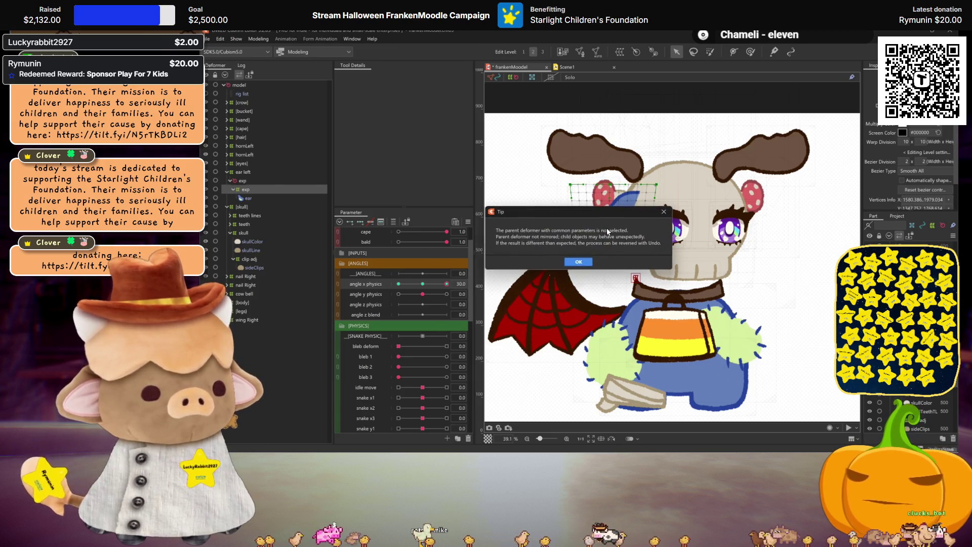
pyautogui.click(663, 212)
pyautogui.press('Return')
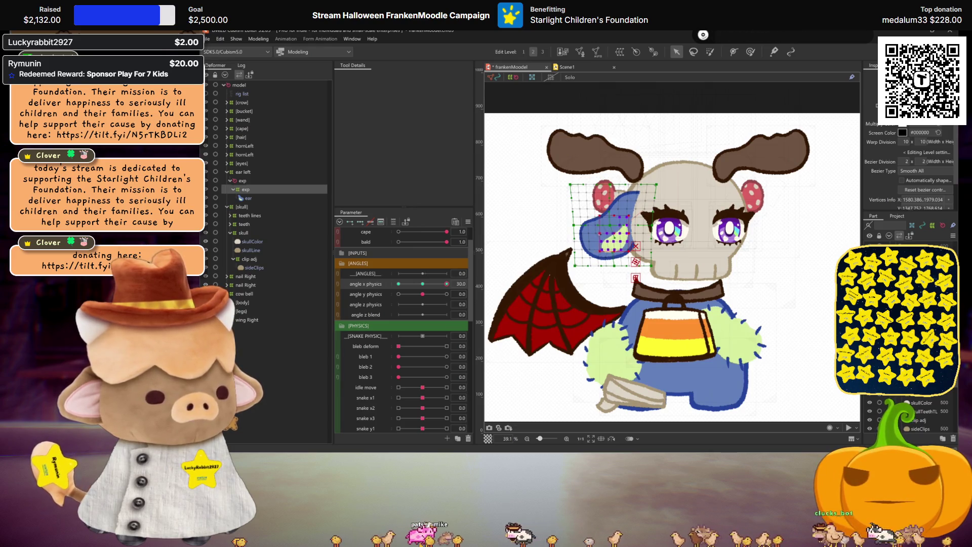
pyautogui.hotkey('ctrl', 'h')
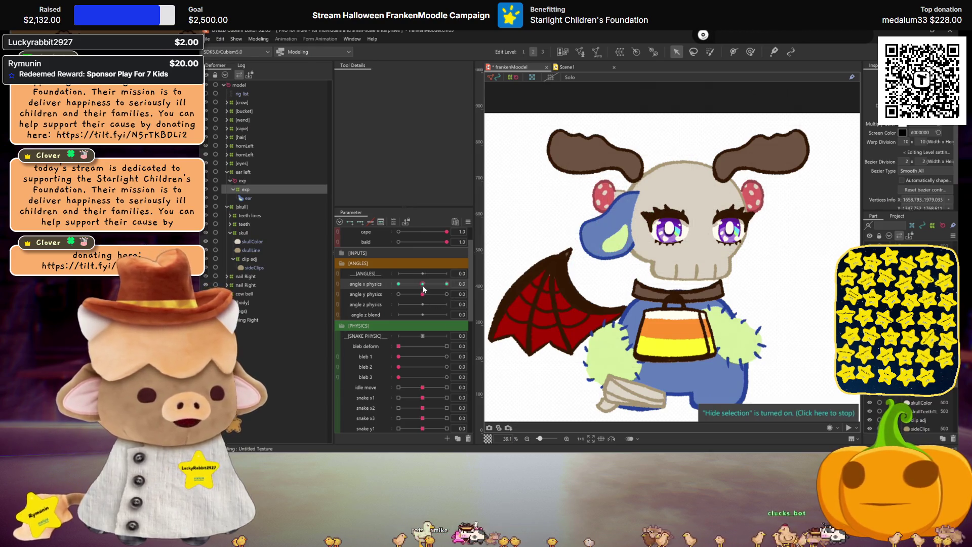
pyautogui.click(618, 251)
pyautogui.scroll(5, 609, 233)
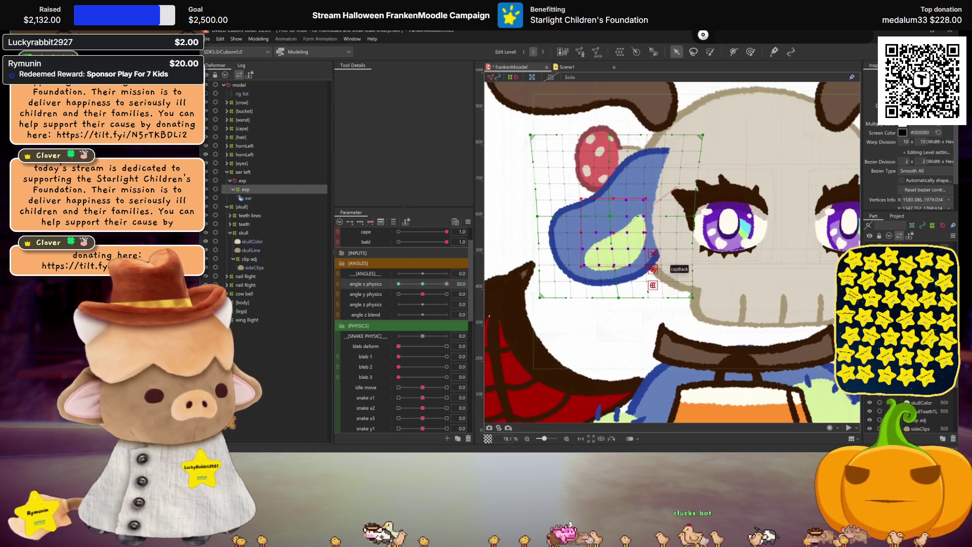
# Use a temporary warp to nudge the ear's centre right, previewing angle x physics.
pyautogui.press('t')
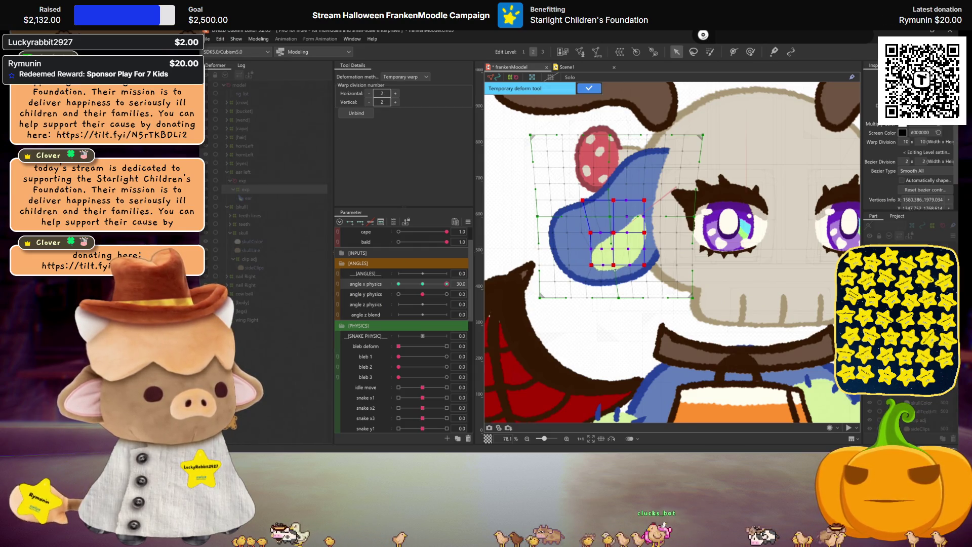
pyautogui.moveTo(617, 232); pyautogui.dragTo(622, 236)
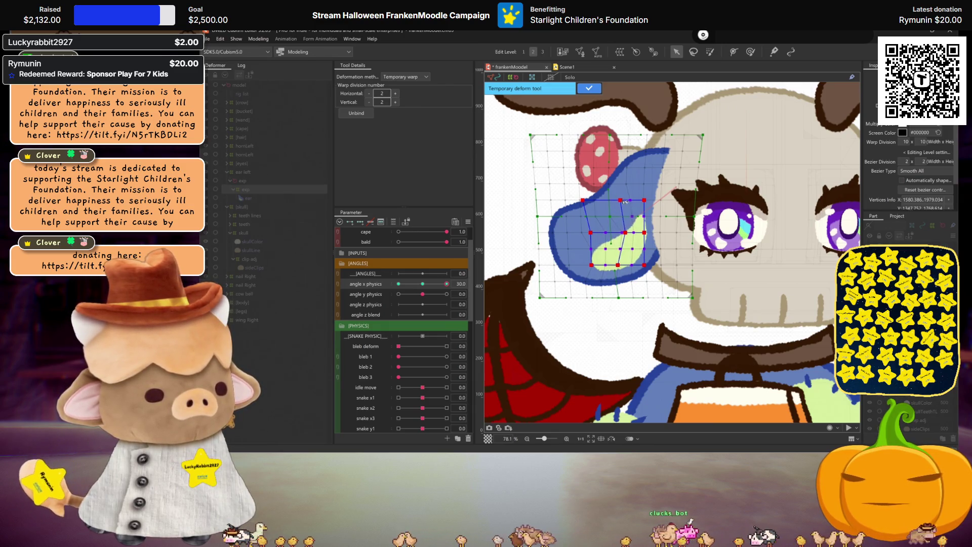
pyautogui.scroll(-5, 628, 203)
pyautogui.moveTo(447, 284)
pyautogui.mouseDown()
pyautogui.moveTo(433, 285)
pyautogui.moveTo(447, 284)
pyautogui.mouseUp()
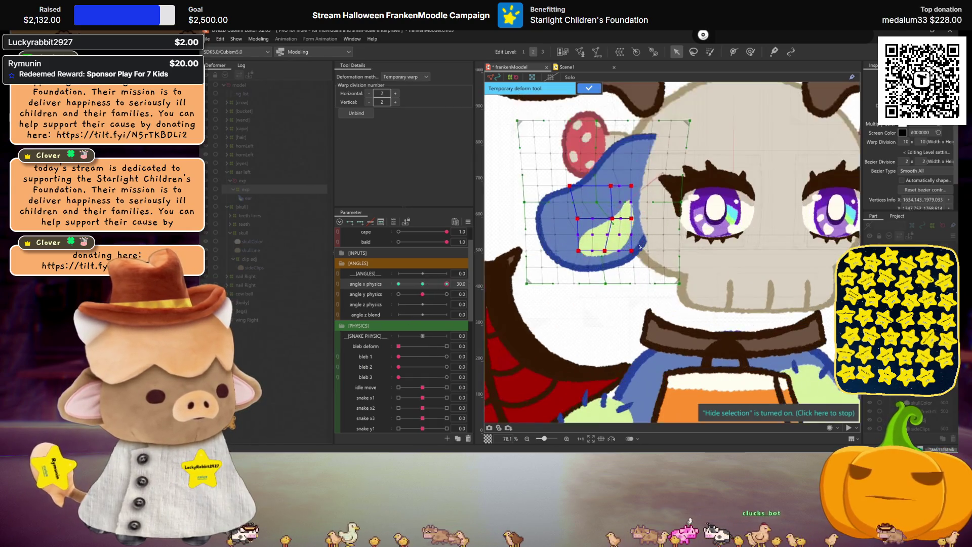
pyautogui.scroll(5, 607, 251)
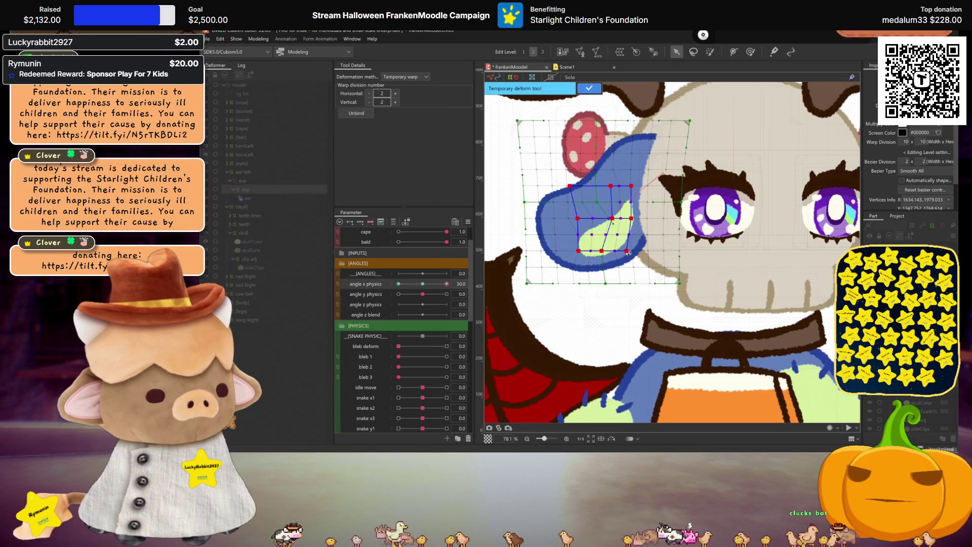
pyautogui.hotkey('ctrl', 'h')
pyautogui.scroll(-2, 628, 251)
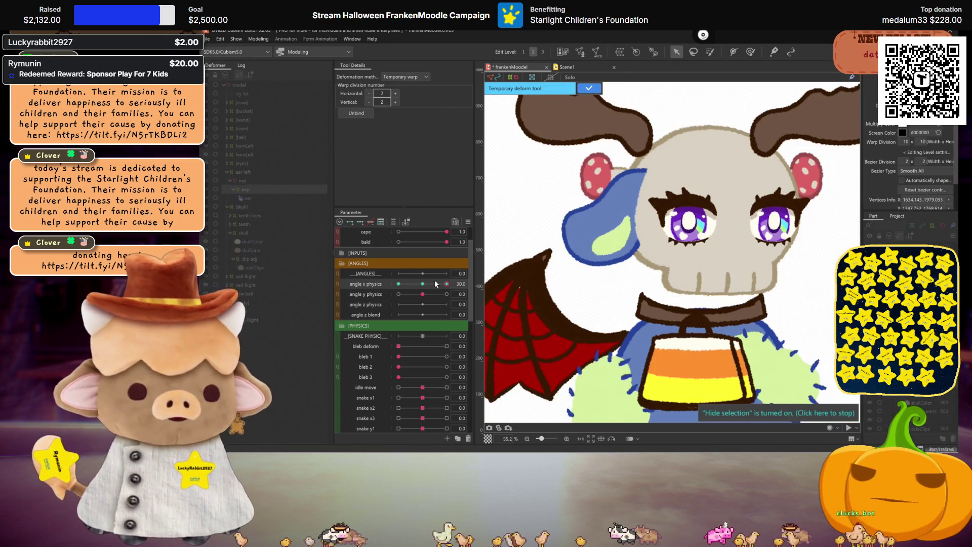
pyautogui.click(576, 241)
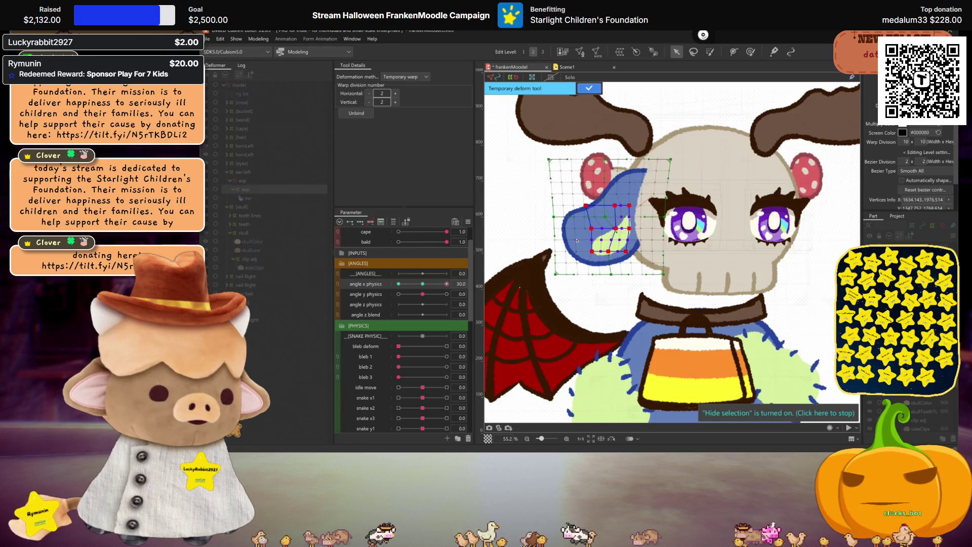
pyautogui.scroll(2, 577, 241)
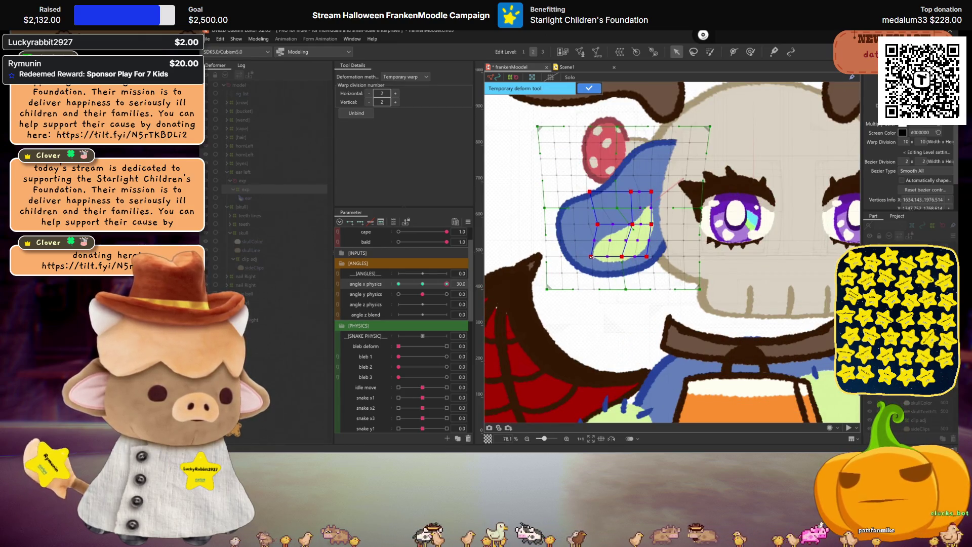
pyautogui.hotkey('ctrl', 'h')
pyautogui.scroll(-2, 589, 256)
pyautogui.moveTo(446, 283)
pyautogui.mouseDown()
pyautogui.moveTo(431, 287)
pyautogui.moveTo(447, 284)
pyautogui.mouseUp()
pyautogui.click(608, 260)
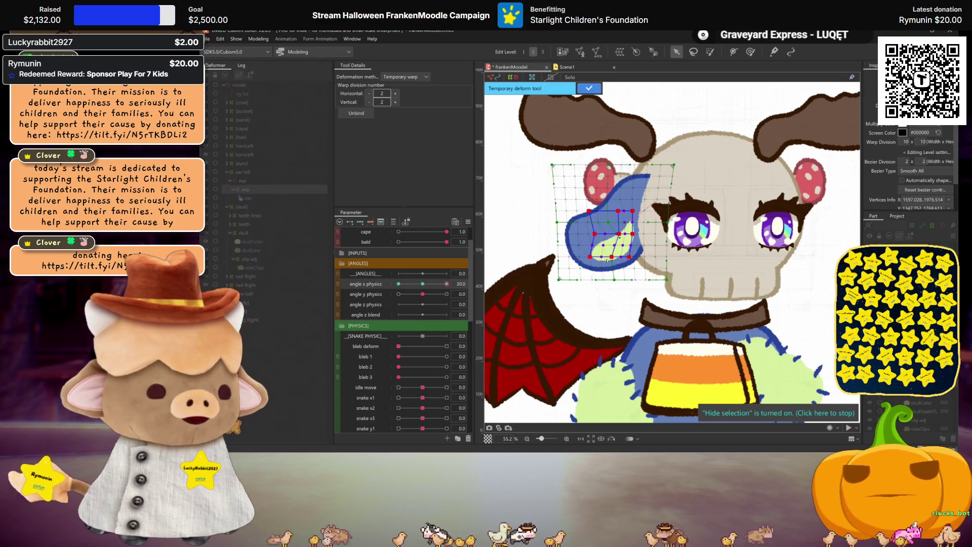
# Push the warp's top-right corner further right, review the ear, and apply the temporary warp.
pyautogui.scroll(2, 608, 260)
pyautogui.hotkey('ctrl', 'h')
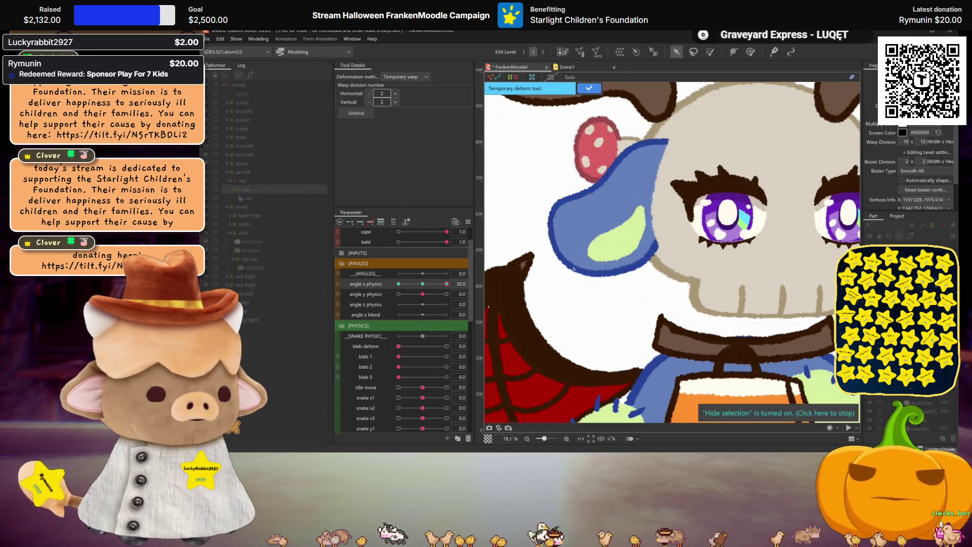
pyautogui.scroll(-4, 586, 256)
pyautogui.moveTo(447, 284)
pyautogui.mouseDown()
pyautogui.moveTo(430, 278)
pyautogui.moveTo(447, 284)
pyautogui.mouseUp()
pyautogui.scroll(4, 642, 252)
pyautogui.moveTo(637, 238); pyautogui.dragTo(643, 240)
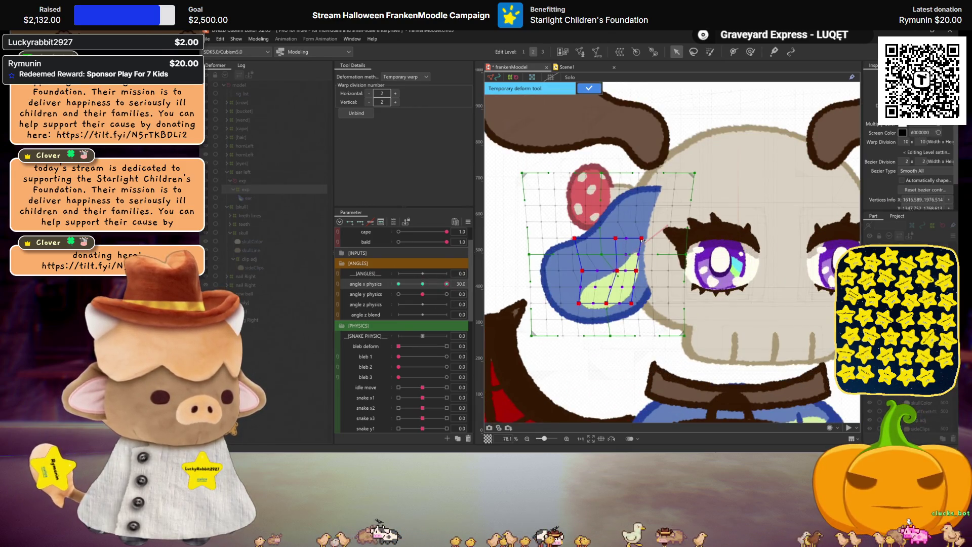
pyautogui.hotkey('ctrl', 'h')
pyautogui.scroll(-4, 641, 243)
pyautogui.moveTo(447, 284); pyautogui.dragTo(447, 284)
pyautogui.scroll(2, 634, 266)
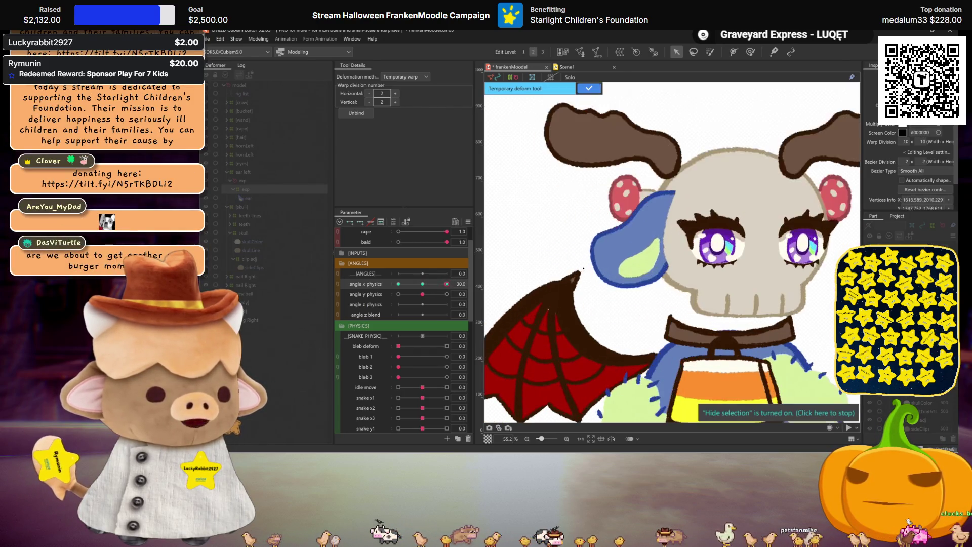
pyautogui.hotkey('ctrl', 'h')
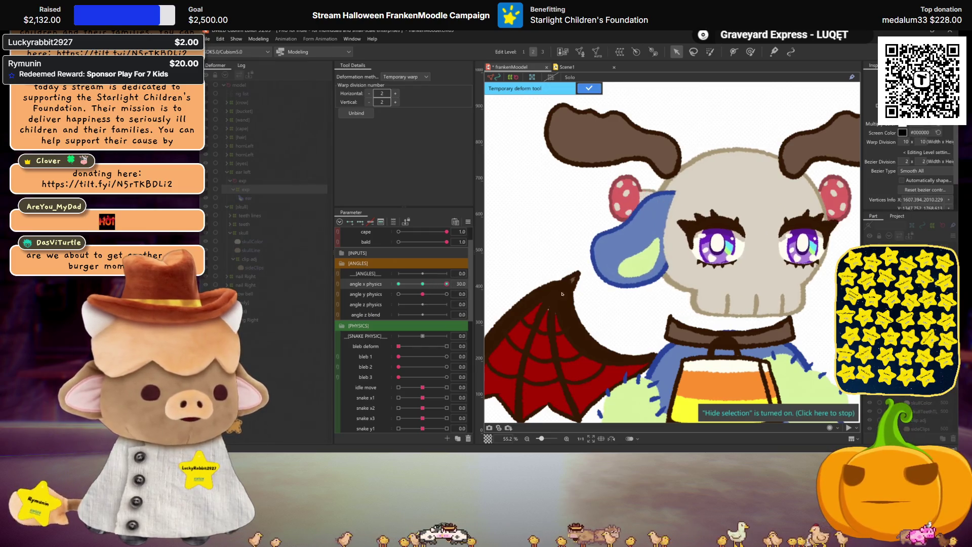
pyautogui.scroll(-2, 567, 314)
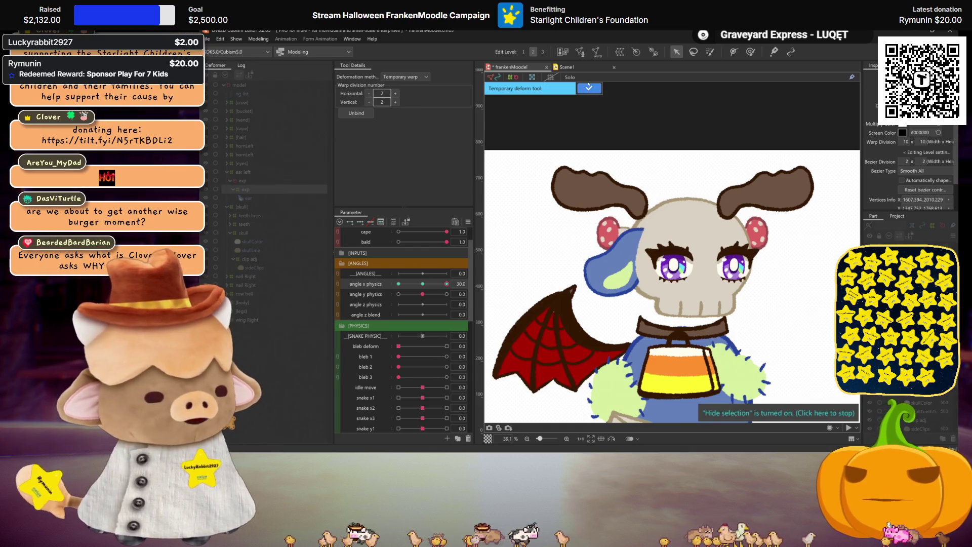
pyautogui.click(589, 89)
# Nudge the ear vertices at angle x physics -30 and commit a temporary warp, then reset to 0.
pyautogui.moveTo(428, 285)
pyautogui.mouseDown()
pyautogui.moveTo(463, 279)
pyautogui.moveTo(354, 284)
pyautogui.mouseUp()
pyautogui.scroll(3, 604, 273)
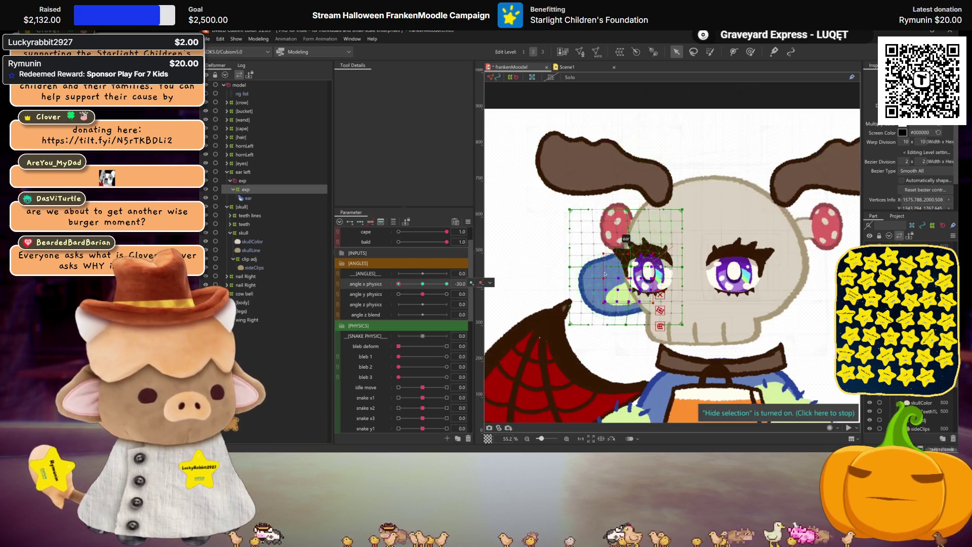
pyautogui.moveTo(603, 278); pyautogui.dragTo(602, 278)
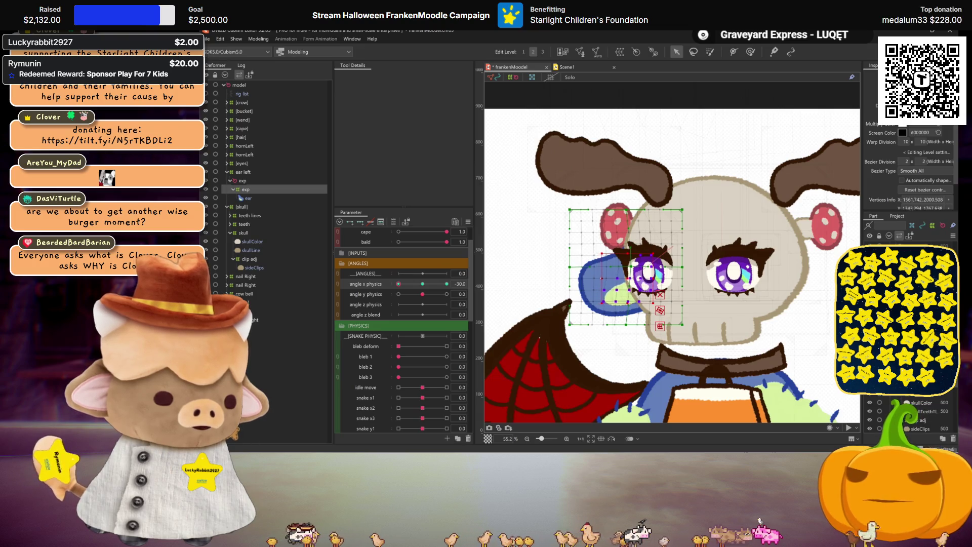
pyautogui.moveTo(428, 286)
pyautogui.mouseDown()
pyautogui.moveTo(477, 292)
pyautogui.moveTo(399, 284)
pyautogui.mouseUp()
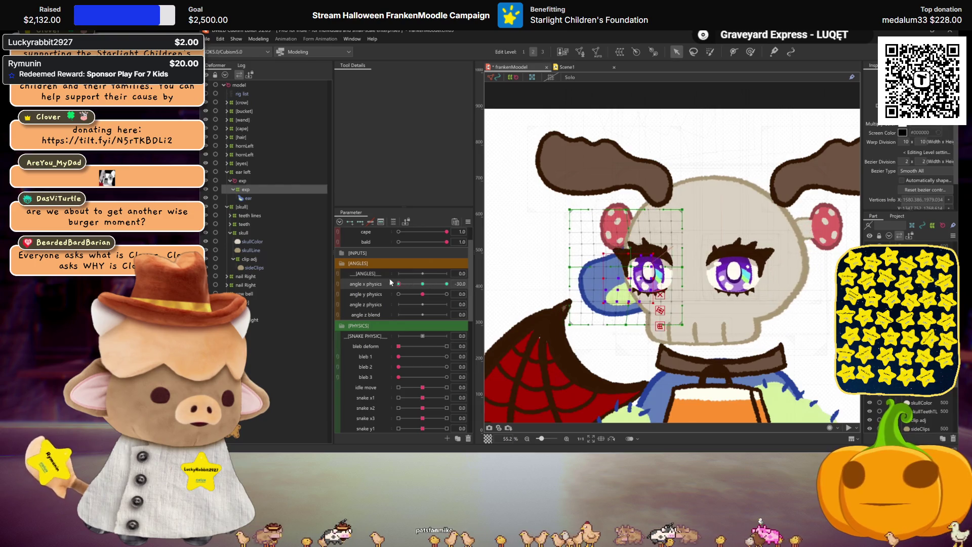
pyautogui.hotkey('ctrl', 'shift', 't')
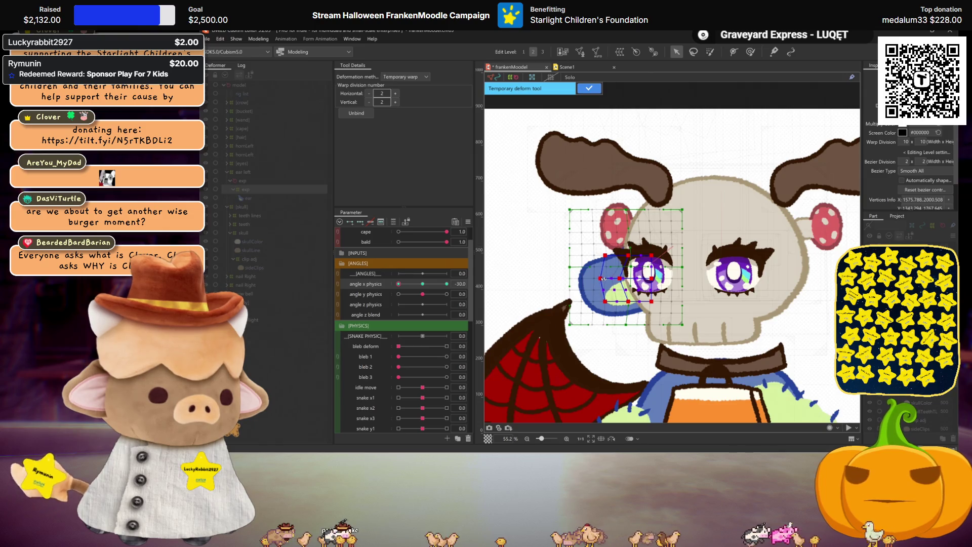
pyautogui.hotkey('ctrl', 'h')
pyautogui.moveTo(439, 289)
pyautogui.mouseDown()
pyautogui.moveTo(446, 285)
pyautogui.moveTo(394, 283)
pyautogui.moveTo(462, 293)
pyautogui.moveTo(405, 282)
pyautogui.moveTo(287, 289)
pyautogui.mouseUp()
pyautogui.press('Return')
pyautogui.click(421, 284)
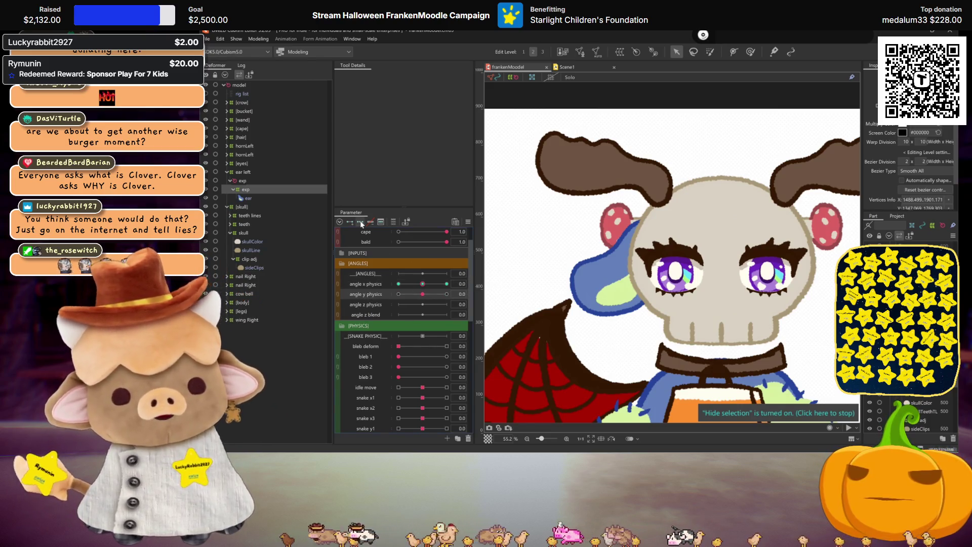
# Move the eye's rotation deformer down at angle y -30, then turn the head and select the ear's inner warp.
pyautogui.click(447, 293)
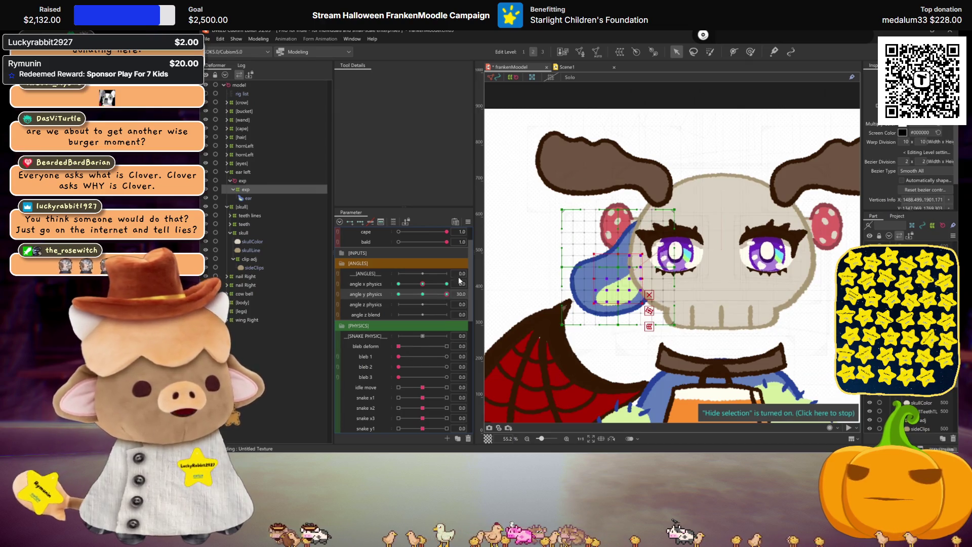
pyautogui.click(422, 294)
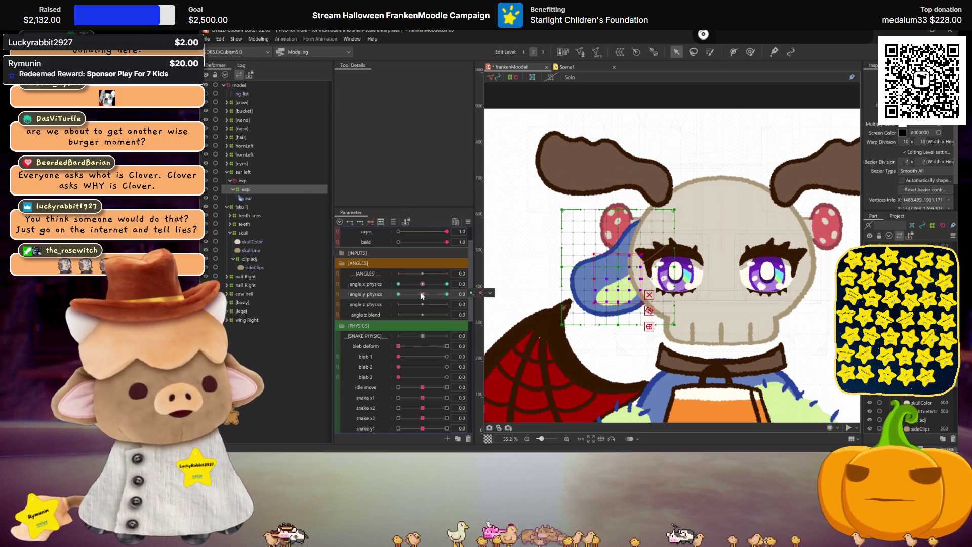
pyautogui.click(246, 181)
pyautogui.click(446, 294)
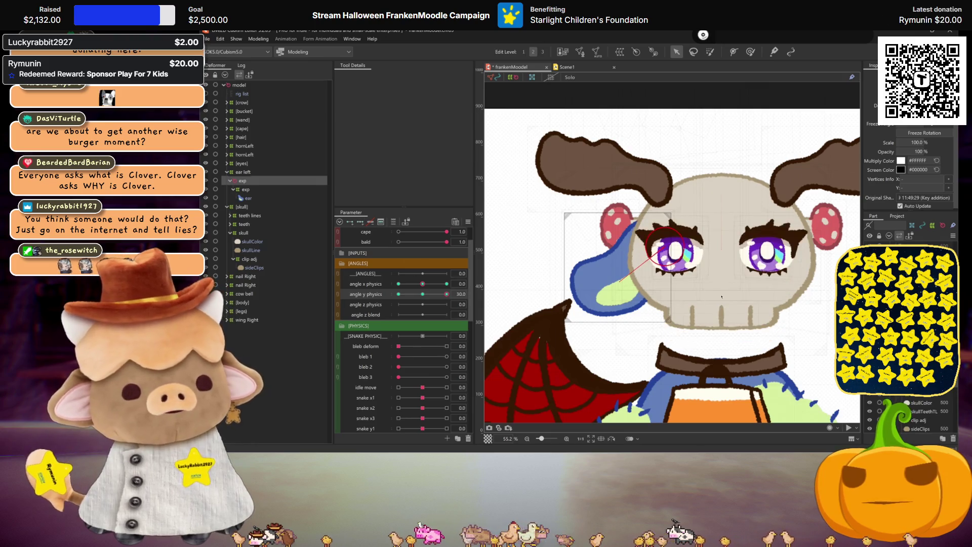
pyautogui.click(666, 248)
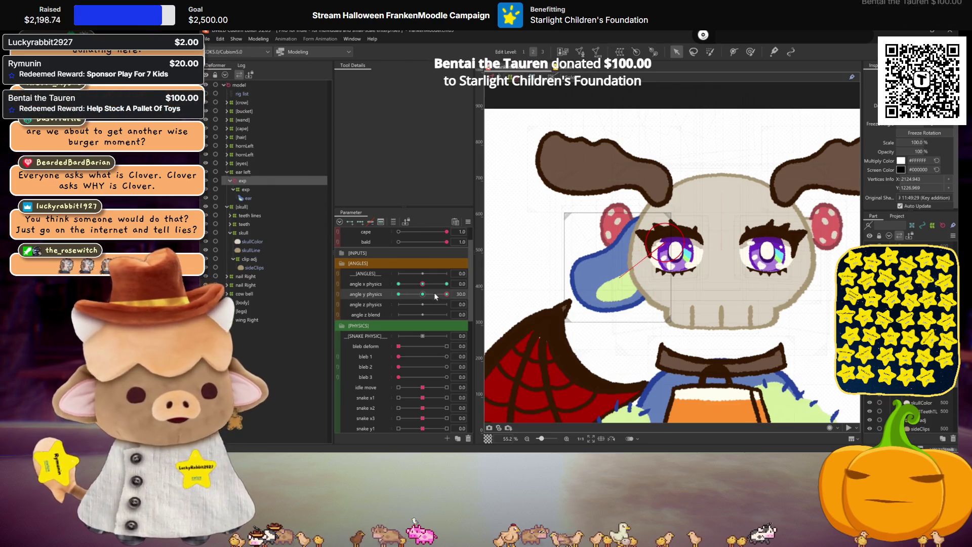
pyautogui.click(399, 293)
pyautogui.moveTo(668, 248); pyautogui.dragTo(667, 252)
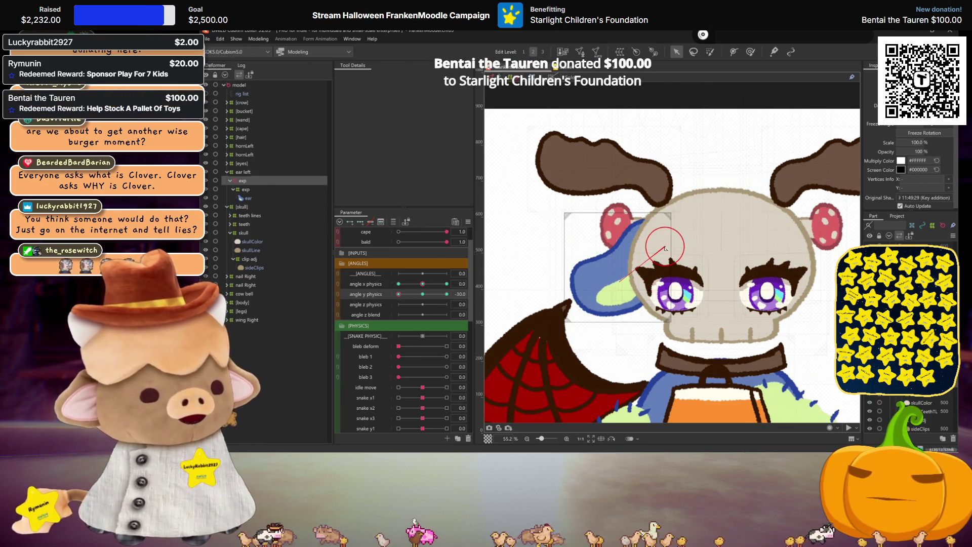
pyautogui.click(424, 294)
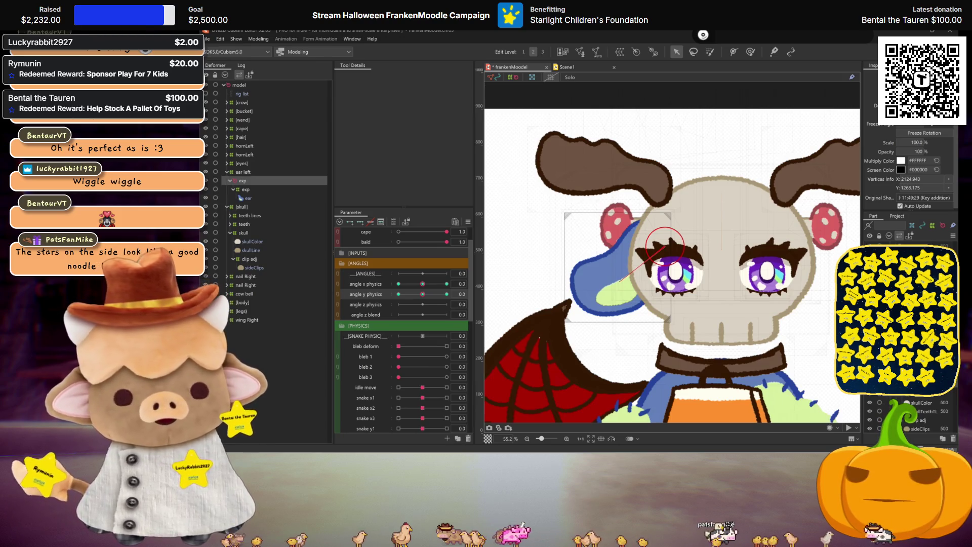
pyautogui.moveTo(423, 284)
pyautogui.mouseDown()
pyautogui.moveTo(402, 285)
pyautogui.moveTo(480, 280)
pyautogui.moveTo(423, 284)
pyautogui.moveTo(447, 294)
pyautogui.moveTo(357, 294)
pyautogui.mouseUp()
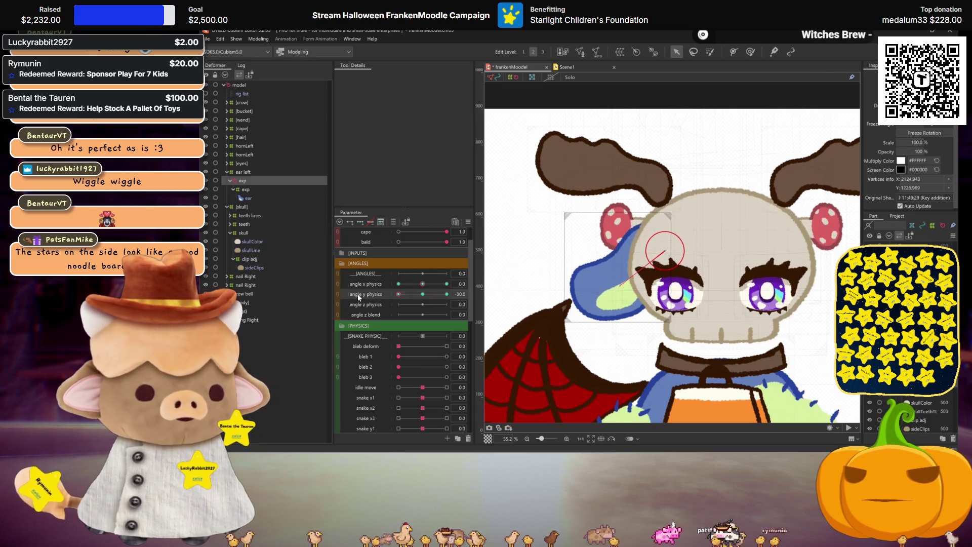
pyautogui.click(243, 190)
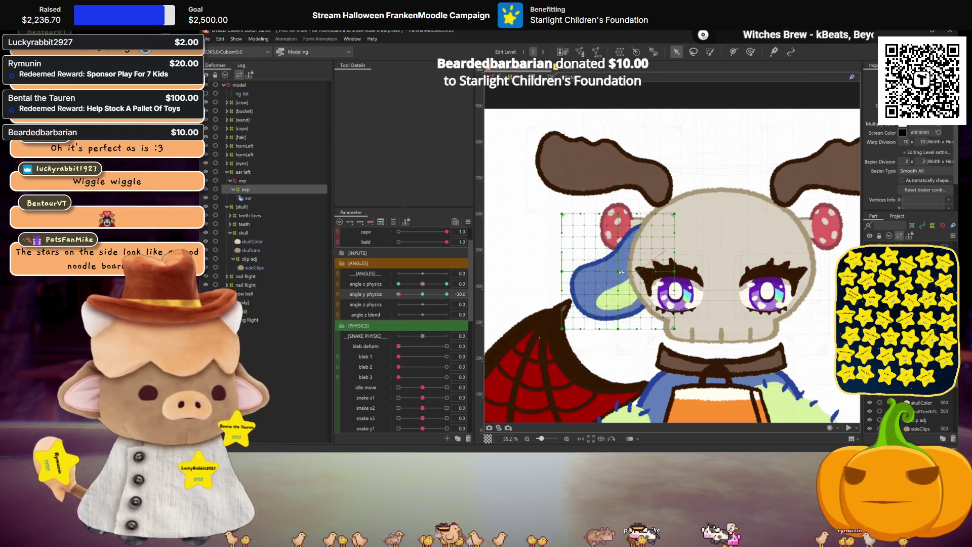
# Pull a warp grid point to bend the left ear for the turned-head pose.
pyautogui.moveTo(608, 278); pyautogui.dragTo(621, 277)
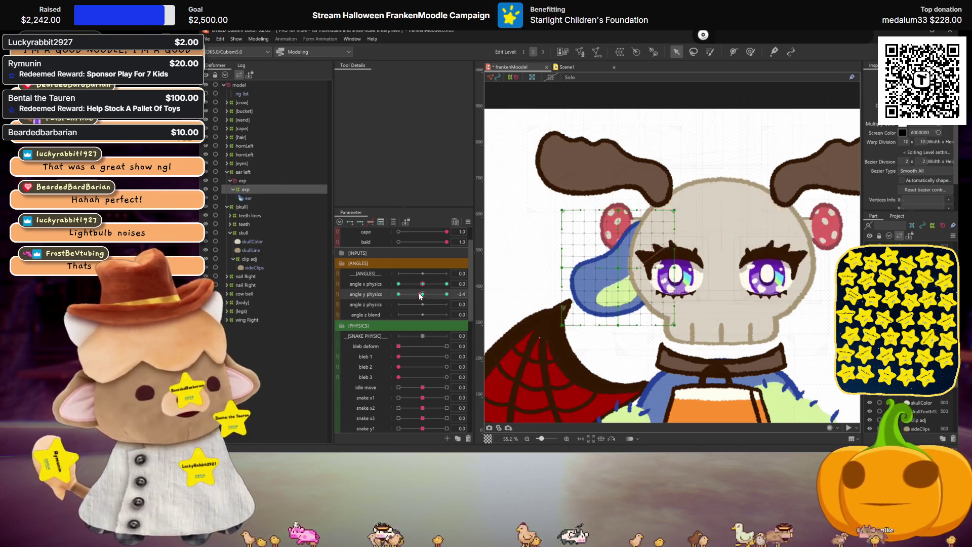
# Preview angle y at 30, add the outer ear deformer to the selection, and open the parameter options.
pyautogui.click(446, 294)
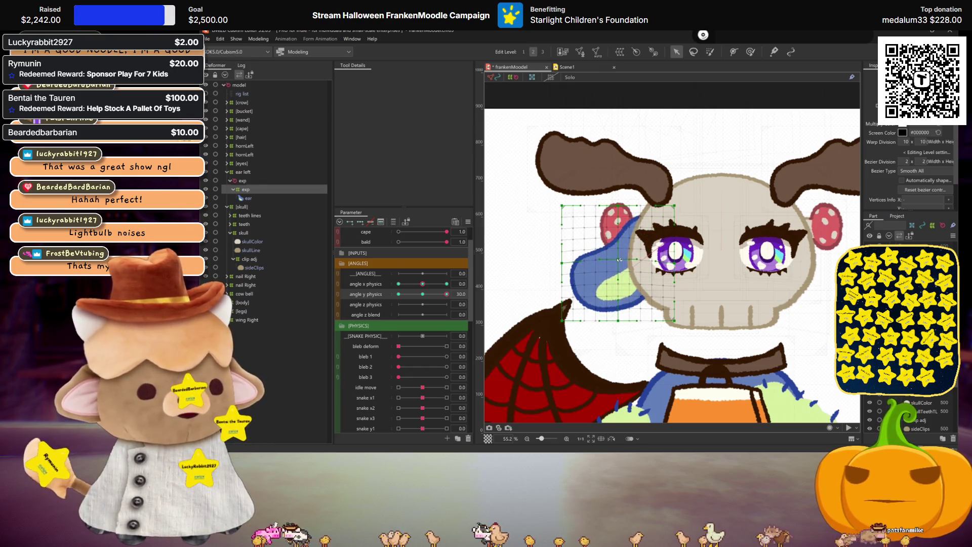
pyautogui.hotkey('ctrl', 'h')
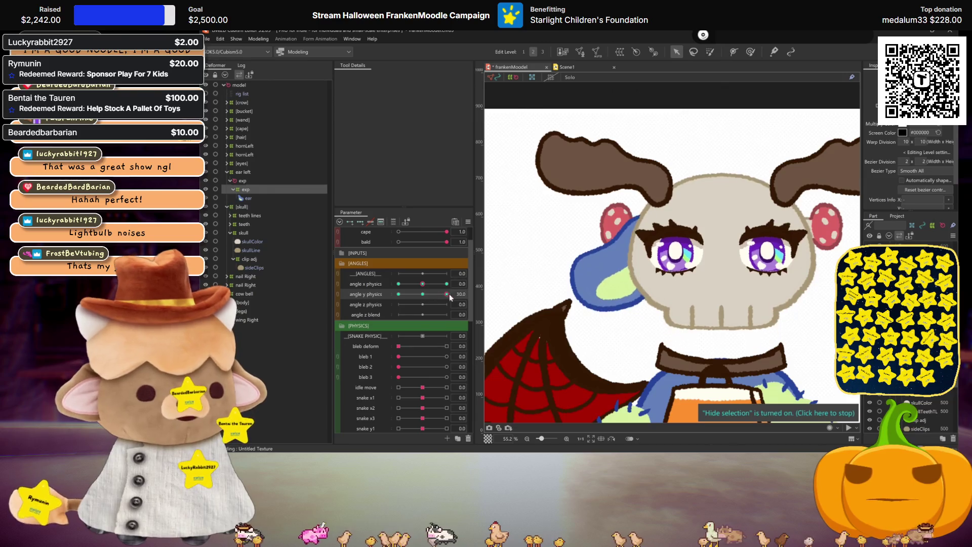
pyautogui.click(423, 293)
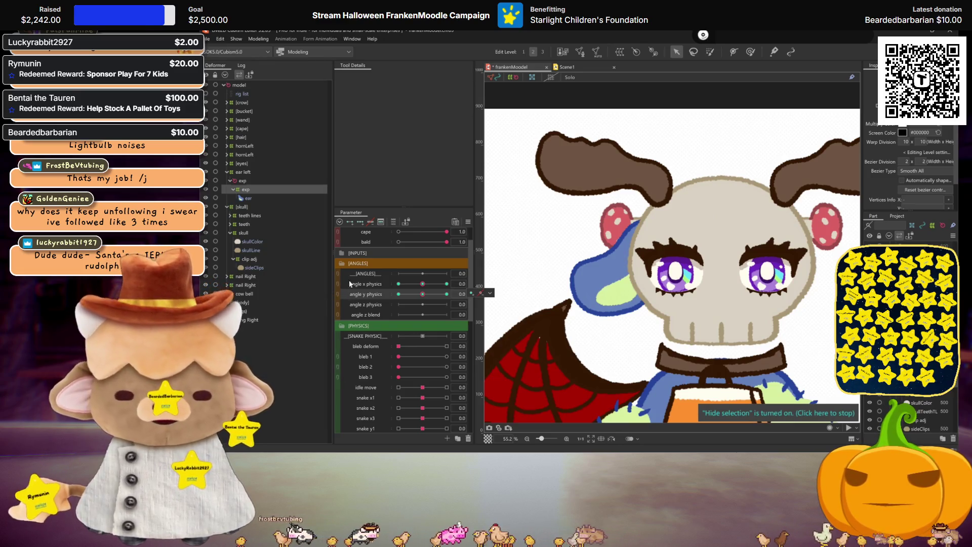
pyautogui.keyDown('ctrl'); pyautogui.click(325, 181); pyautogui.keyUp('ctrl')
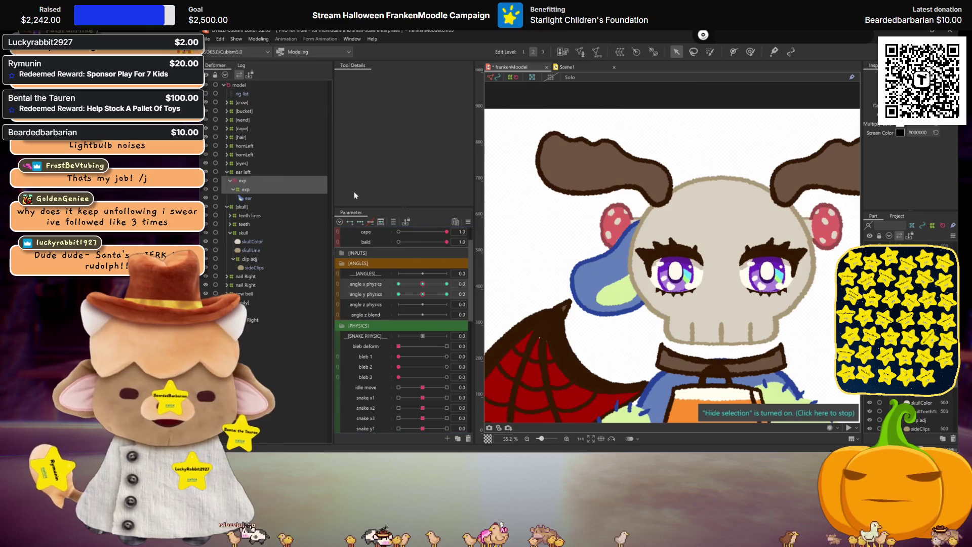
pyautogui.click(468, 221)
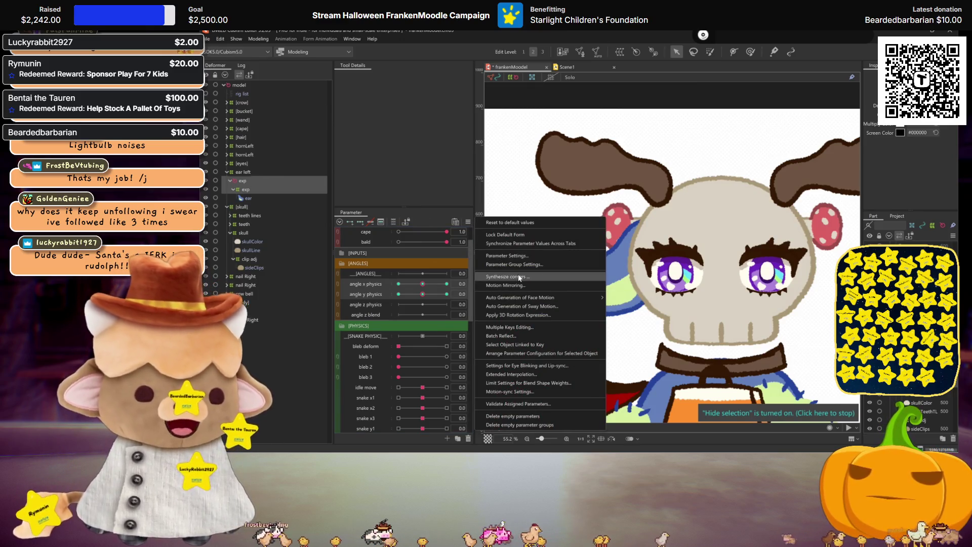
# Synthesize the ear's corner forms, check a diagonal head pose, then reset the head angles to neutral.
pyautogui.click(518, 277)
pyautogui.click(562, 320)
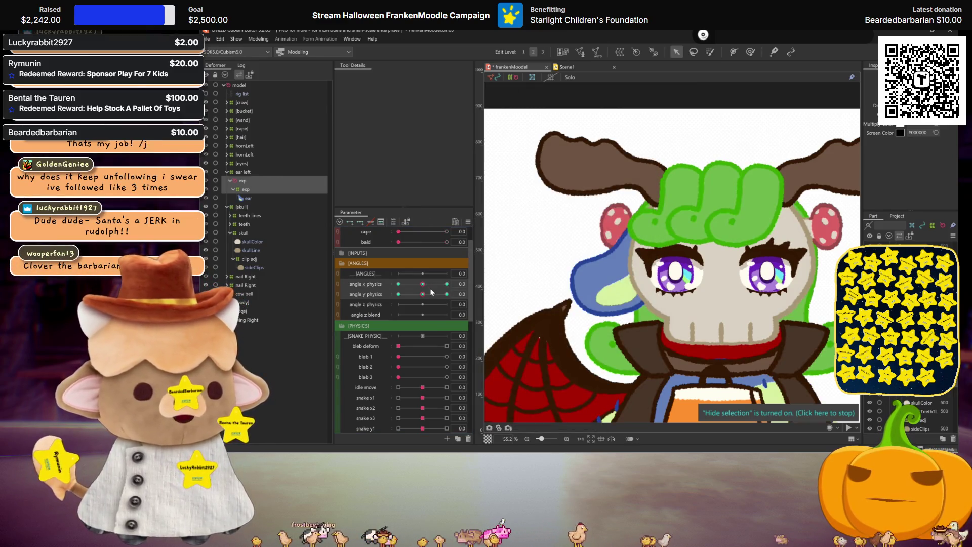
pyautogui.click(447, 283)
pyautogui.click(399, 294)
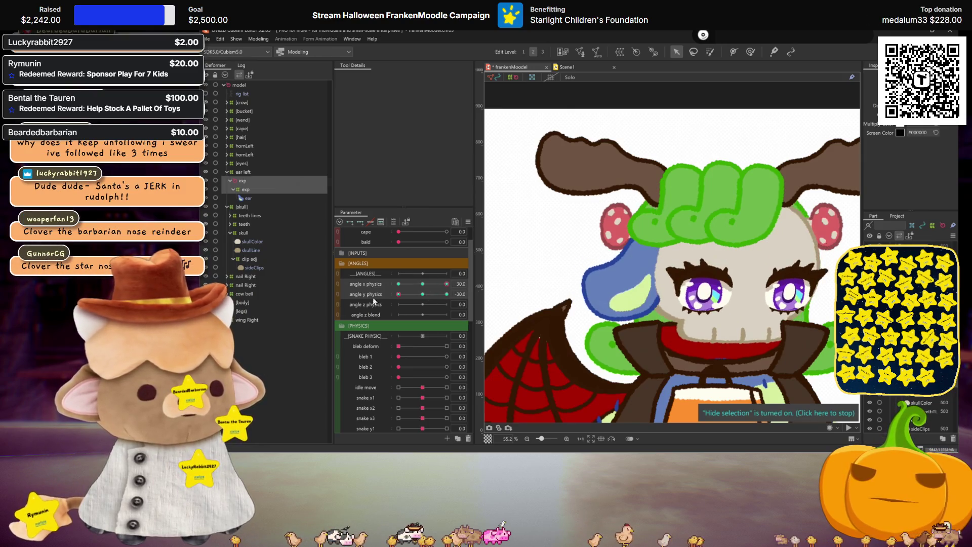
pyautogui.click(424, 292)
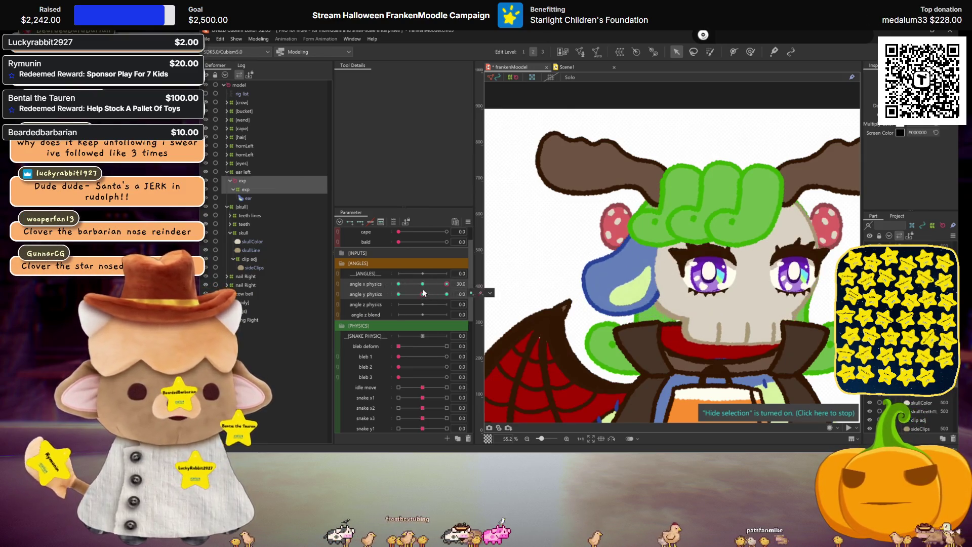
pyautogui.click(423, 283)
# Set bald to 1.0 and test the head turned fully sideways, up and down.
pyautogui.scroll(2, 415, 286)
pyautogui.click(403, 273)
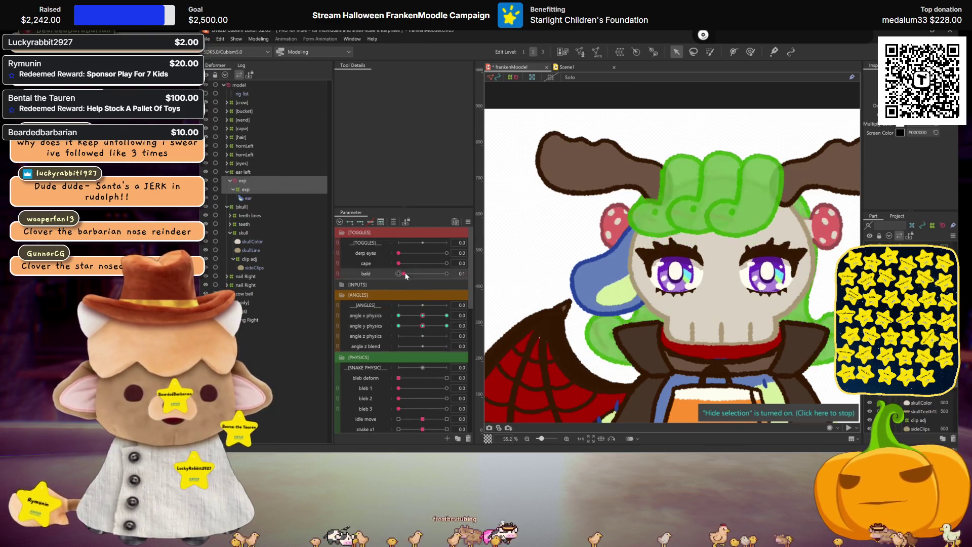
pyautogui.moveTo(403, 274); pyautogui.dragTo(447, 273)
pyautogui.click(447, 315)
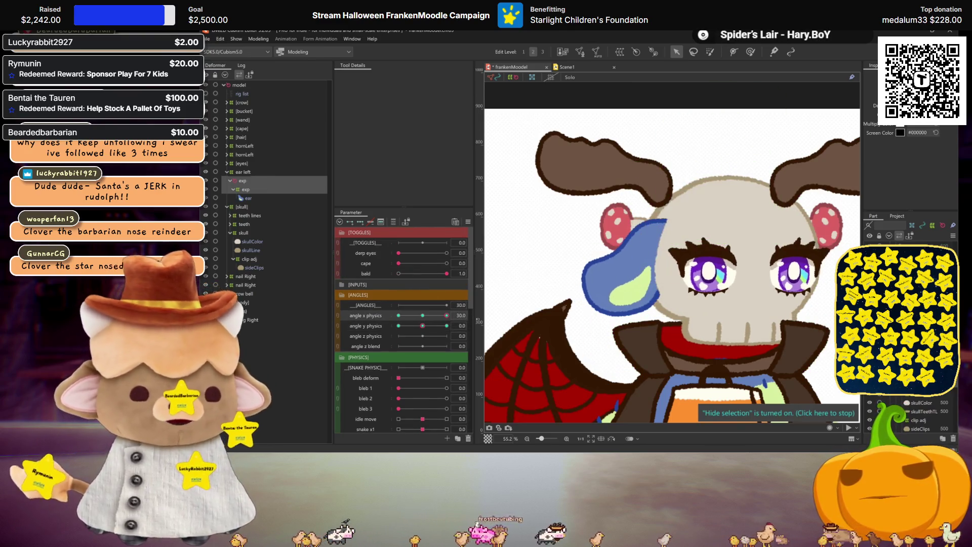
pyautogui.click(447, 325)
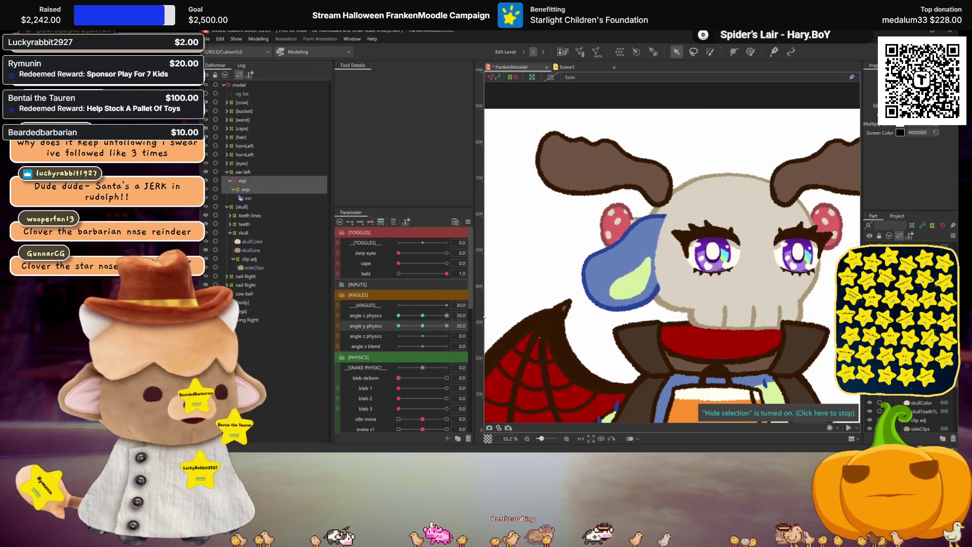
pyautogui.click(398, 325)
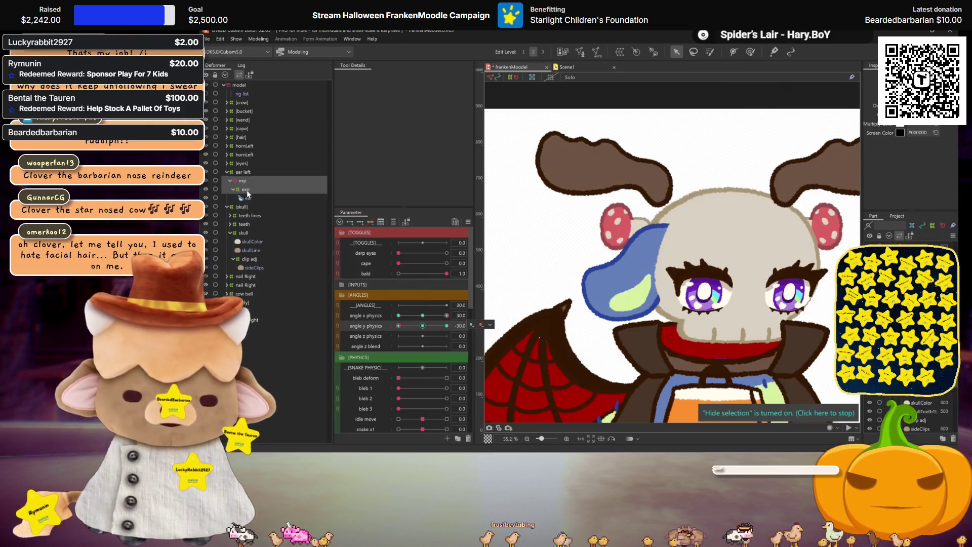
# With the inner ear warp selected, test the head at diagonal, fully sideways and fully down poses.
pyautogui.click(246, 190)
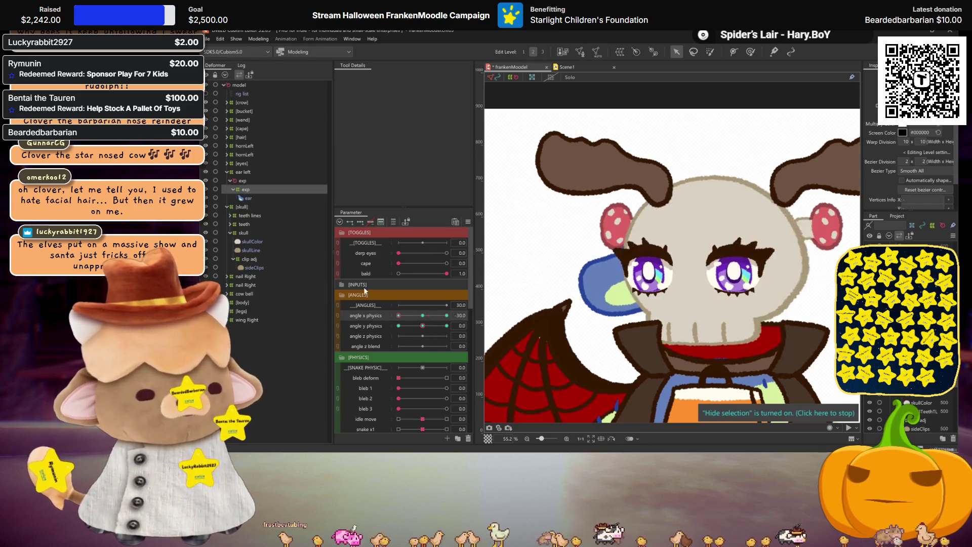
pyautogui.click(423, 315)
pyautogui.moveTo(423, 318)
pyautogui.mouseDown()
pyautogui.moveTo(342, 327)
pyautogui.moveTo(485, 321)
pyautogui.mouseUp()
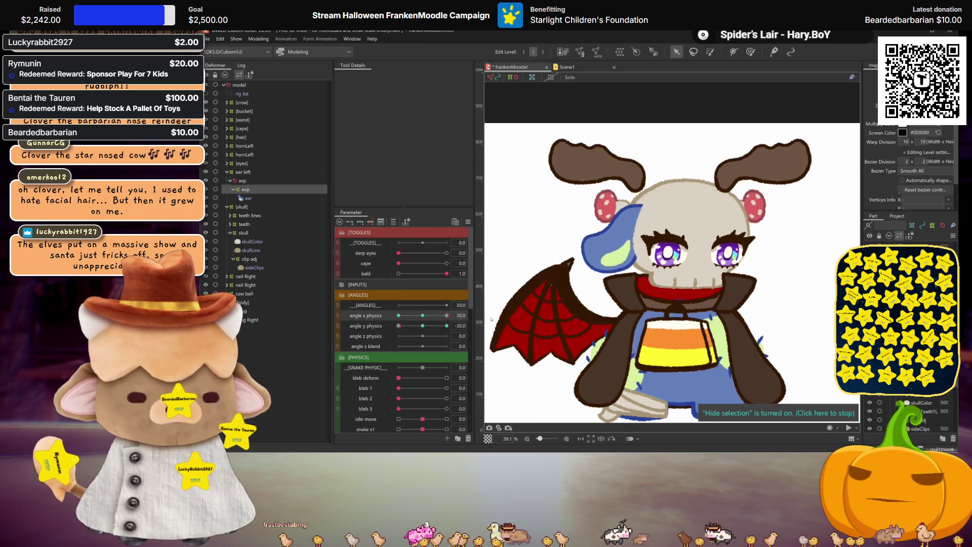
pyautogui.click(426, 315)
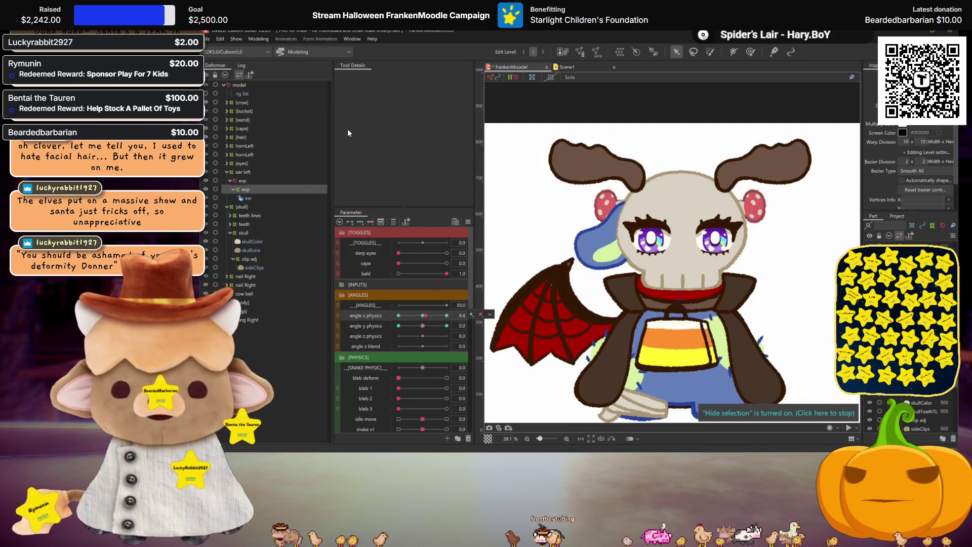
pyautogui.moveTo(427, 315); pyautogui.dragTo(446, 316)
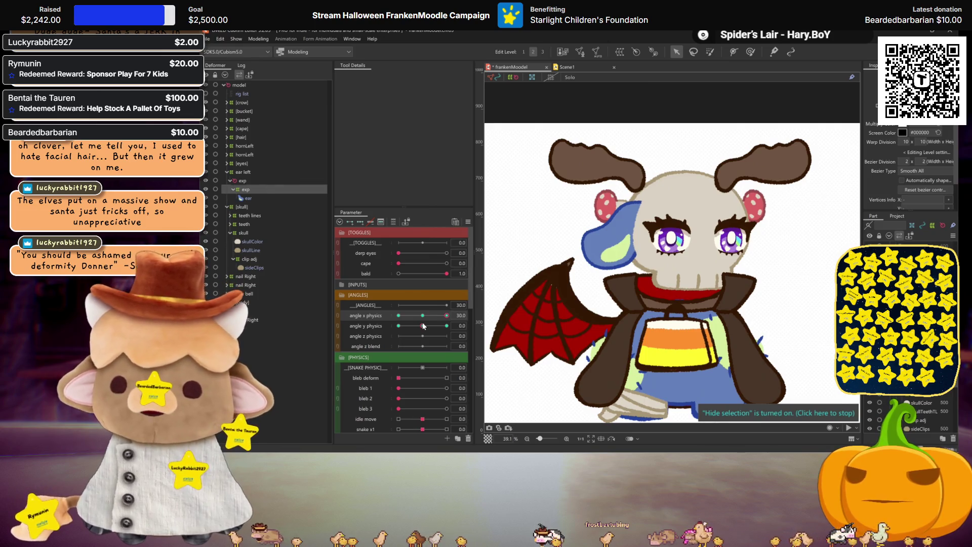
pyautogui.moveTo(424, 325); pyautogui.dragTo(399, 325)
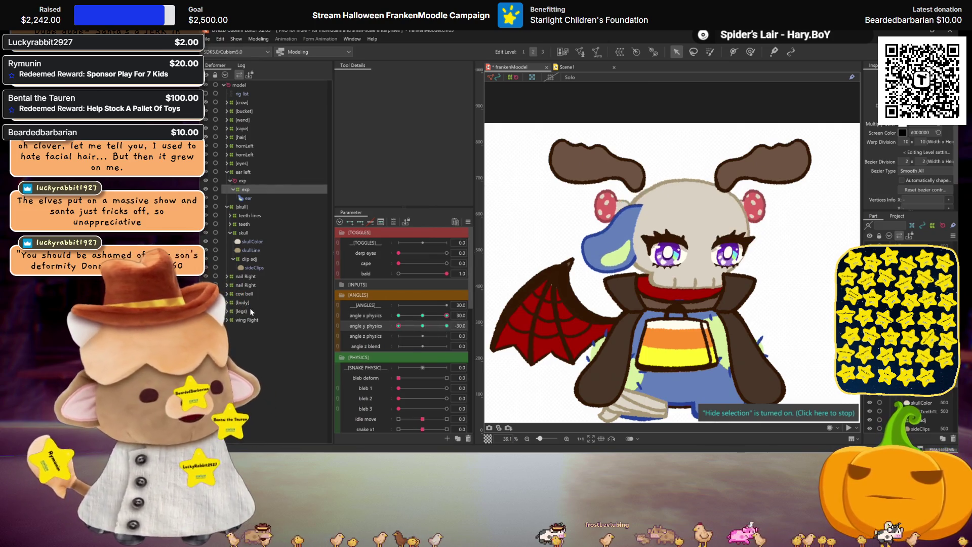
# Reset the head to face front and select the whole ear left deformer and mesh hierarchy.
pyautogui.hotkey('ctrl', 'shift', 'r')
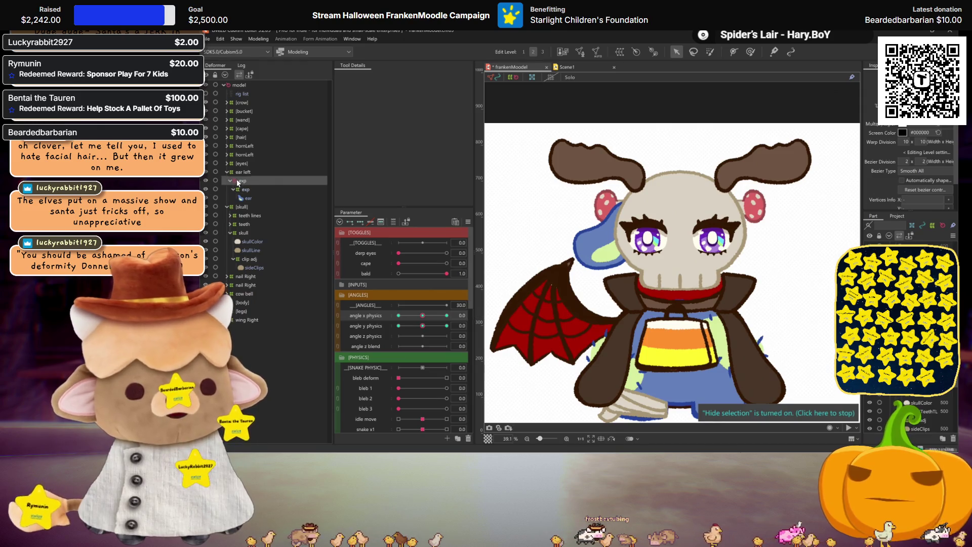
pyautogui.press('Up')
pyautogui.hotkey('ctrl', 'z')
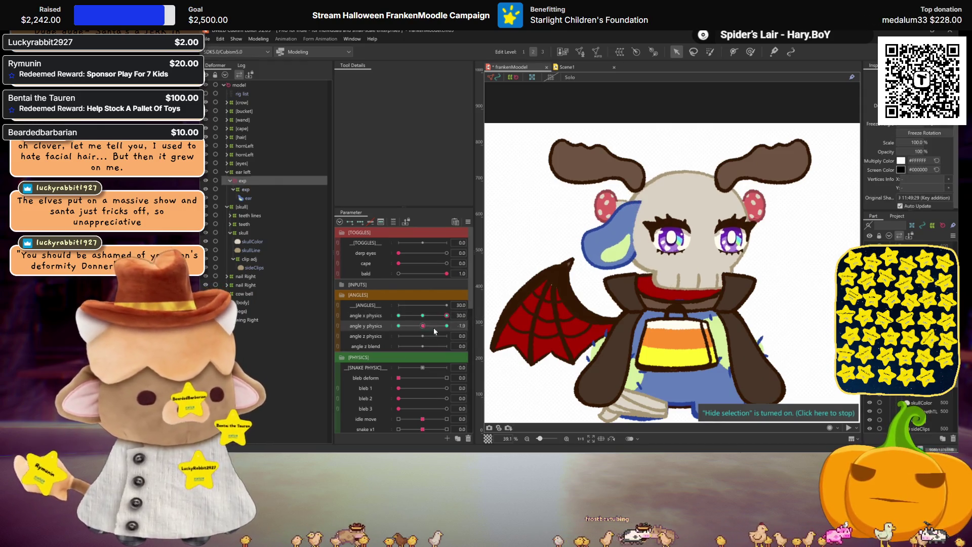
pyautogui.hotkey('ctrl', 'y')
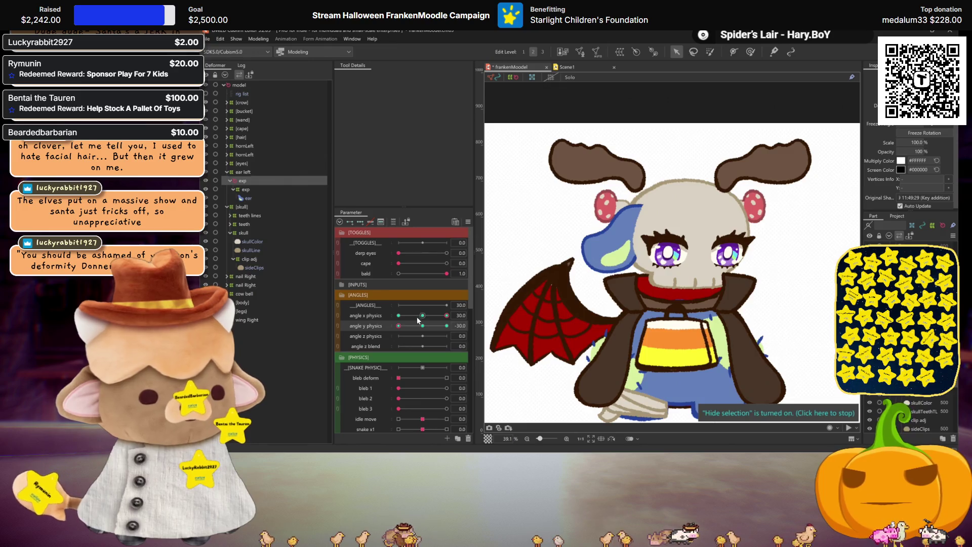
pyautogui.click(243, 172)
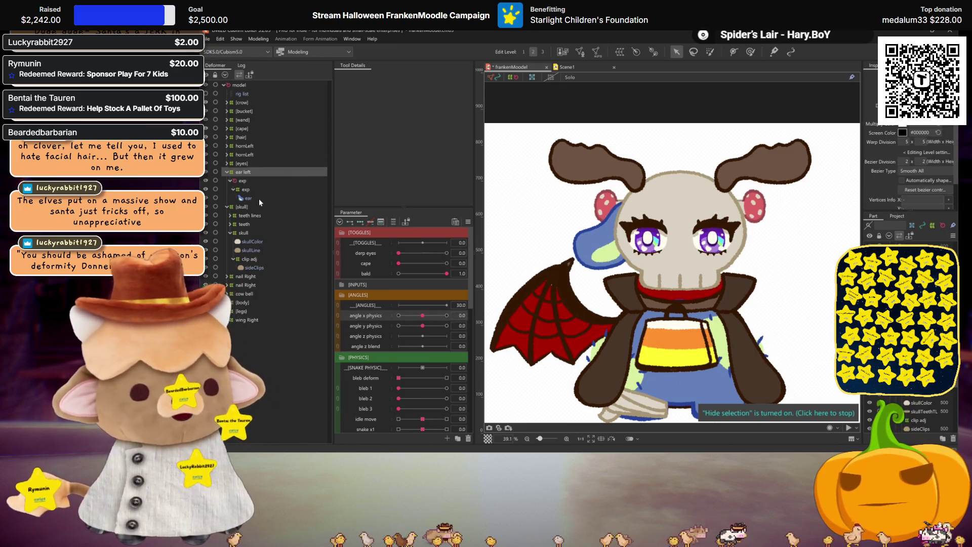
pyautogui.keyDown('shift'); pyautogui.click(250, 197); pyautogui.keyUp('shift')
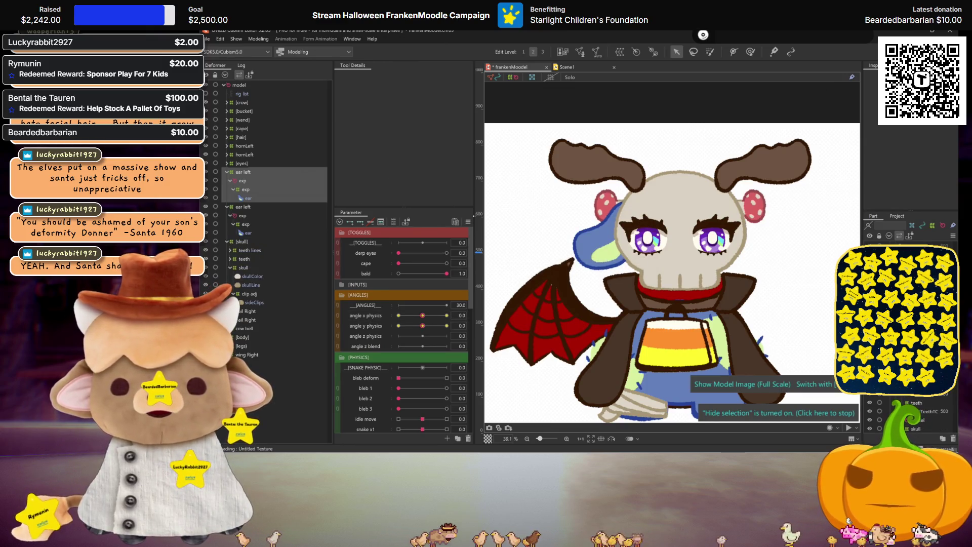
pyautogui.hotkey('ctrl', 'shift', 'f')
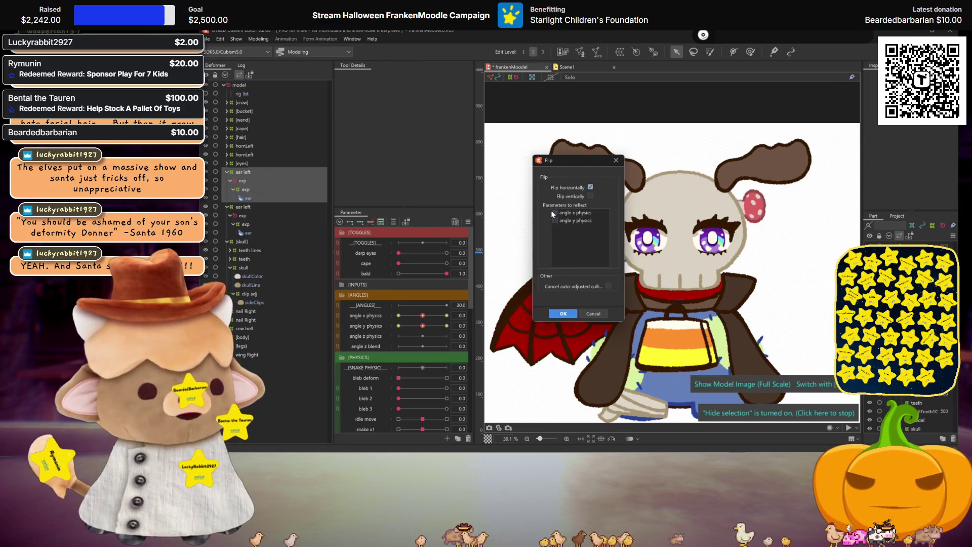
pyautogui.click(563, 314)
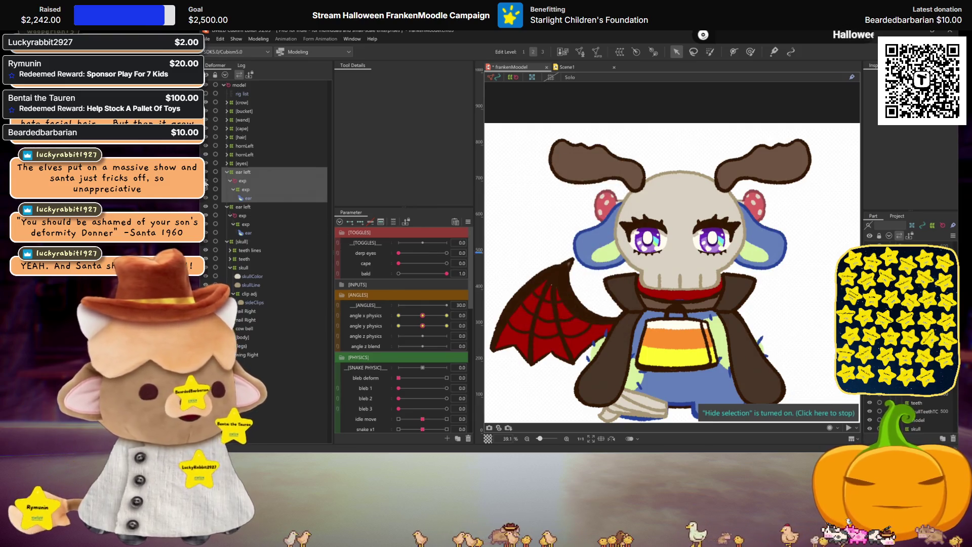
pyautogui.click(238, 171)
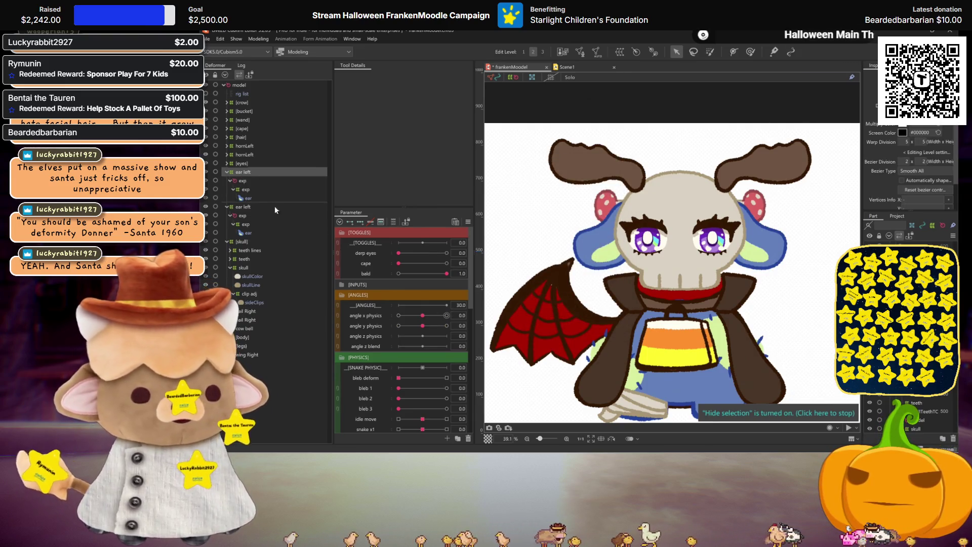
pyautogui.click(242, 189)
pyautogui.click(461, 315)
pyautogui.write('25.1')
pyautogui.press('Return')
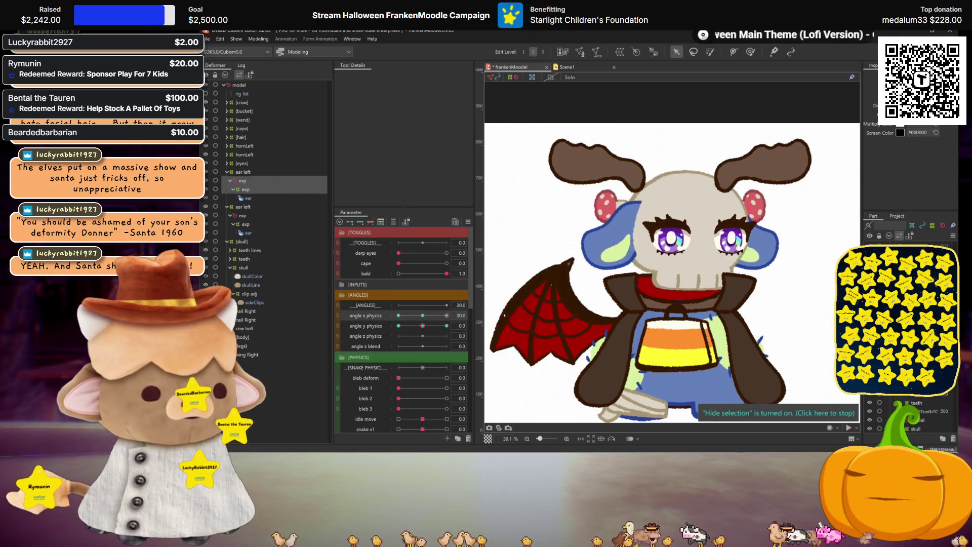
pyautogui.click(423, 314)
pyautogui.click(398, 326)
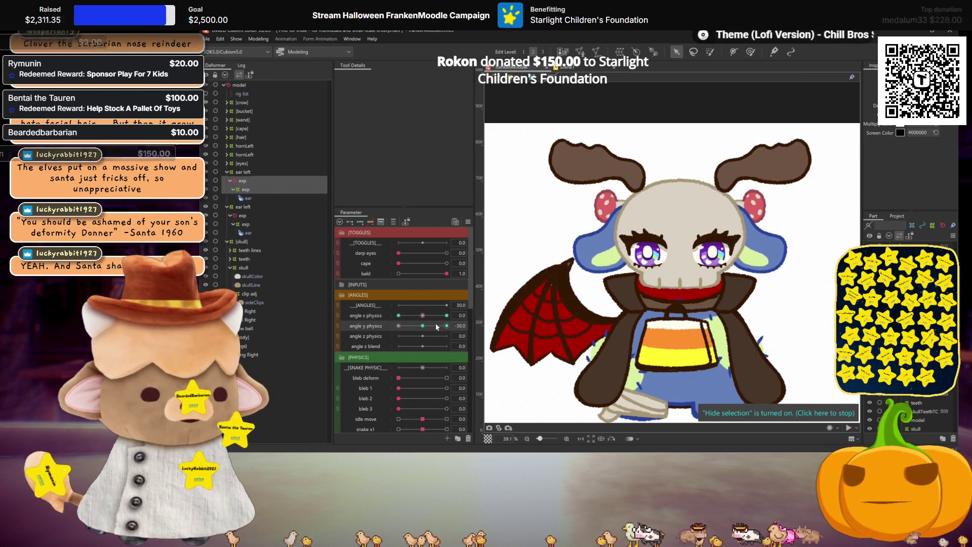
pyautogui.click(423, 326)
pyautogui.scroll(-2, 424, 326)
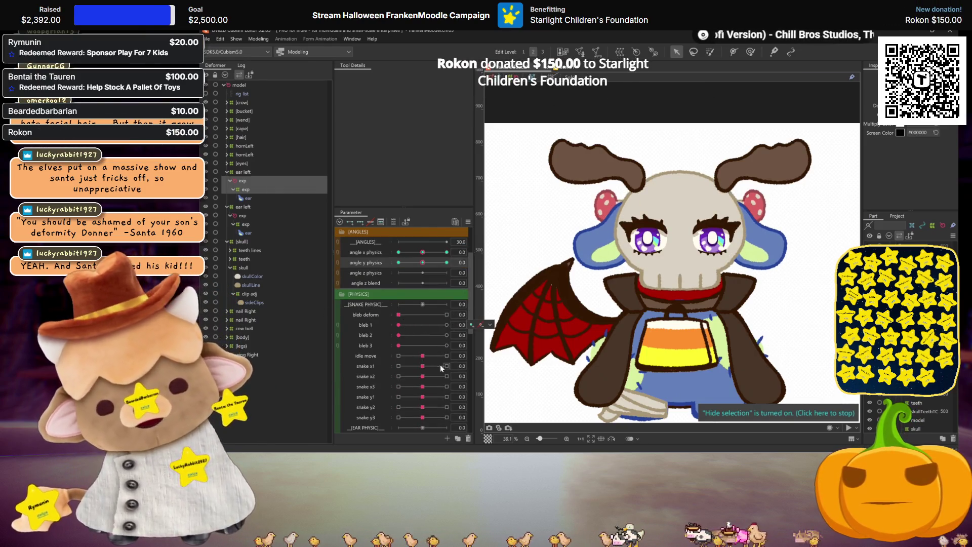
# Check the ear mx keyform options under EAR PHYSIC, then save the model with Ctrl+S.
pyautogui.scroll(-2, 441, 365)
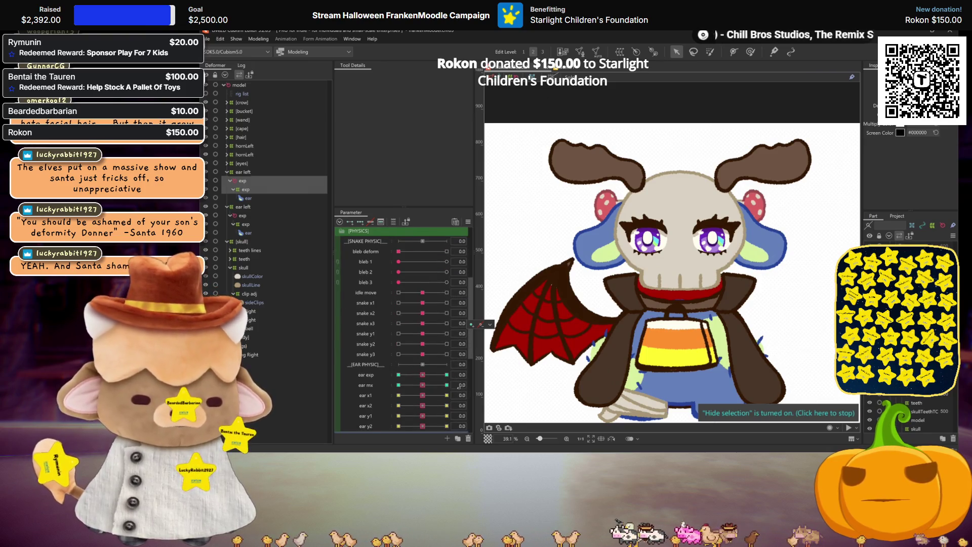
pyautogui.click(489, 385)
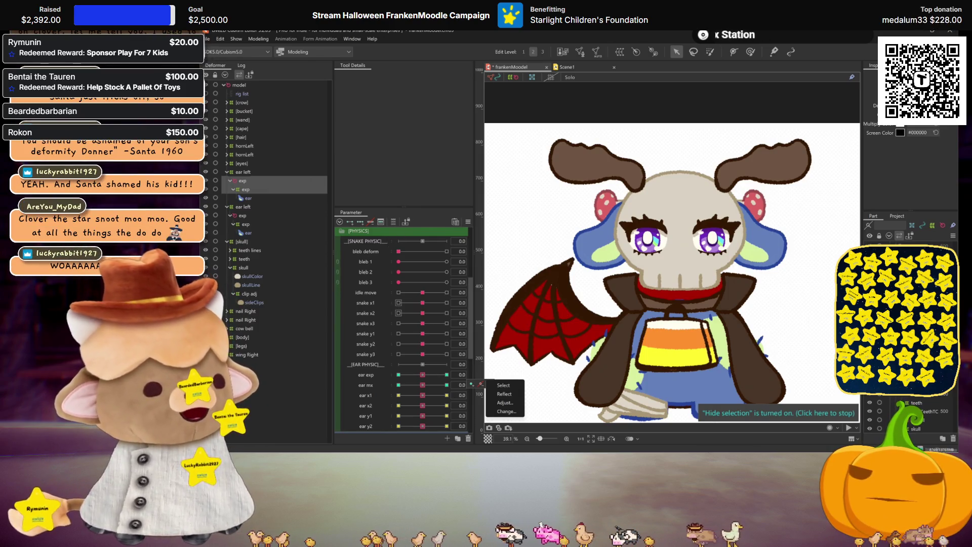
pyautogui.press('Escape')
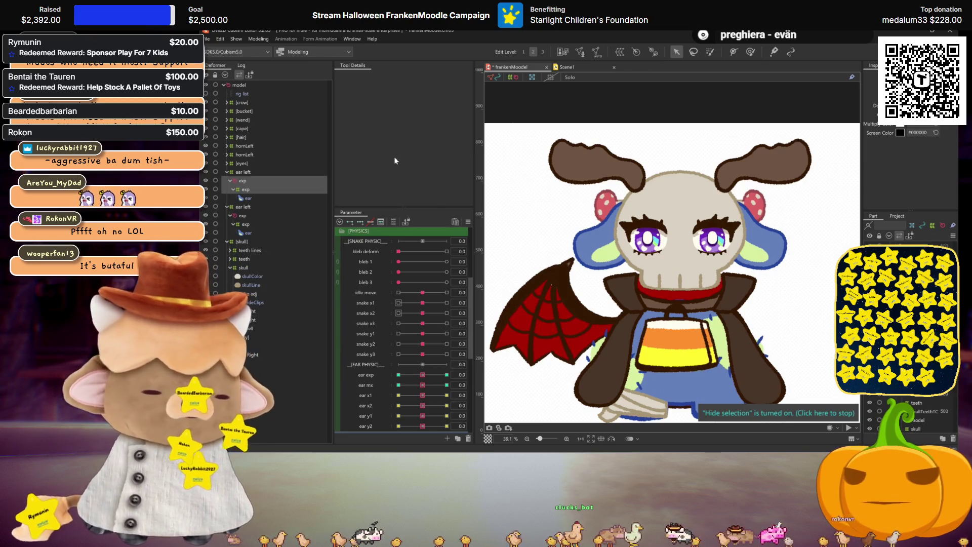
pyautogui.hotkey('ctrl', 's')
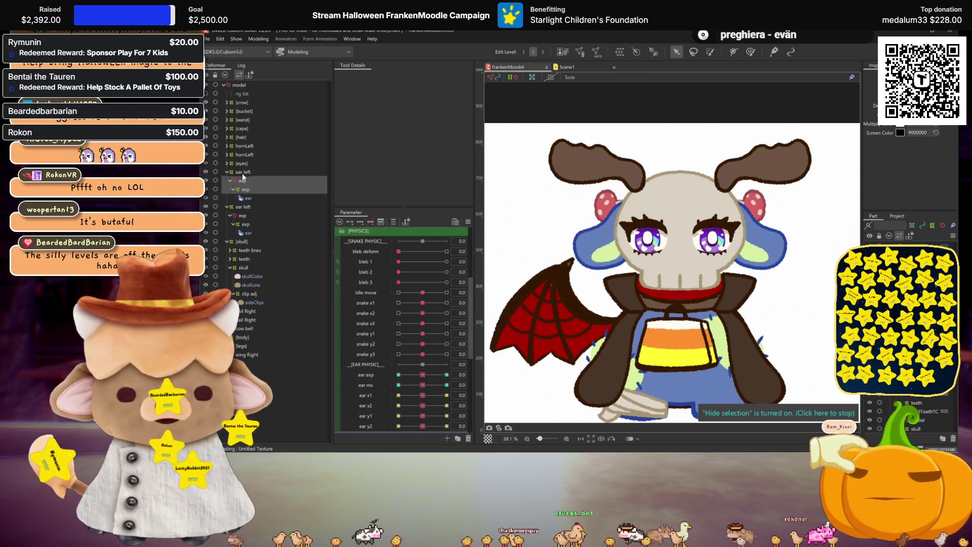
# Select the ear left and ear right deformers together and begin a new warp deformer.
pyautogui.click(242, 172)
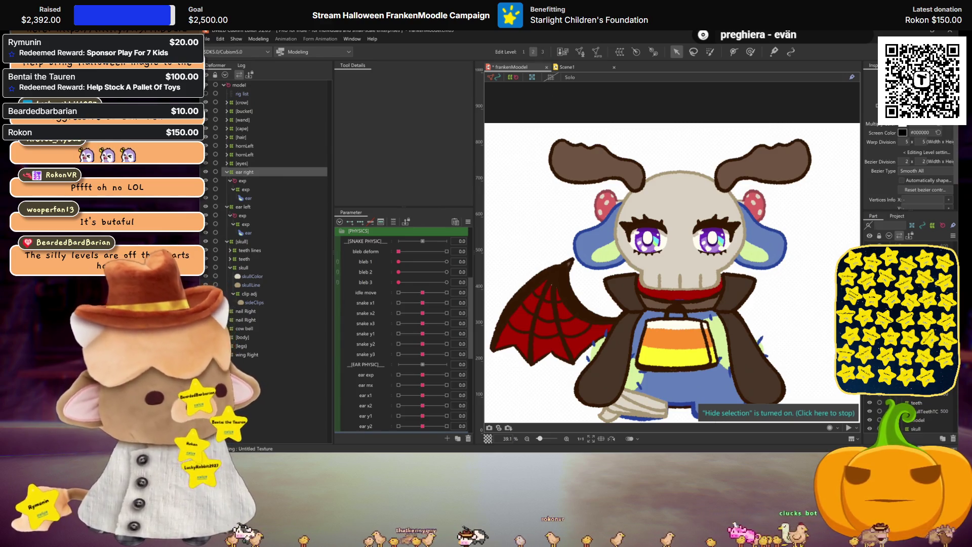
pyautogui.write('righ')
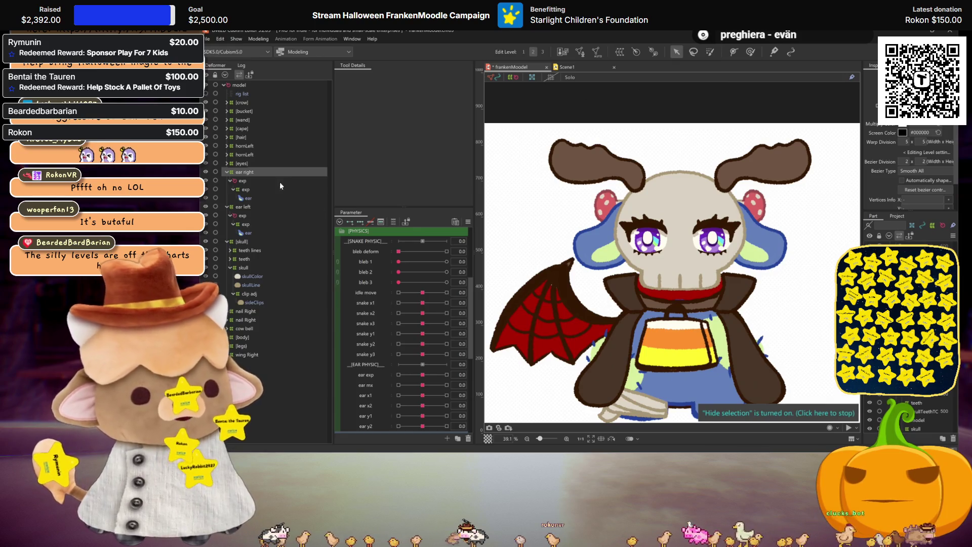
pyautogui.keyDown('ctrl'); pyautogui.click(525, 122); pyautogui.keyUp('ctrl')
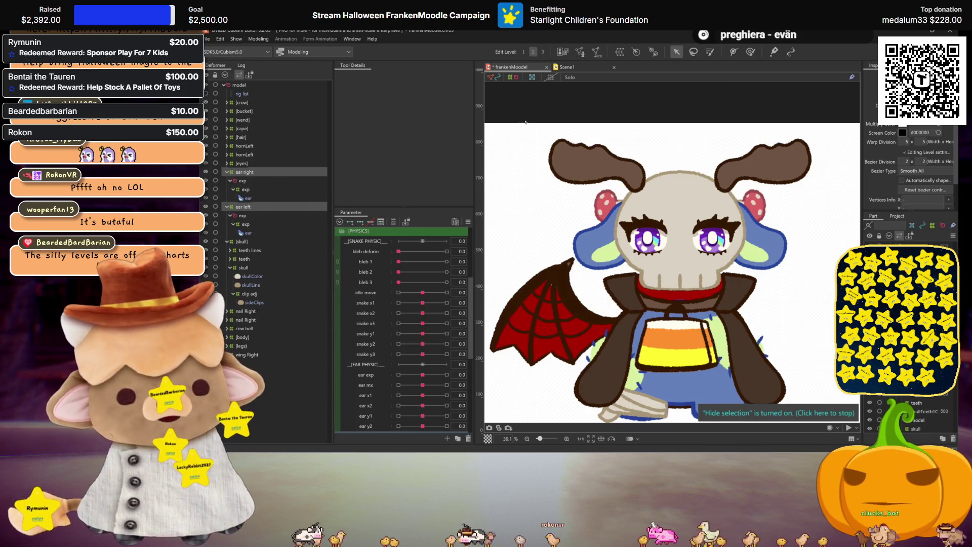
pyautogui.click(624, 54)
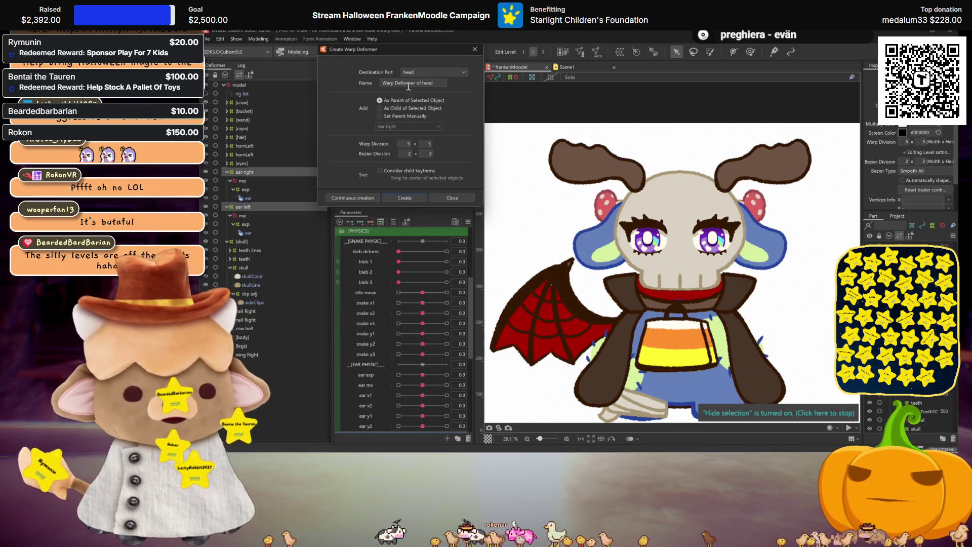
# Create a warp deformer named [ear] wrapping both ear deformers.
pyautogui.tripleClick(408, 84)
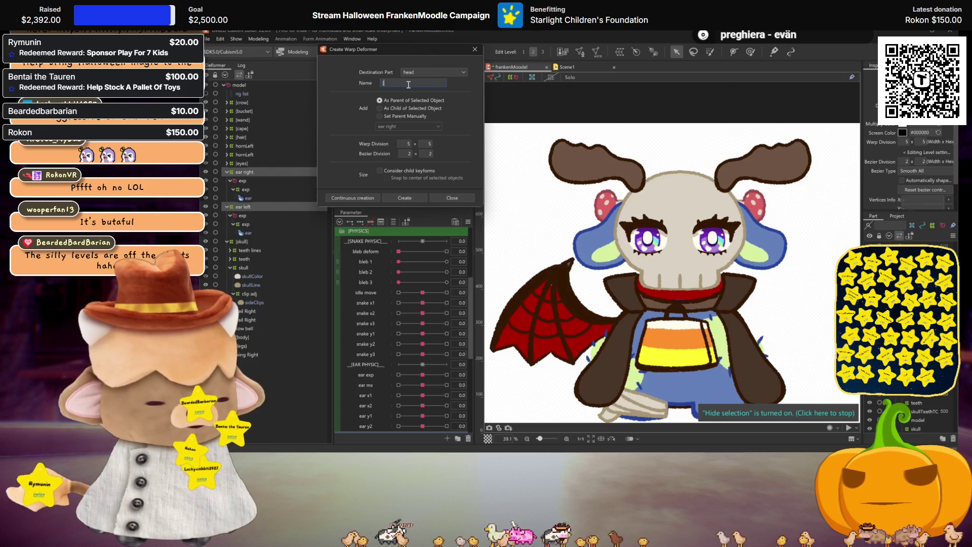
pyautogui.write('[ear]')
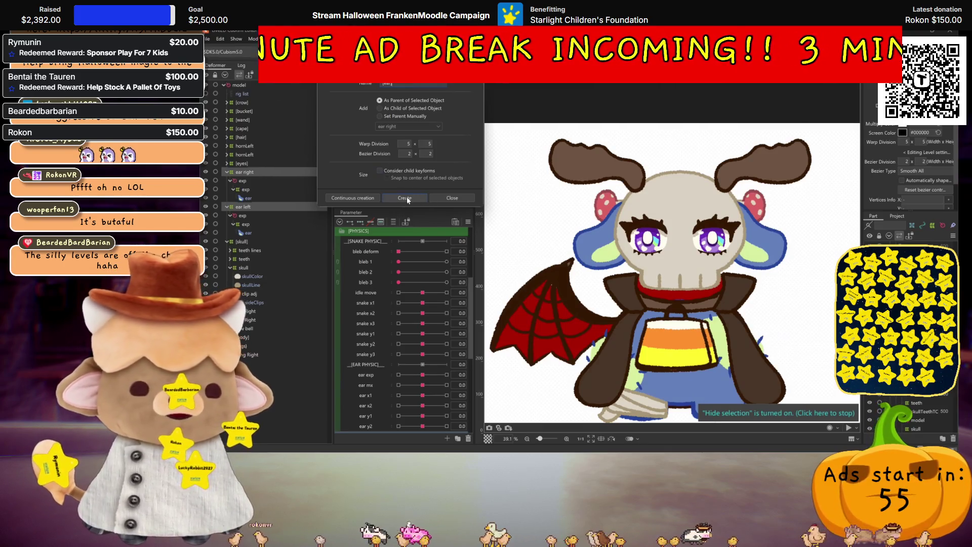
pyautogui.moveTo(382, 119); pyautogui.dragTo(374, 131)
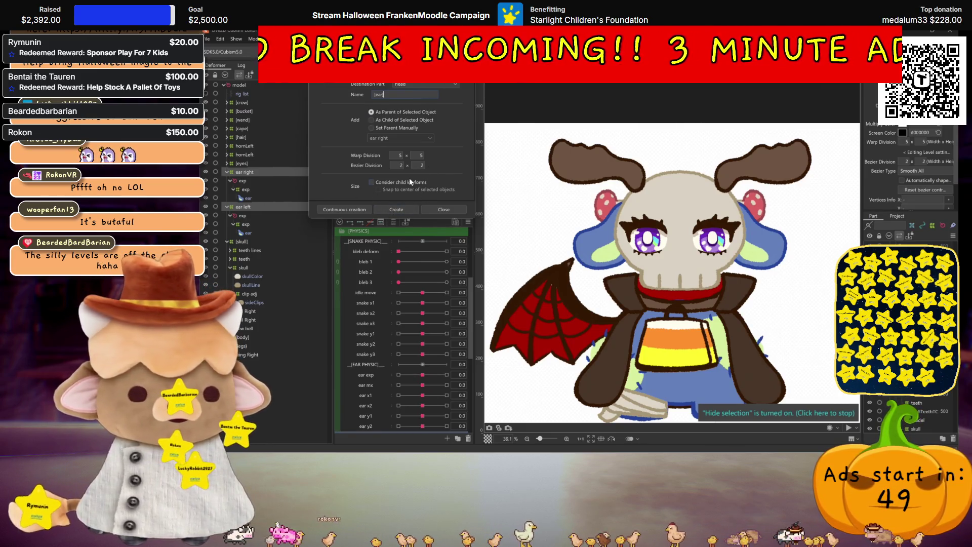
pyautogui.click(396, 209)
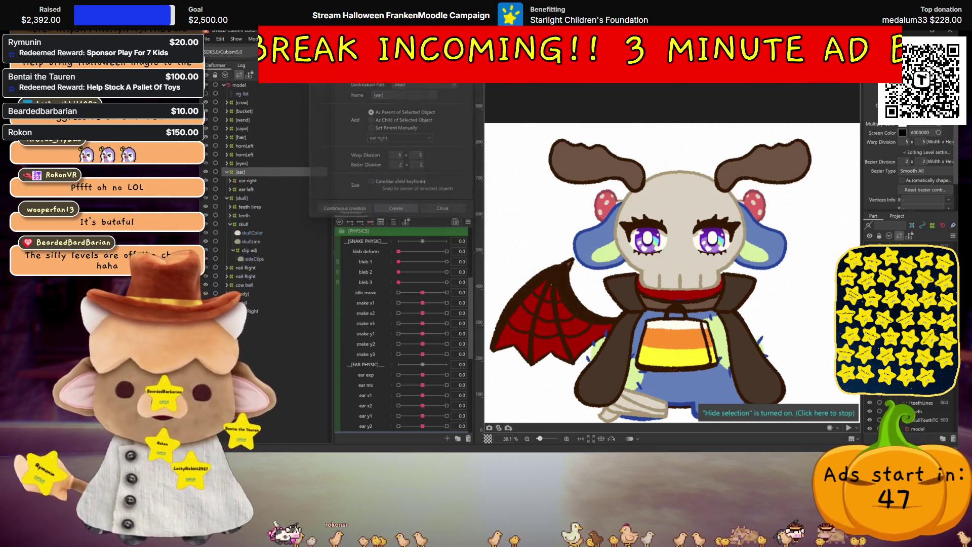
# Select clip adj, accept the Motion Mirroring warnings, and return angle x to its centre key.
pyautogui.click(250, 250)
pyautogui.scroll(4, 439, 317)
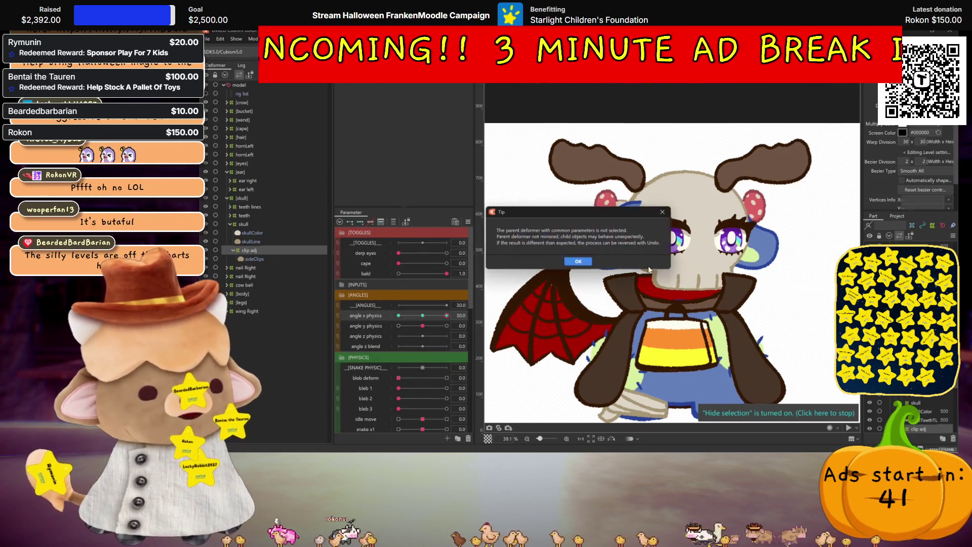
pyautogui.click(573, 260)
pyautogui.click(574, 319)
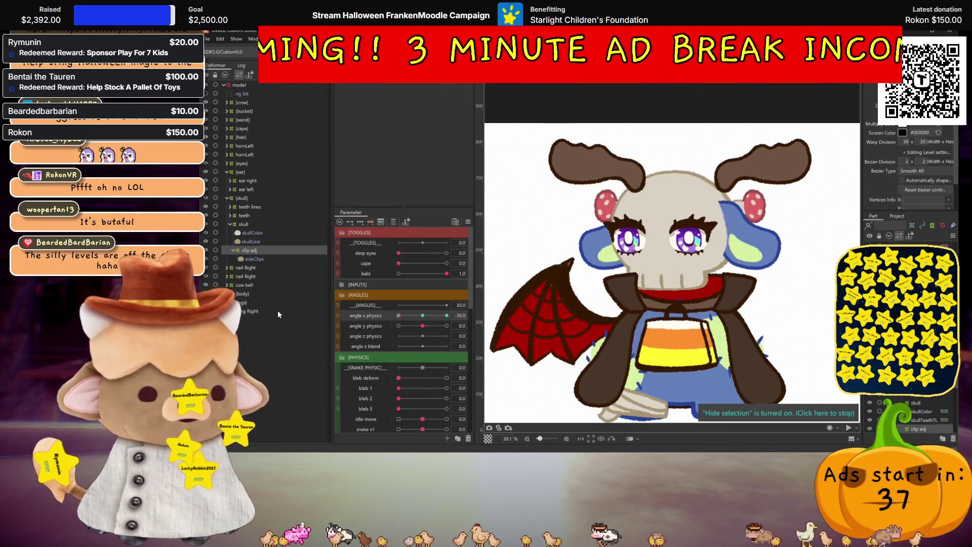
pyautogui.click(424, 316)
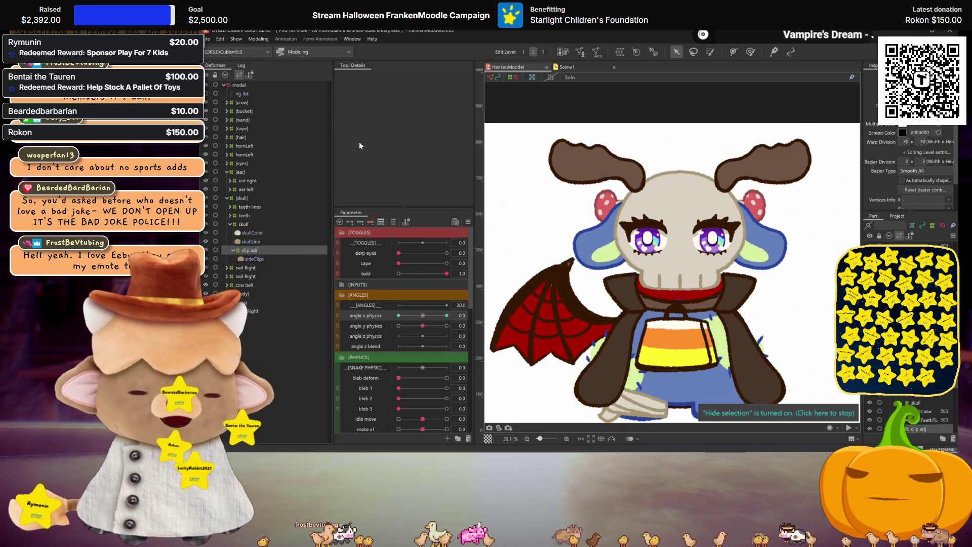
pyautogui.moveTo(420, 316)
pyautogui.mouseDown()
pyautogui.moveTo(384, 316)
pyautogui.moveTo(427, 314)
pyautogui.mouseUp()
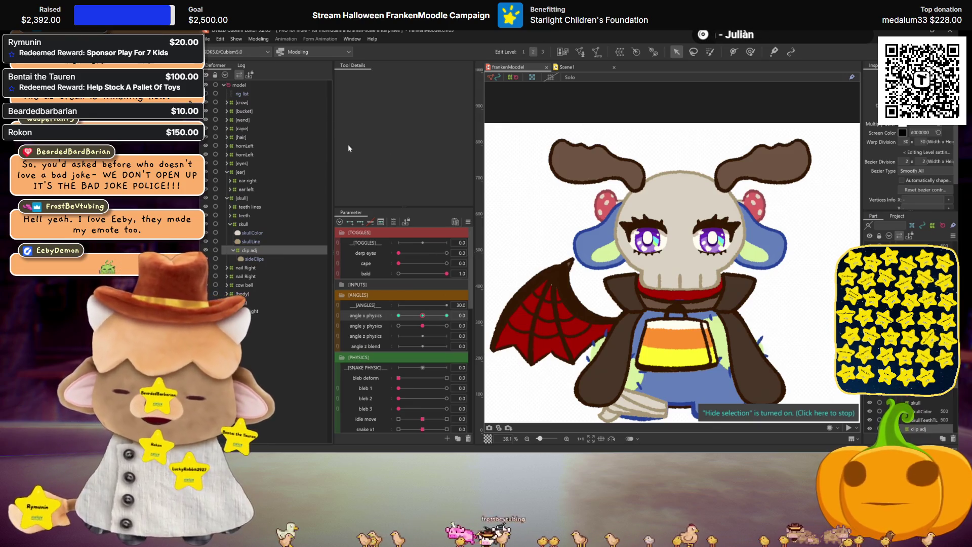
pyautogui.scroll(2, 714, 257)
pyautogui.moveTo(399, 314)
pyautogui.mouseDown()
pyautogui.moveTo(448, 315)
pyautogui.moveTo(428, 316)
pyautogui.mouseUp()
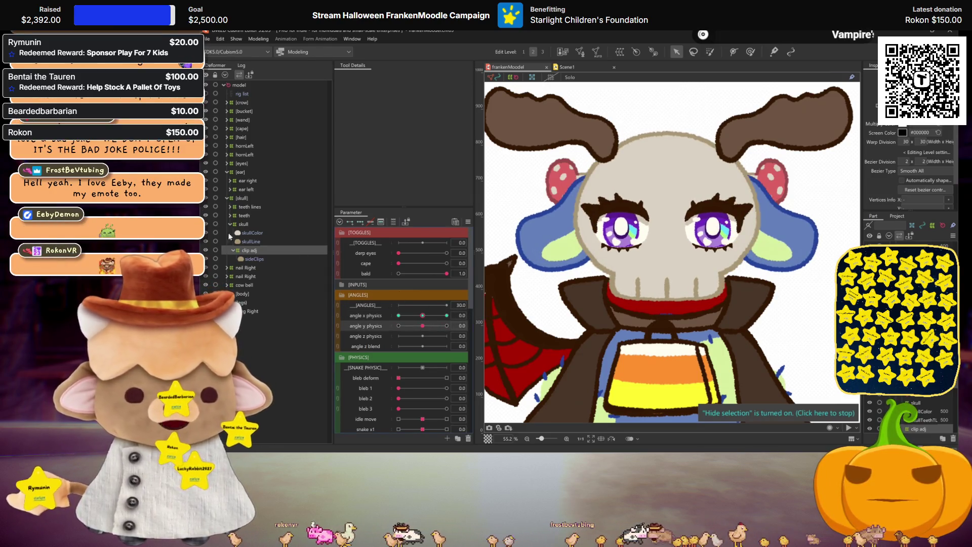
pyautogui.moveTo(422, 315)
pyautogui.mouseDown()
pyautogui.moveTo(435, 315)
pyautogui.moveTo(399, 326)
pyautogui.moveTo(422, 316)
pyautogui.mouseUp()
pyautogui.moveTo(399, 326); pyautogui.dragTo(423, 326)
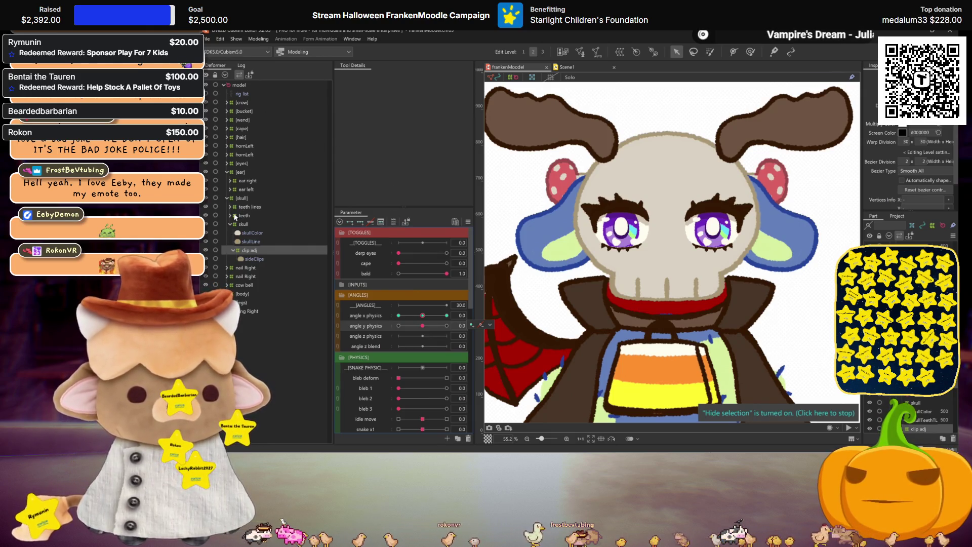
pyautogui.scroll(-2, 685, 249)
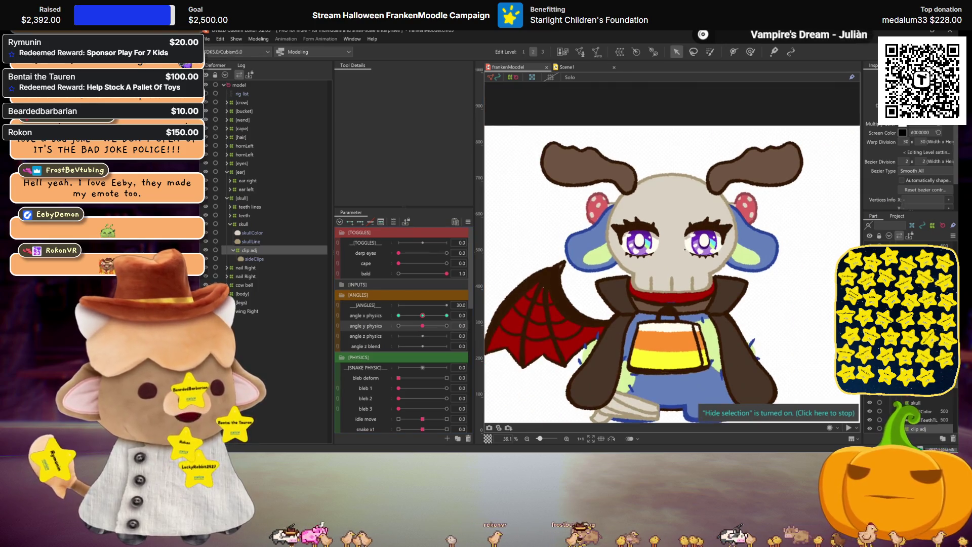
pyautogui.click(230, 276)
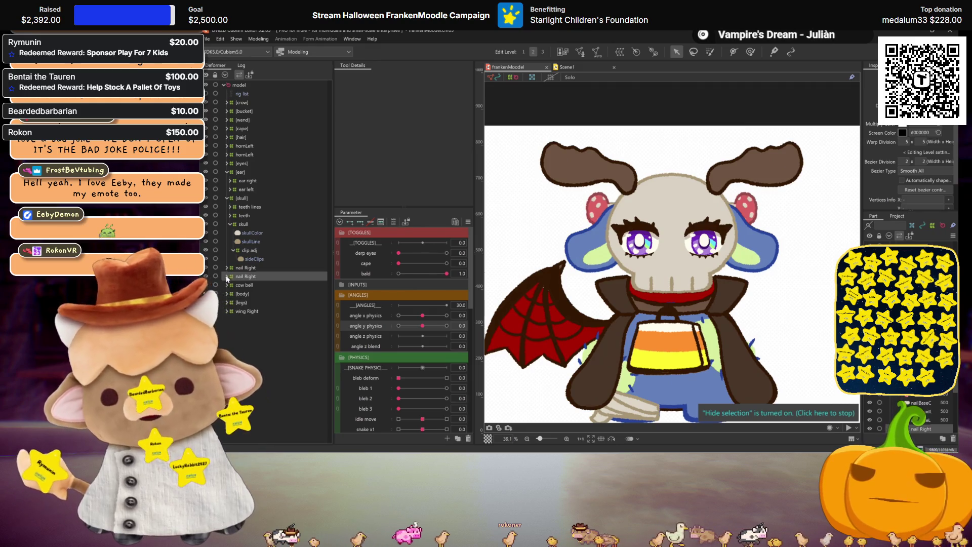
# Expand nail Right and select nailHeadC through nailBaseL for automatic meshing.
pyautogui.click(227, 276)
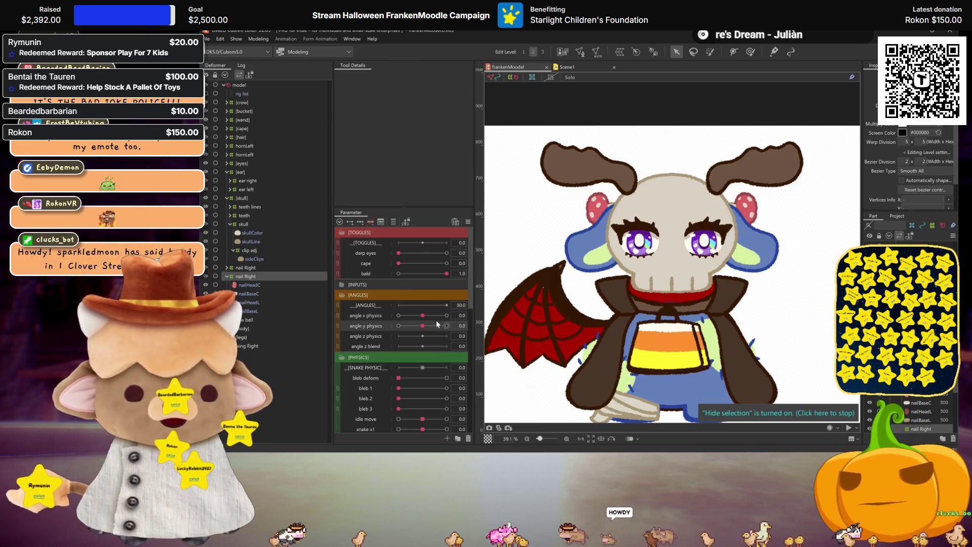
pyautogui.moveTo(422, 316)
pyautogui.mouseDown()
pyautogui.moveTo(479, 321)
pyautogui.moveTo(250, 313)
pyautogui.mouseUp()
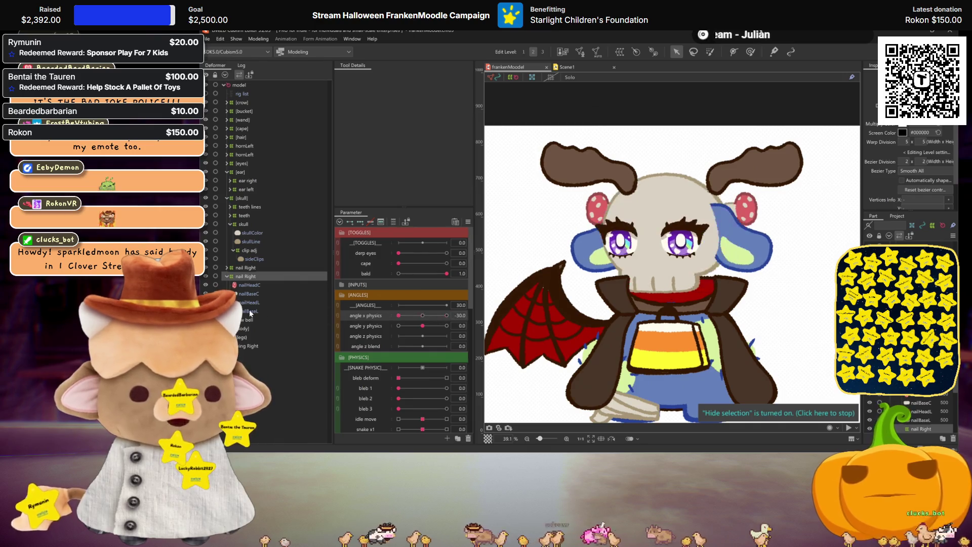
pyautogui.click(248, 285)
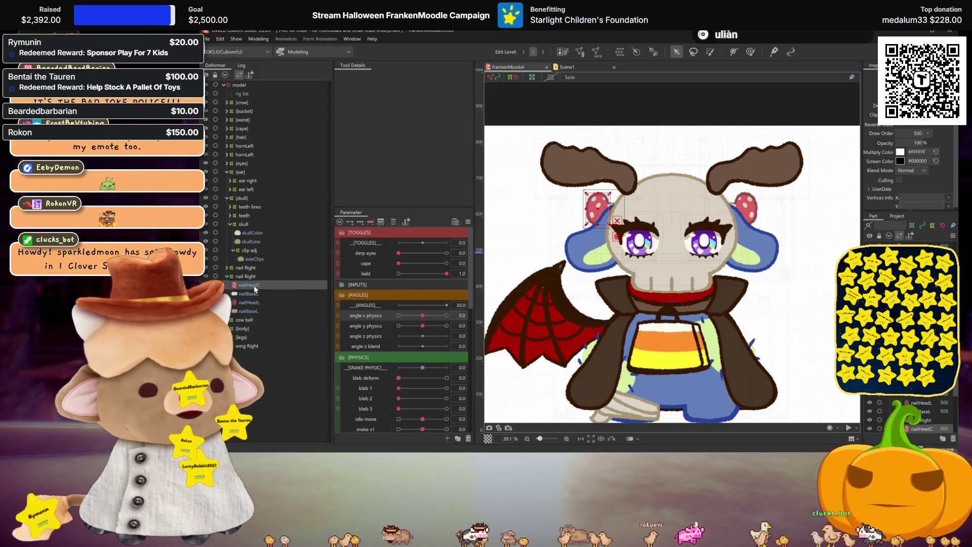
pyautogui.keyDown('shift'); pyautogui.click(253, 311); pyautogui.keyUp('shift')
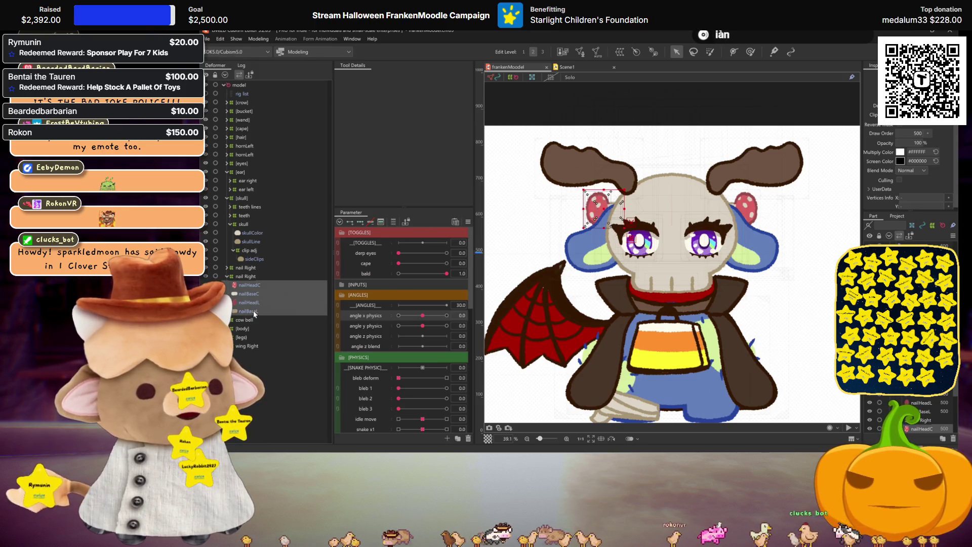
pyautogui.click(676, 52)
# Choose a smaller-margin mesh preset and reselect the four nail parts and the nail Right deformer.
pyautogui.click(377, 108)
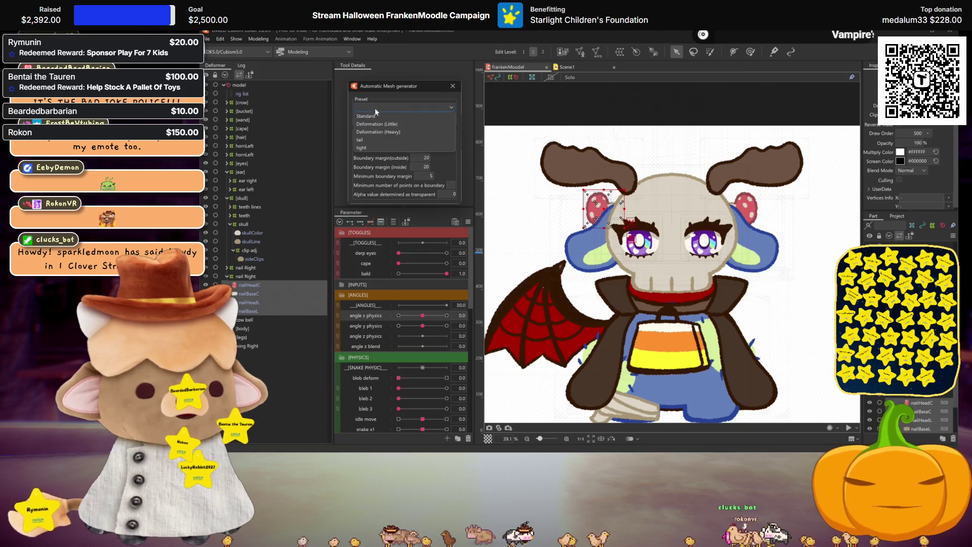
pyautogui.click(376, 116)
pyautogui.click(243, 283)
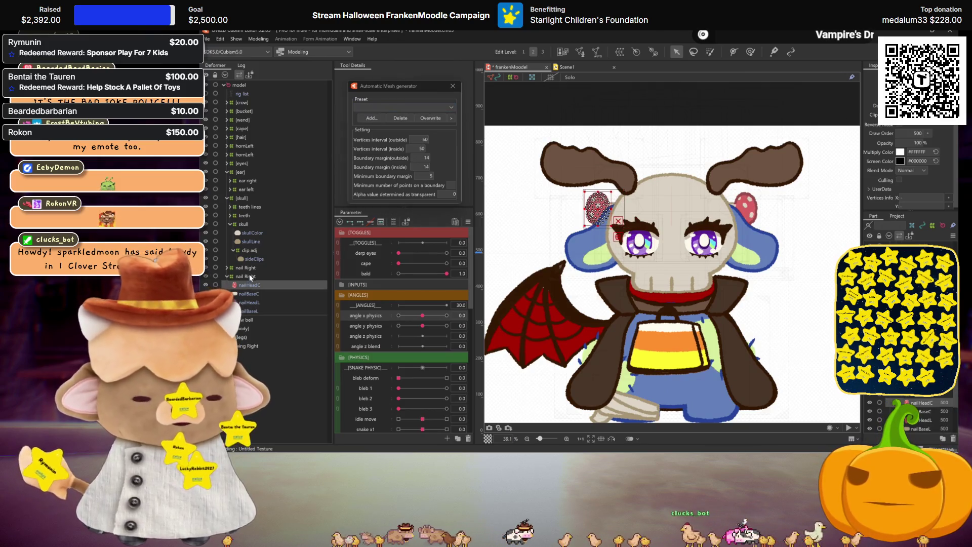
pyautogui.click(245, 277)
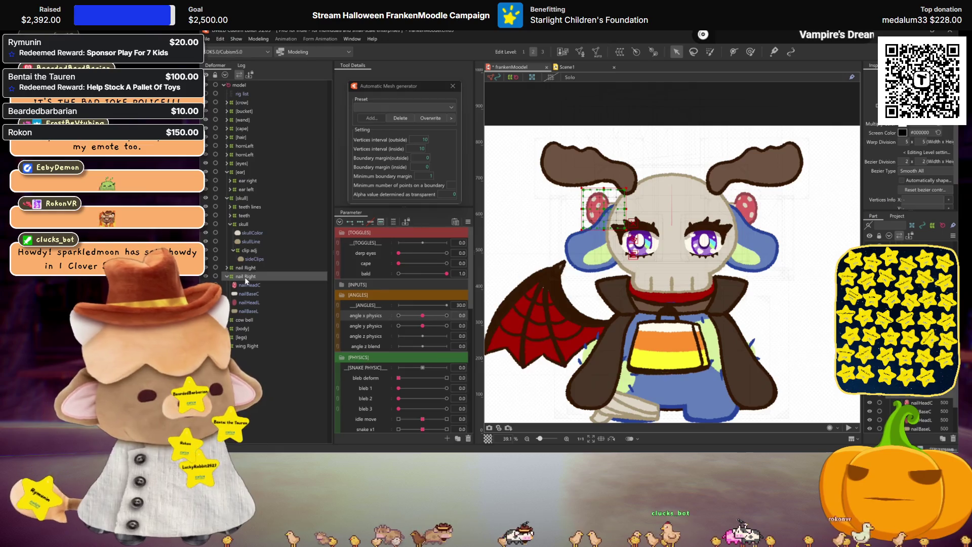
pyautogui.click(245, 284)
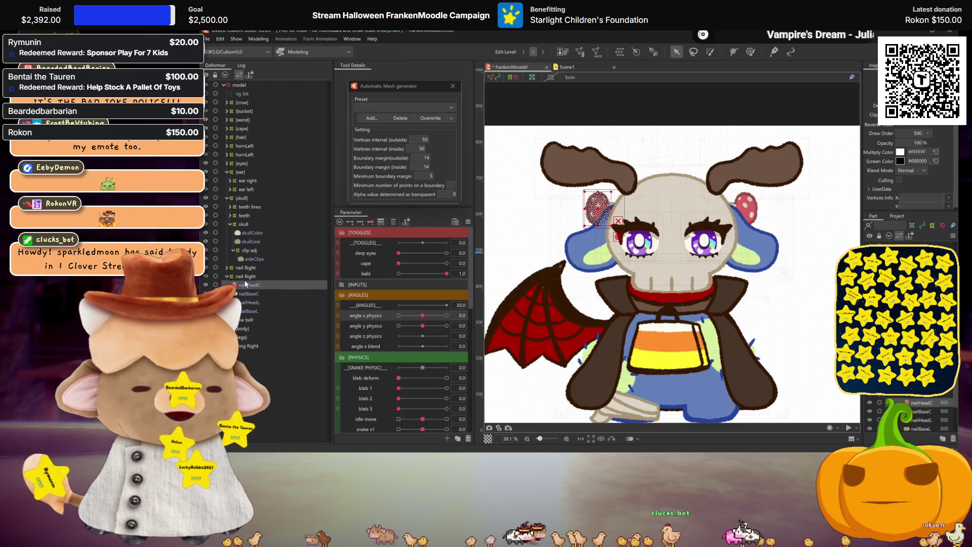
pyautogui.keyDown('shift'); pyautogui.click(249, 311); pyautogui.keyUp('shift')
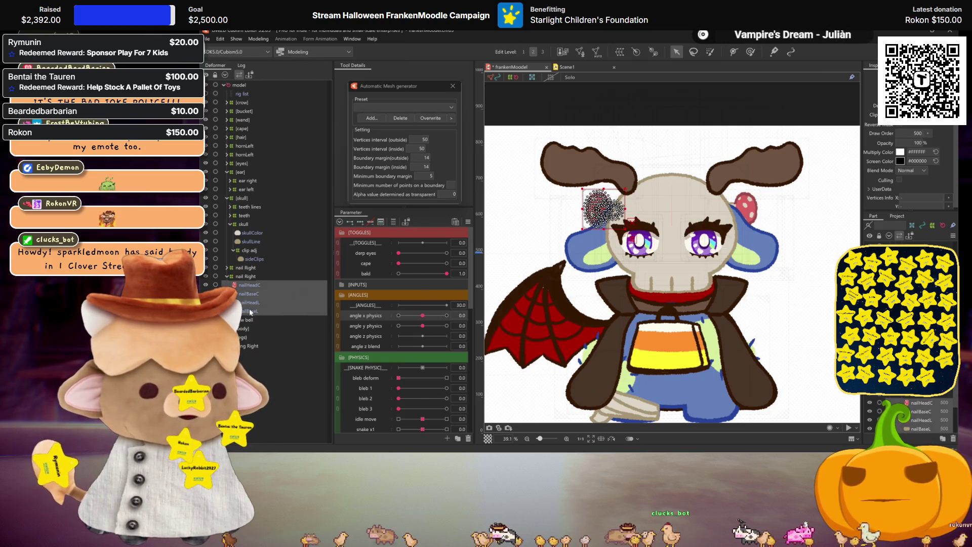
pyautogui.click(257, 278)
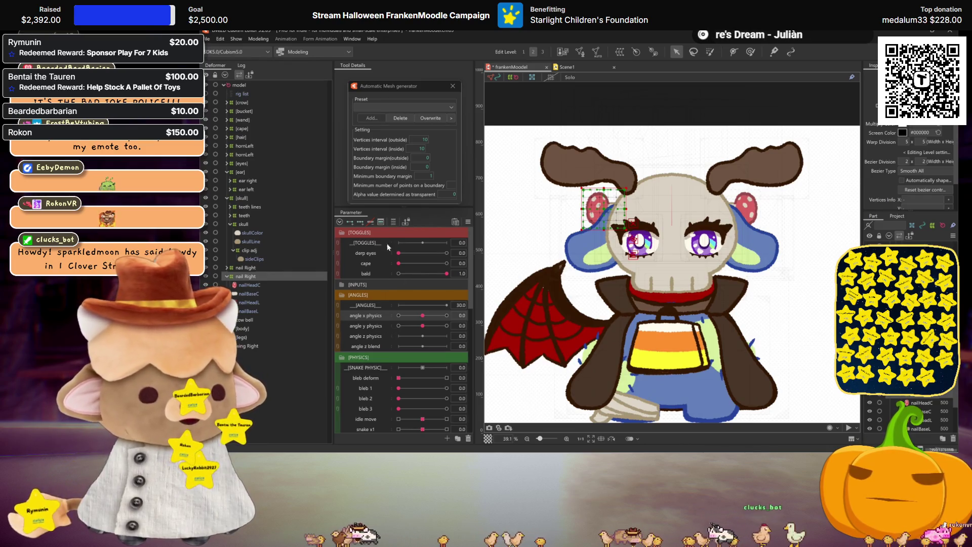
# Test the ears with ear x2 at ±30, ear y2 at -30 and ear x1 at ±30, resetting each to 0.
pyautogui.scroll(-3, 386, 375)
pyautogui.scroll(-2, 417, 392)
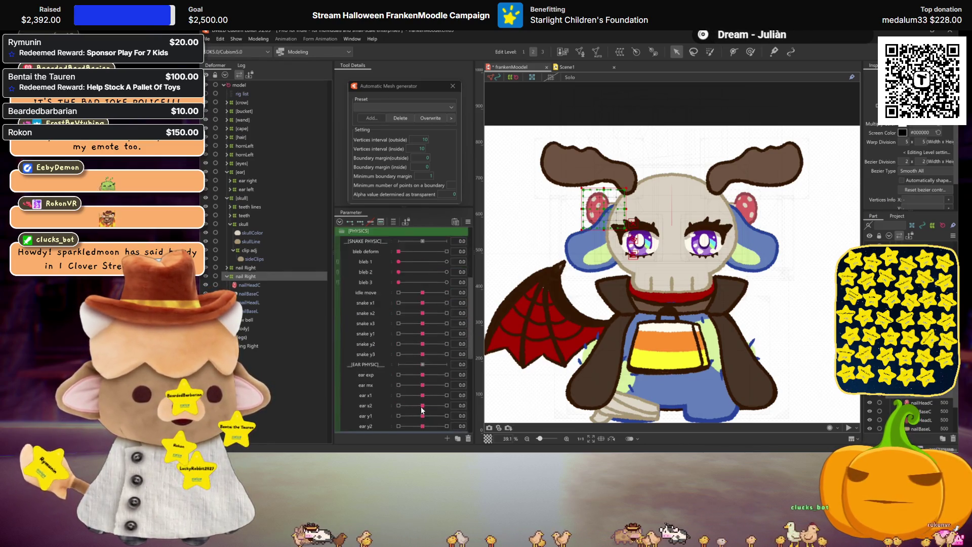
pyautogui.click(399, 374)
pyautogui.moveTo(399, 373); pyautogui.dragTo(448, 374)
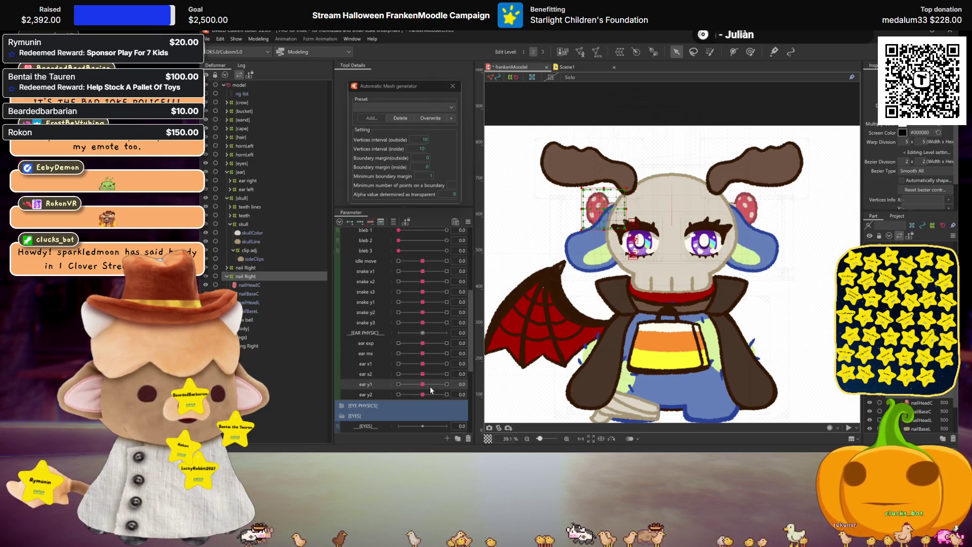
pyautogui.click(409, 394)
pyautogui.moveTo(370, 399); pyautogui.dragTo(327, 399)
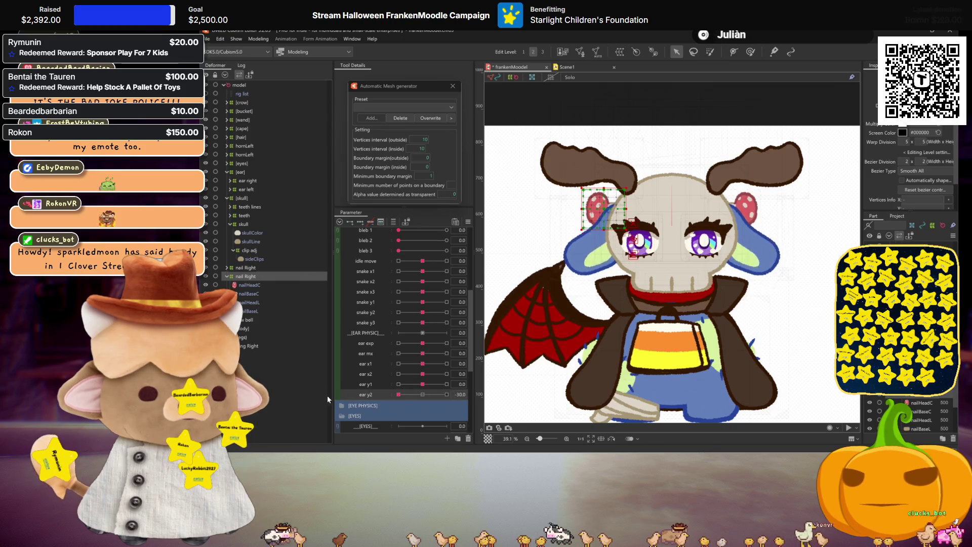
pyautogui.click(430, 394)
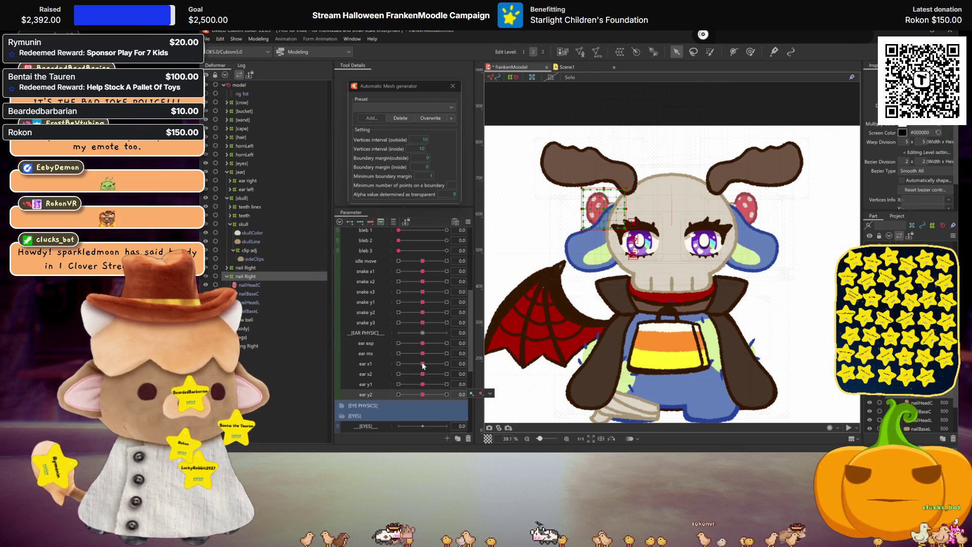
pyautogui.moveTo(423, 366); pyautogui.dragTo(399, 363)
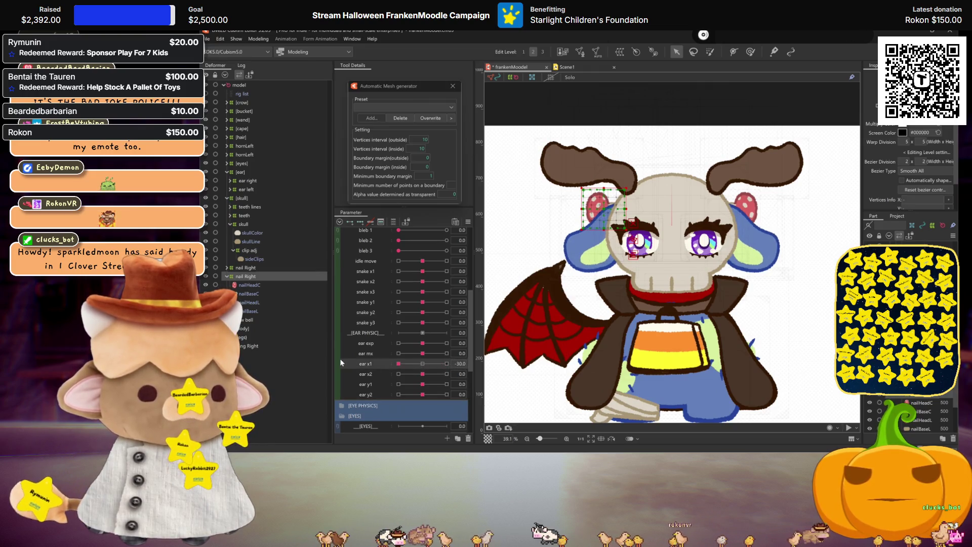
pyautogui.click(420, 363)
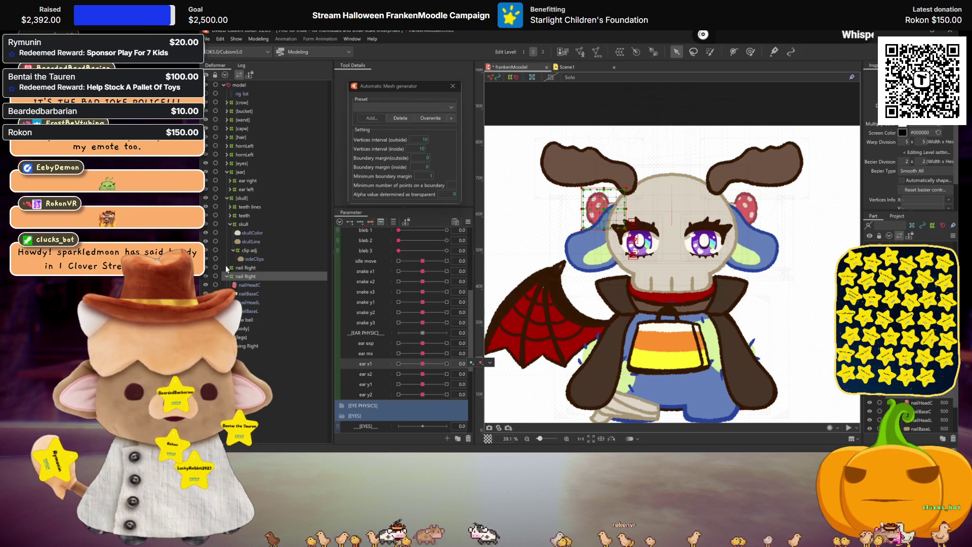
pyautogui.moveTo(422, 364); pyautogui.dragTo(442, 369)
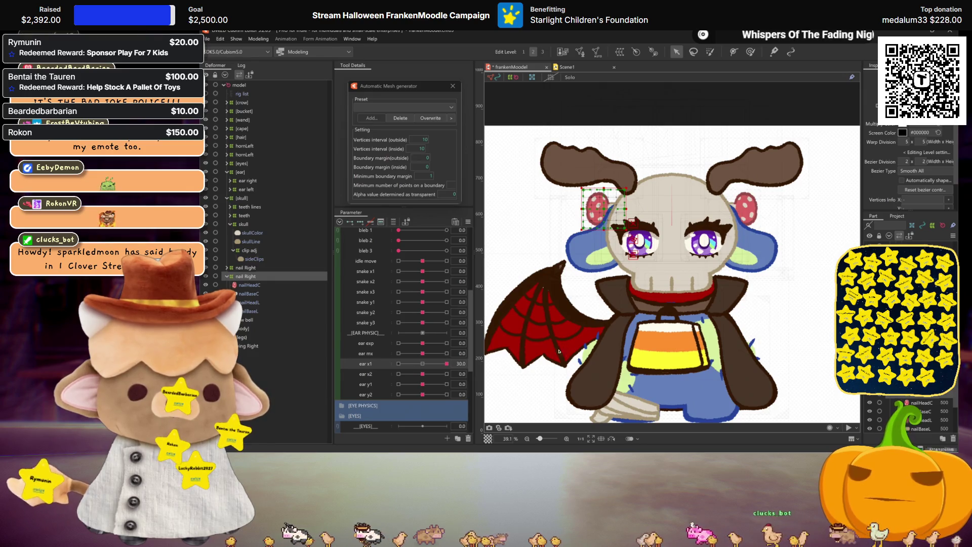
pyautogui.click(418, 363)
# Open Physics Settings, switch to the phy x group, and bring up its output parameter picker.
pyautogui.click(259, 39)
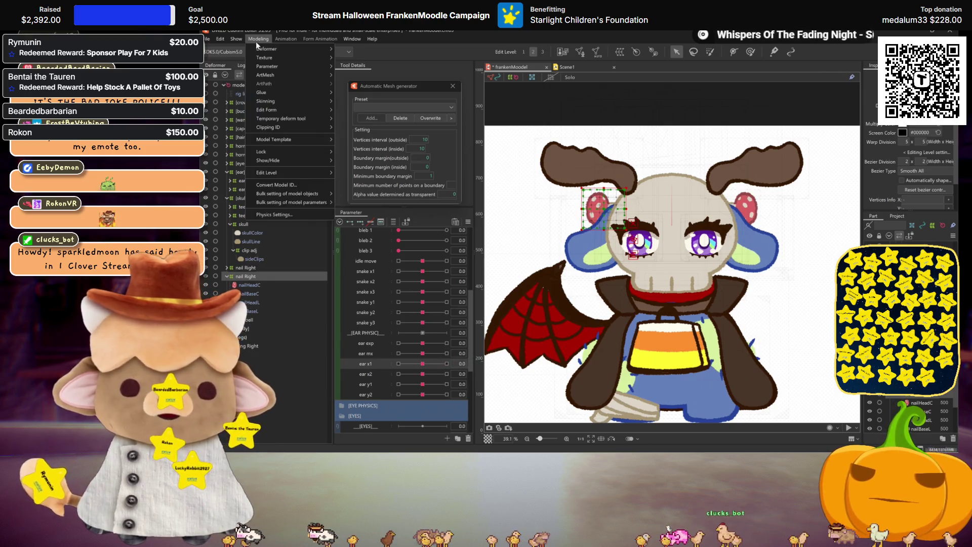
pyautogui.click(288, 172)
pyautogui.moveTo(675, 207); pyautogui.dragTo(692, 231)
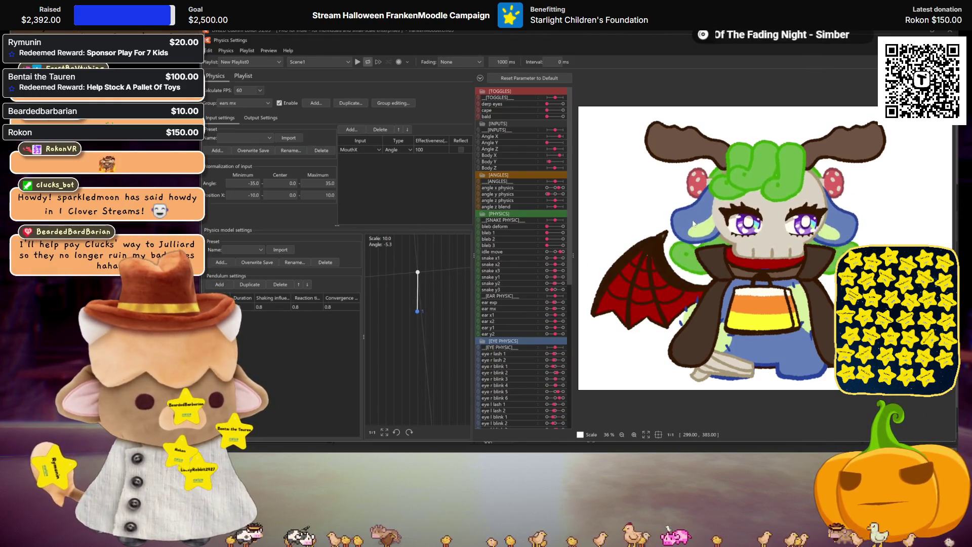
pyautogui.click(244, 103)
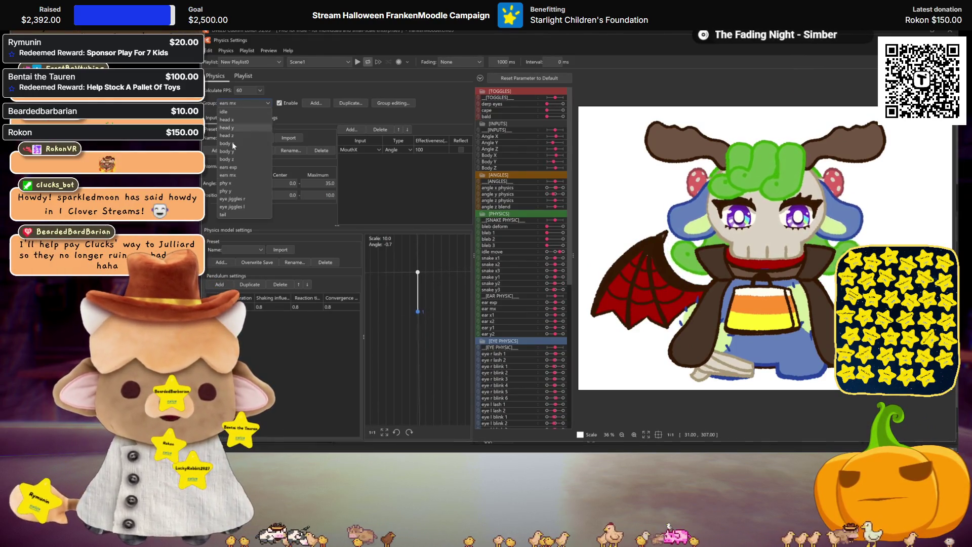
pyautogui.click(233, 185)
pyautogui.click(261, 118)
pyautogui.rightClick(264, 193)
pyautogui.click(296, 198)
pyautogui.scroll(-5, 566, 251)
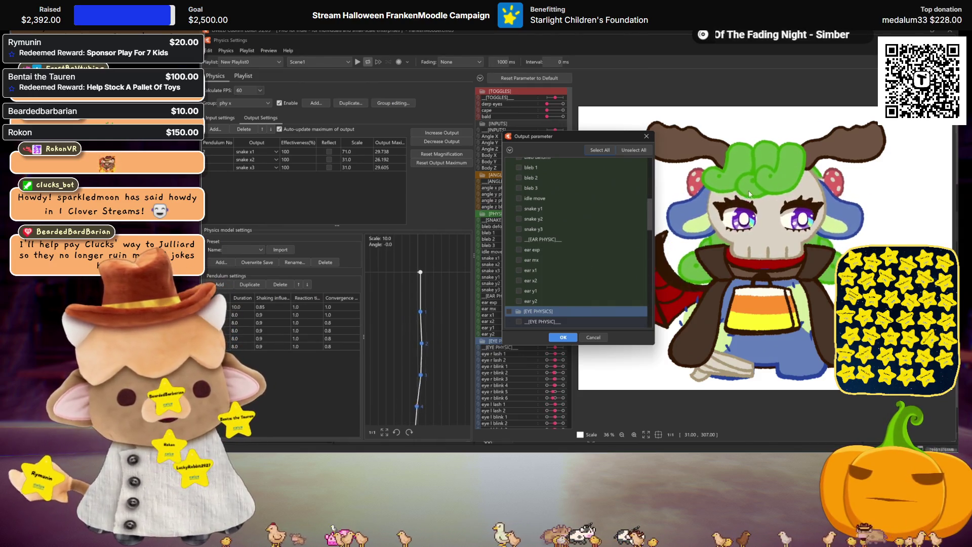
# Add ear x1 and ear x2 as phy x outputs, with pendulum 3 for ear x2 and scale 71 for ear x1.
pyautogui.click(519, 271)
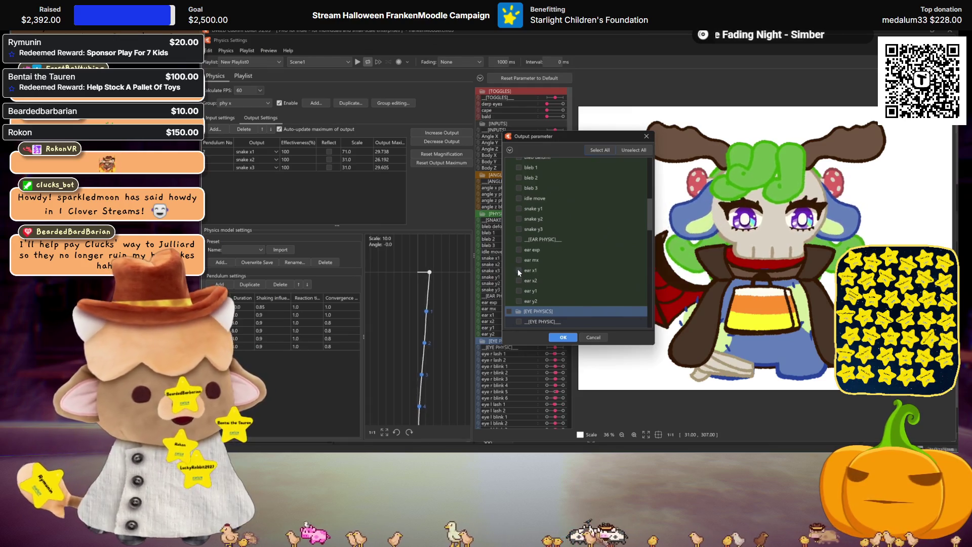
pyautogui.click(519, 281)
pyautogui.click(563, 337)
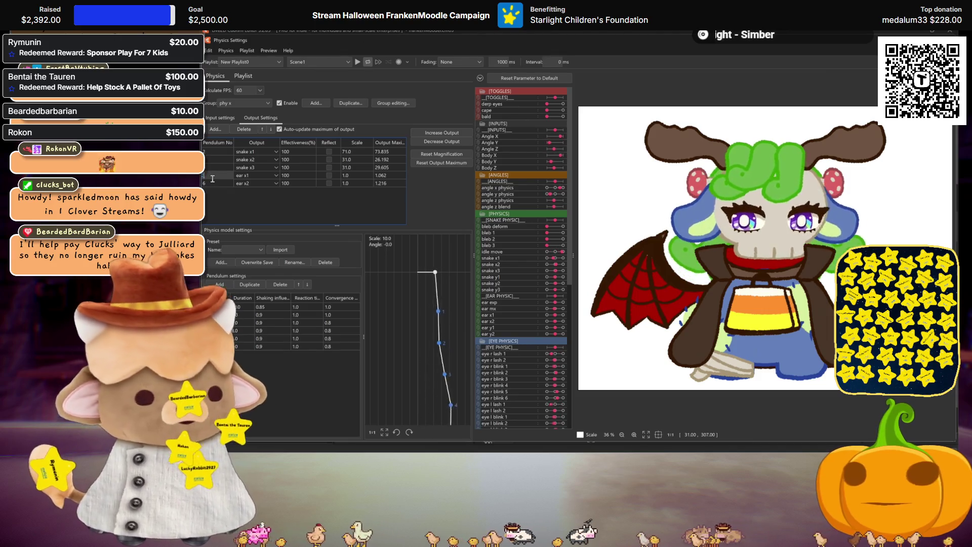
pyautogui.write('3')
pyautogui.press('Return')
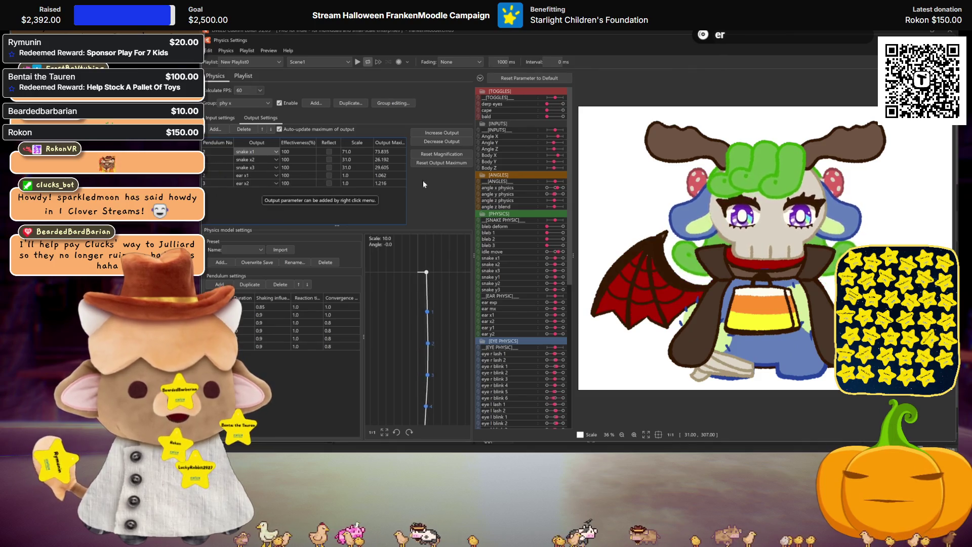
pyautogui.doubleClick(347, 175)
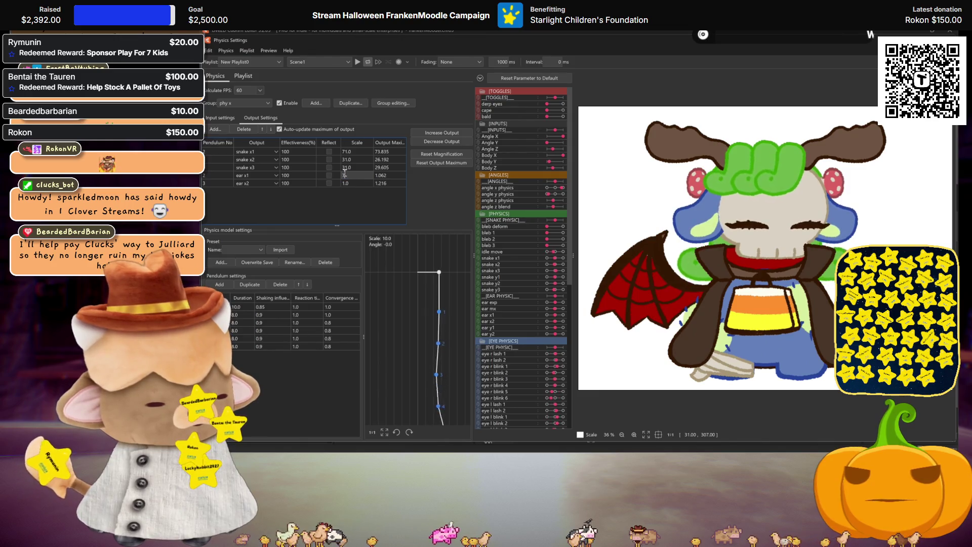
pyautogui.write('71')
pyautogui.press('Return')
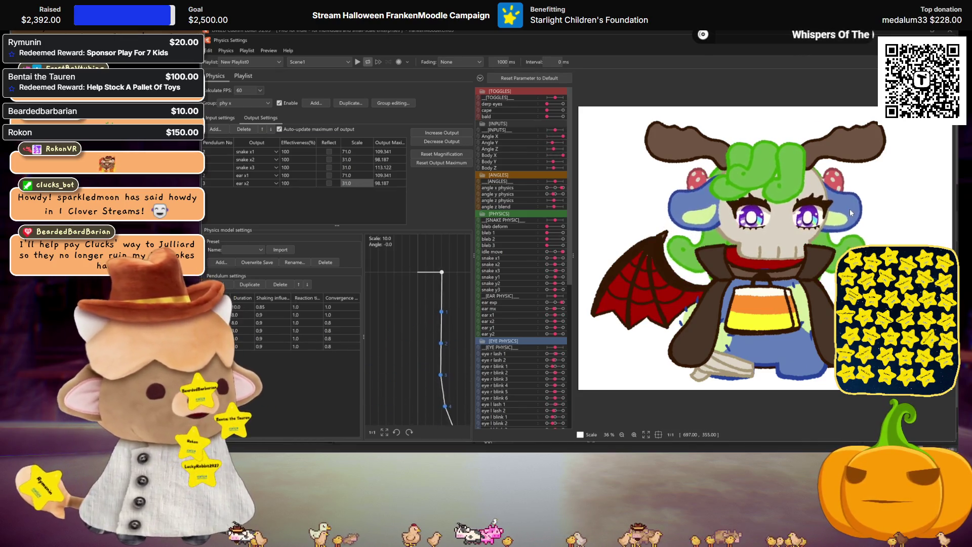
pyautogui.write('31')
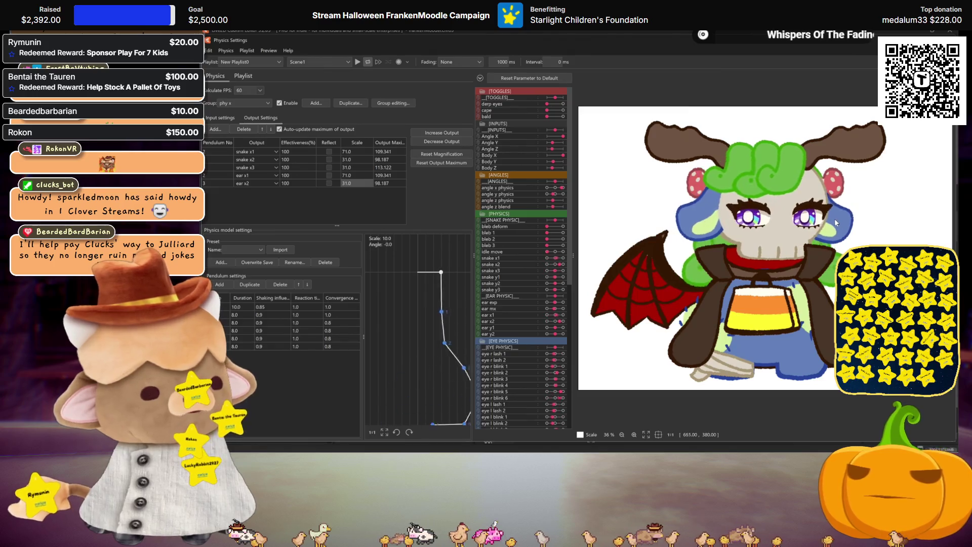
# Add ear y1 and ear y2 as outputs of the phy y physics group.
pyautogui.click(252, 105)
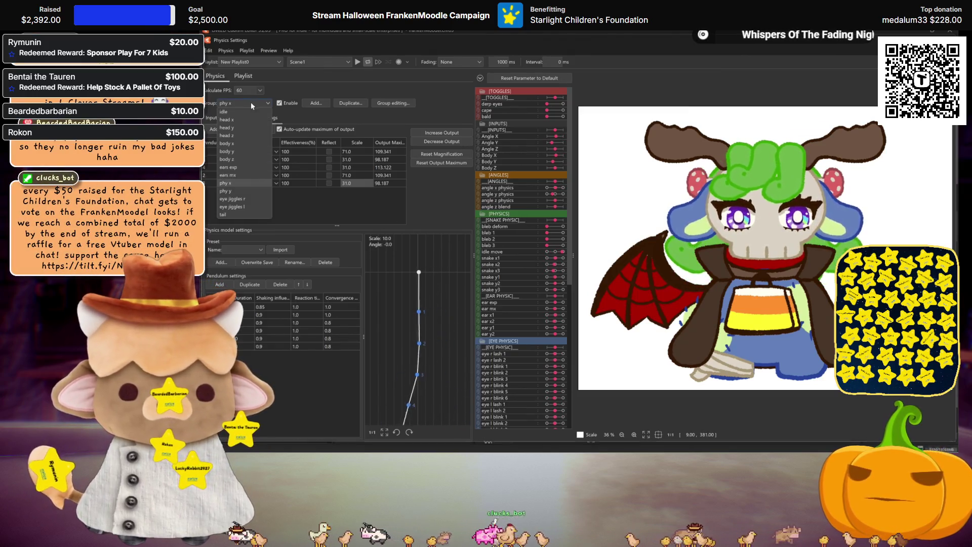
pyautogui.click(232, 191)
pyautogui.rightClick(229, 181)
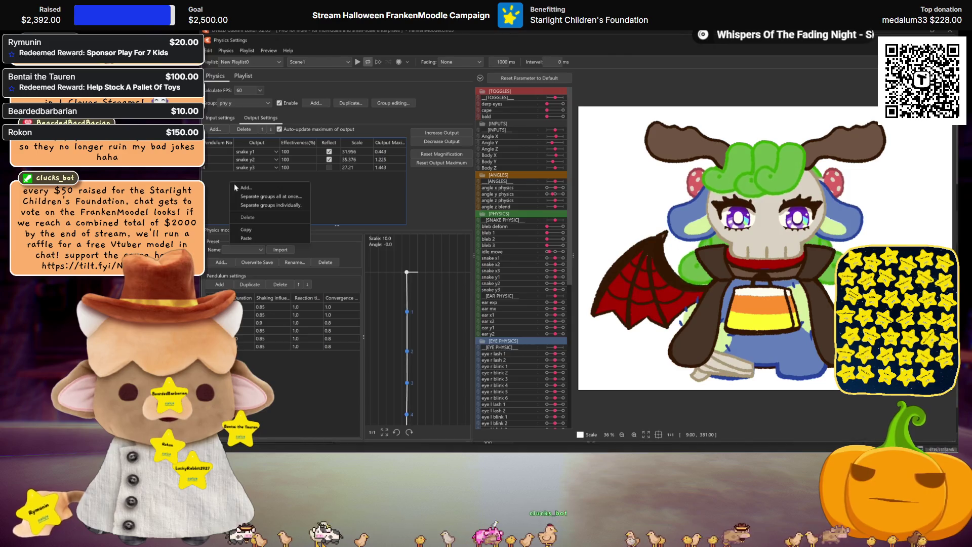
pyautogui.click(274, 188)
pyautogui.scroll(-8, 570, 290)
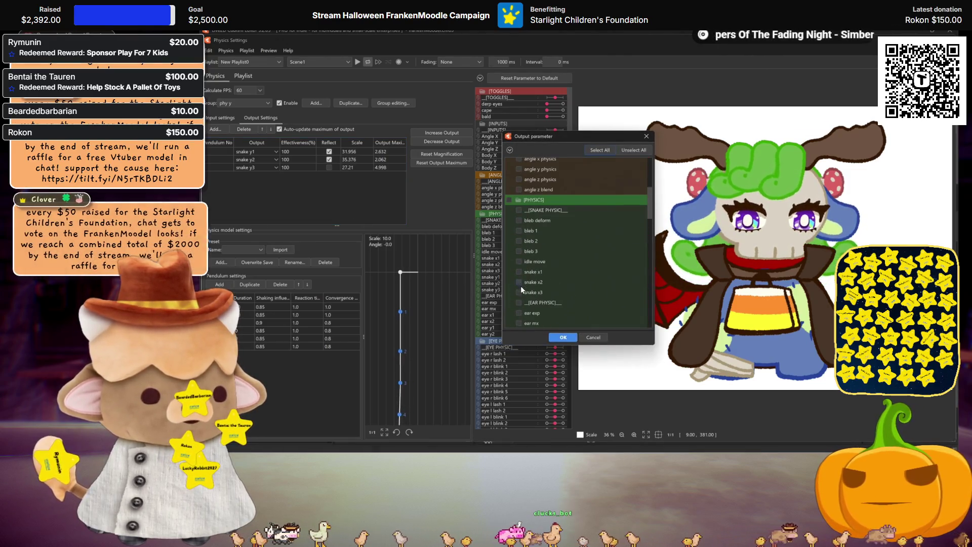
pyautogui.click(519, 258)
pyautogui.click(518, 270)
pyautogui.click(563, 337)
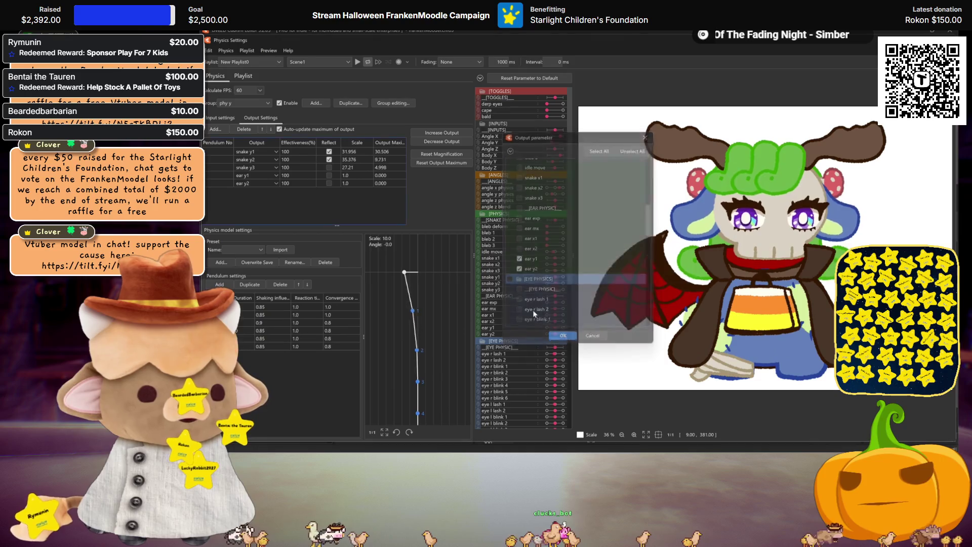